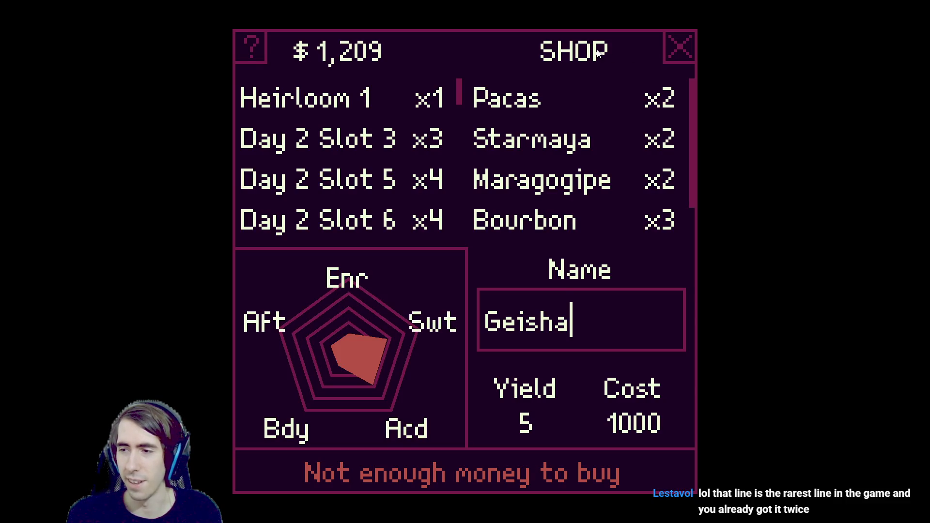
# Close the SHOP window so the planner lists Heirloom 1 and Day 2 bean slots
pyautogui.click(679, 47)
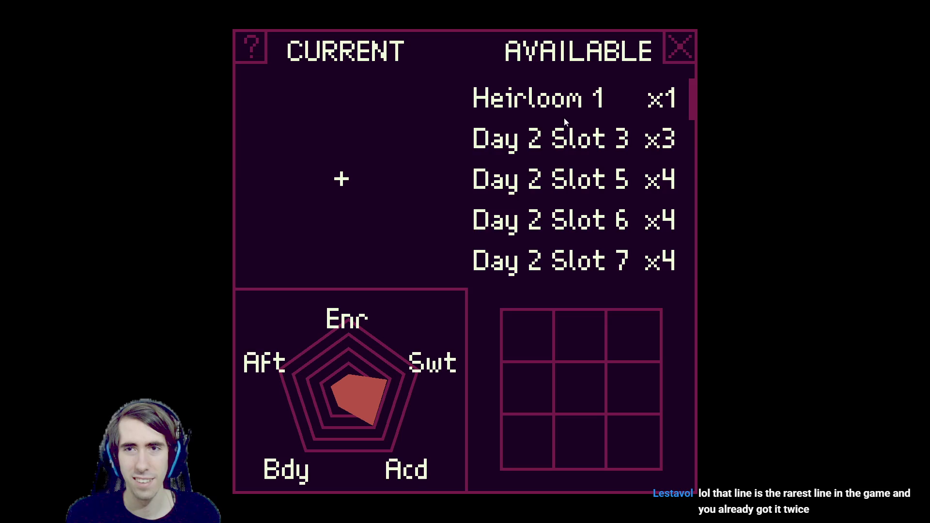
# Plant the top-left plot with Day 2 Slot 5 and the second with Day 2 Slots 7 and 9
pyautogui.scroll(-5, 562, 170)
pyautogui.scroll(-3, 562, 162)
pyautogui.scroll(2, 563, 164)
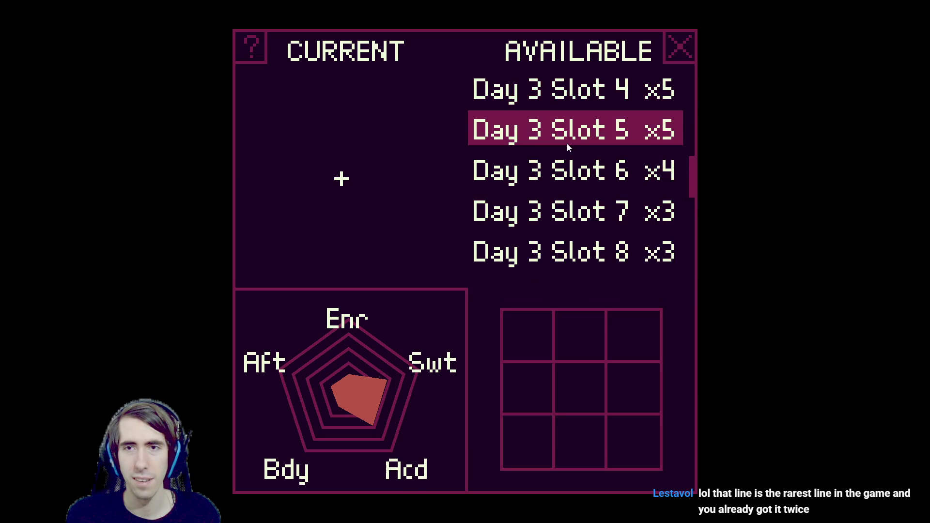
pyautogui.click(542, 322)
pyautogui.scroll(-6, 562, 184)
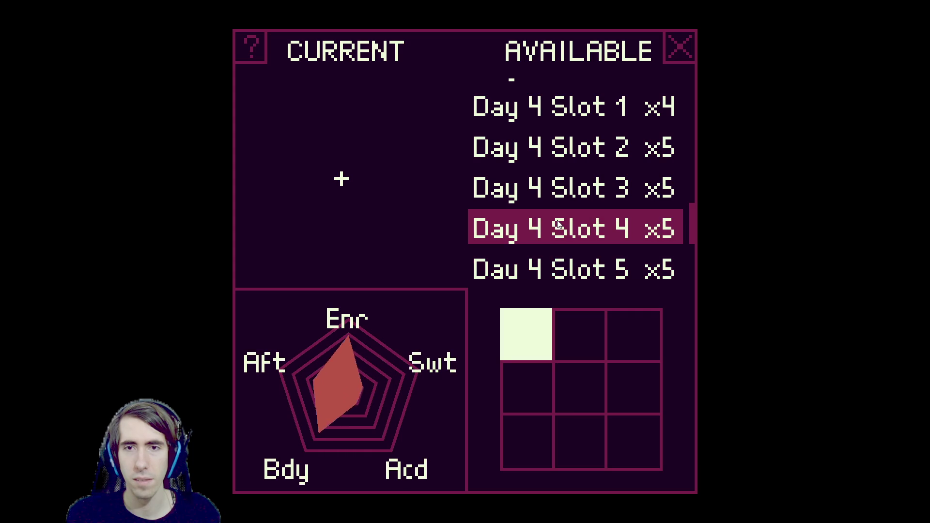
pyautogui.scroll(11, 558, 228)
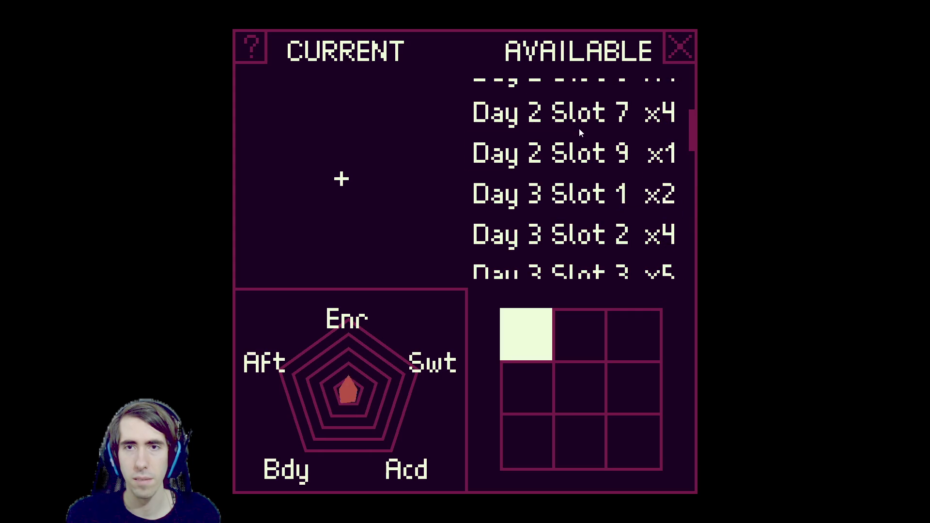
pyautogui.scroll(4, 576, 150)
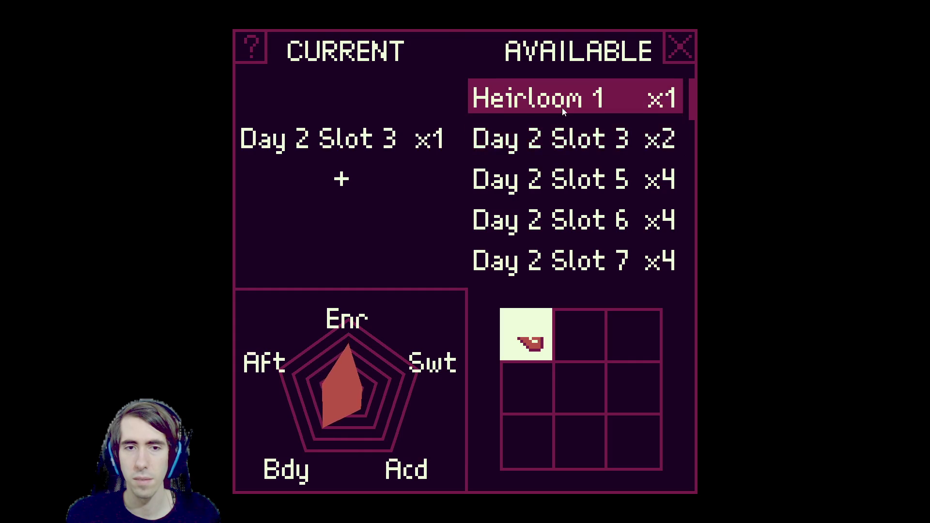
pyautogui.click(552, 181)
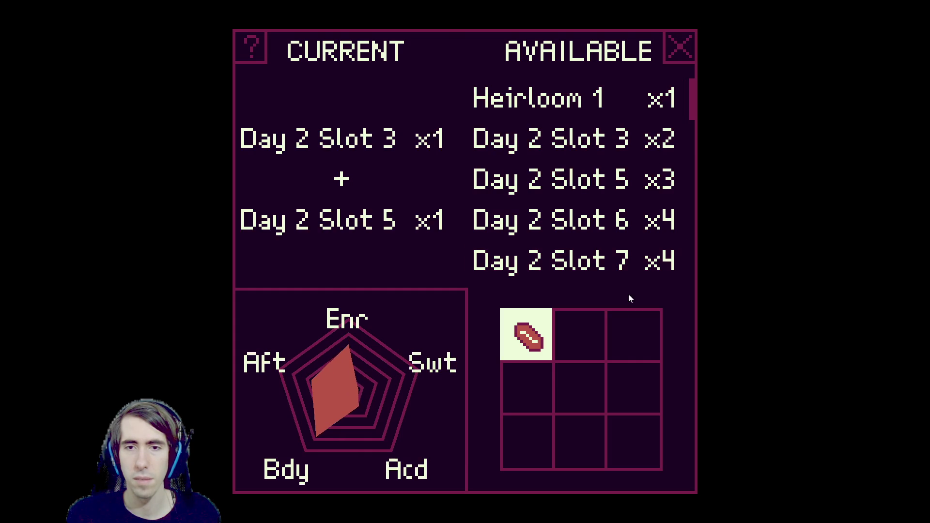
pyautogui.click(597, 249)
pyautogui.scroll(-2, 598, 248)
pyautogui.click(592, 227)
# Plant the third plot with Day 4 Slots 1 and 3, and the fourth with Day 4 Slot 4
pyautogui.scroll(-7, 610, 271)
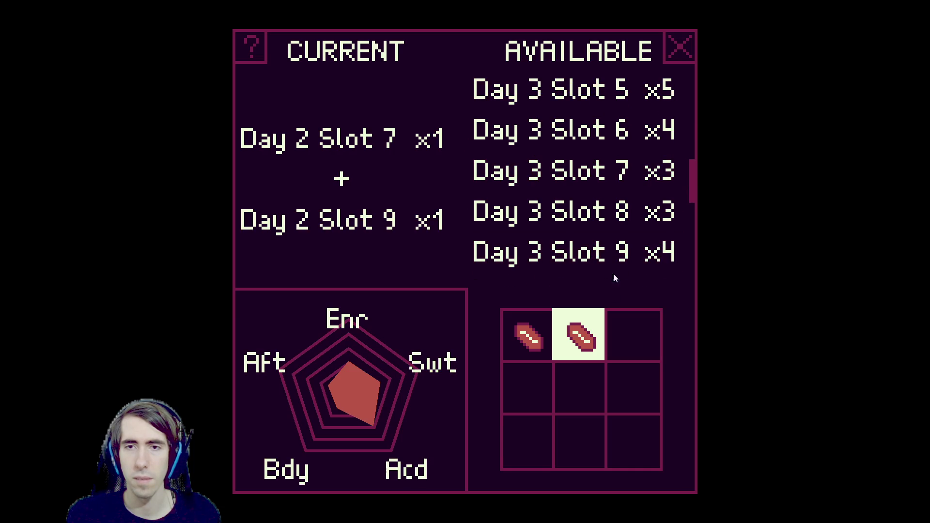
pyautogui.scroll(-2, 616, 278)
pyautogui.click(612, 318)
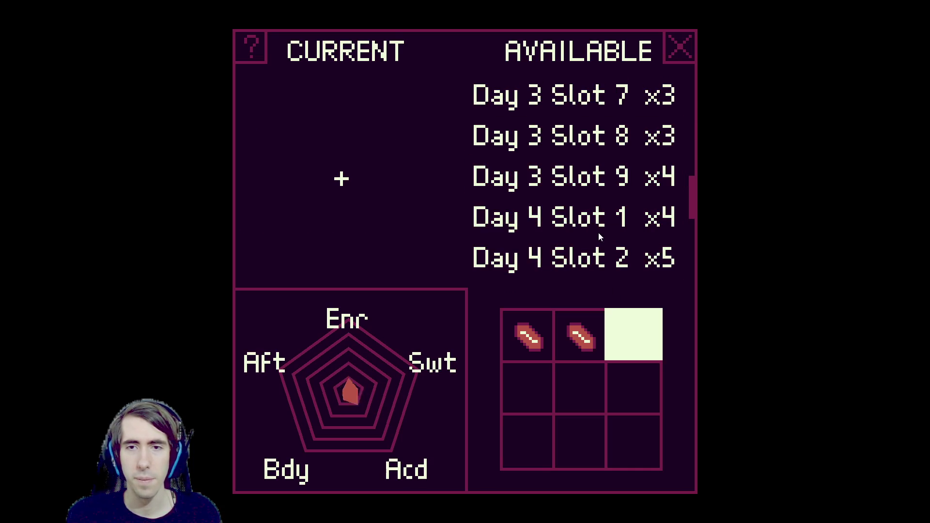
pyautogui.click(593, 221)
pyautogui.click(593, 220)
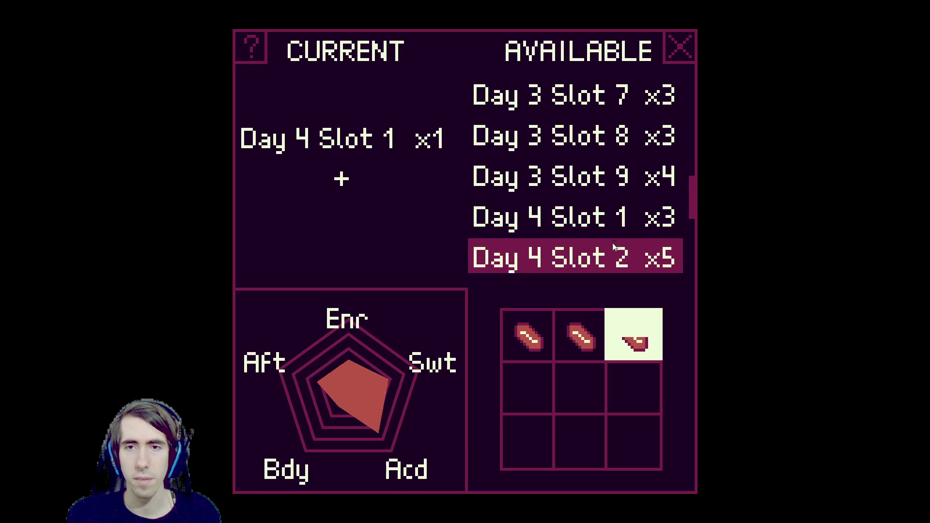
pyautogui.scroll(-2, 577, 218)
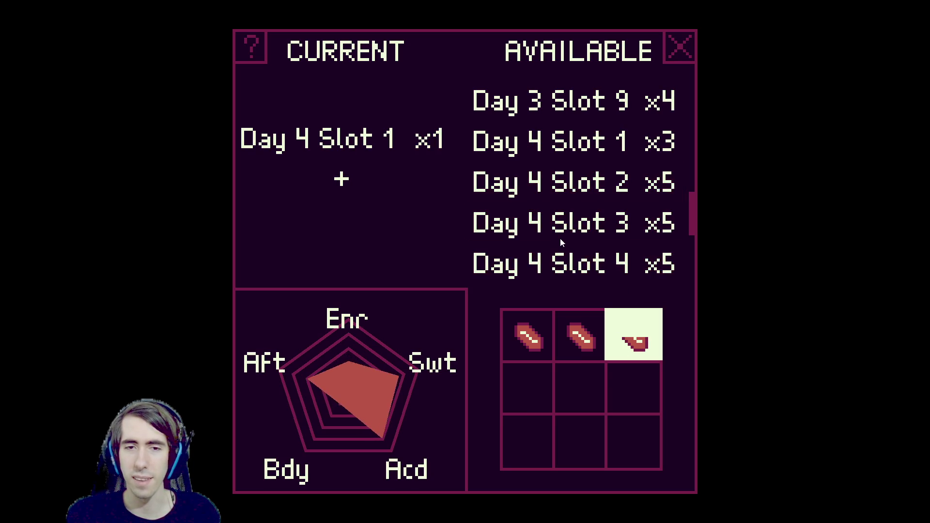
pyautogui.click(548, 225)
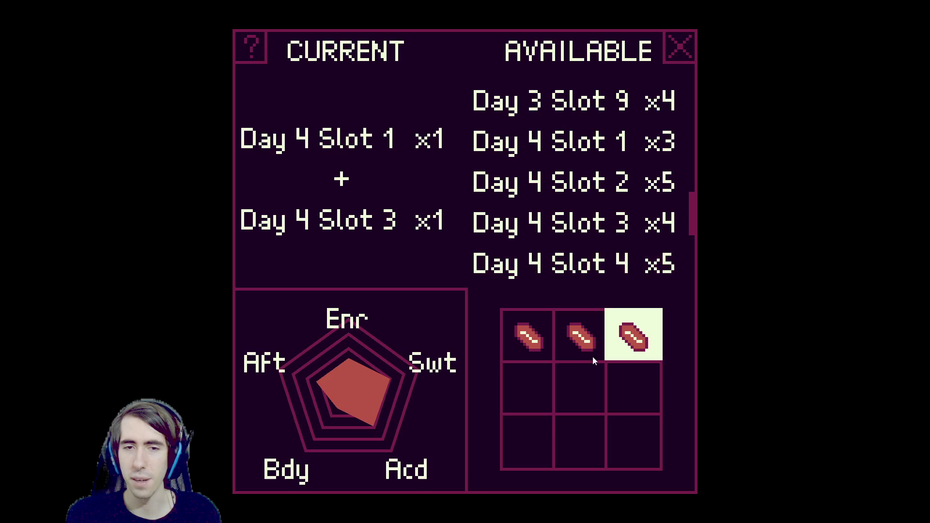
pyautogui.click(552, 264)
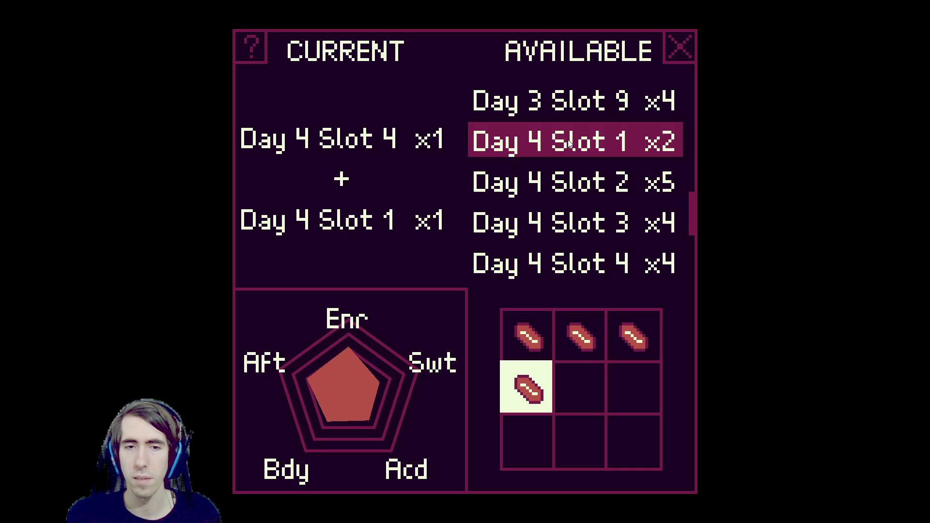
# Plant the centre plot with Day 4 Slots 9 and 7, and the right-middle with Day 3 Slot 5 and Day 2 Slot 7
pyautogui.scroll(-4, 569, 223)
pyautogui.click(579, 402)
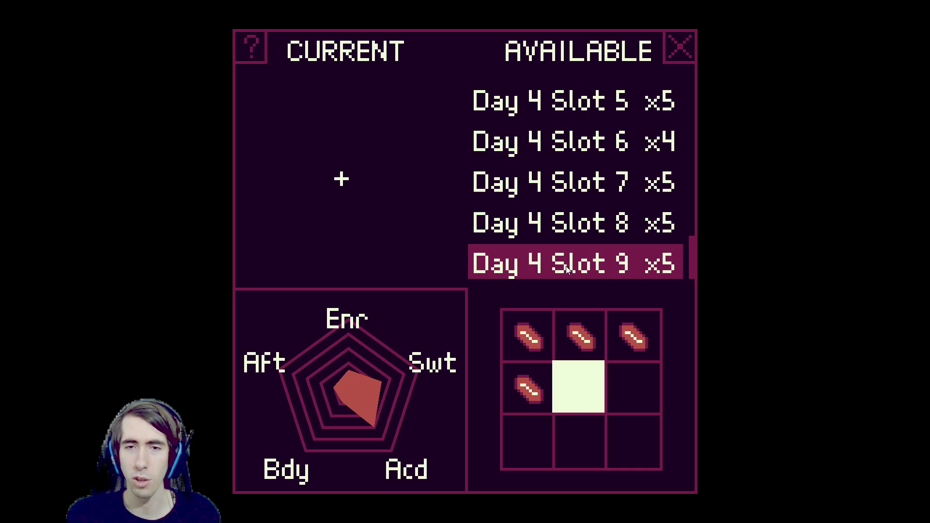
pyautogui.click(567, 264)
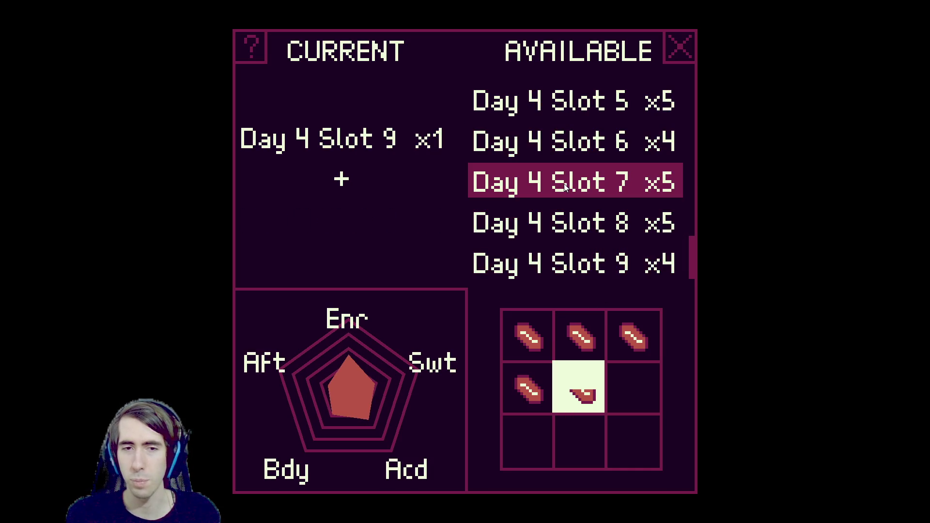
pyautogui.click(625, 375)
pyautogui.scroll(9, 605, 145)
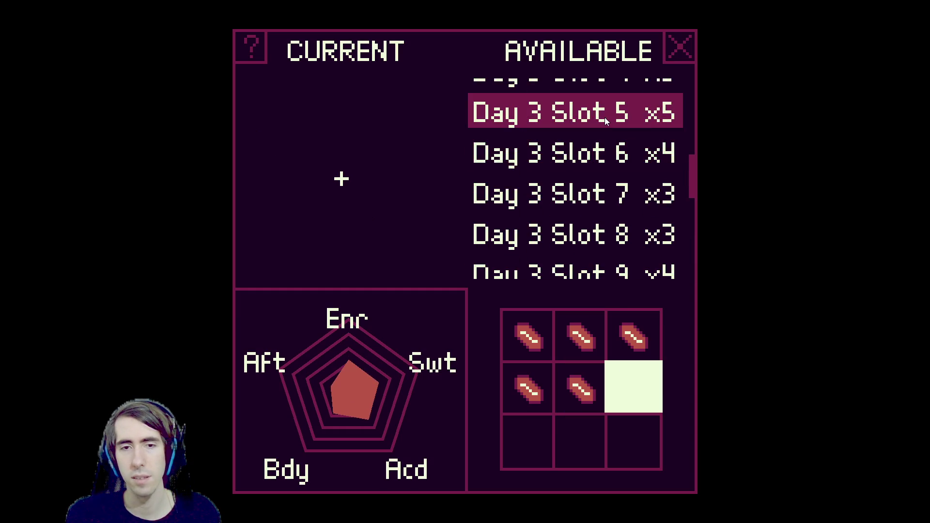
pyautogui.click(606, 122)
pyautogui.scroll(5, 559, 160)
pyautogui.click(560, 139)
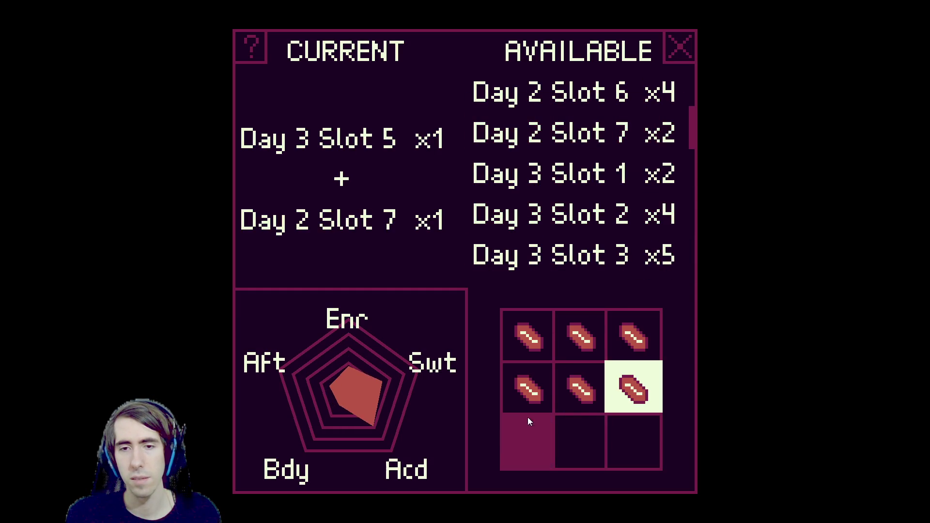
# Plant bottom-left with Heirloom 1 and Day 2 Slot 5, and bottom-middle with two Day 3 Slot 4 beans
pyautogui.click(529, 422)
pyautogui.scroll(3, 572, 221)
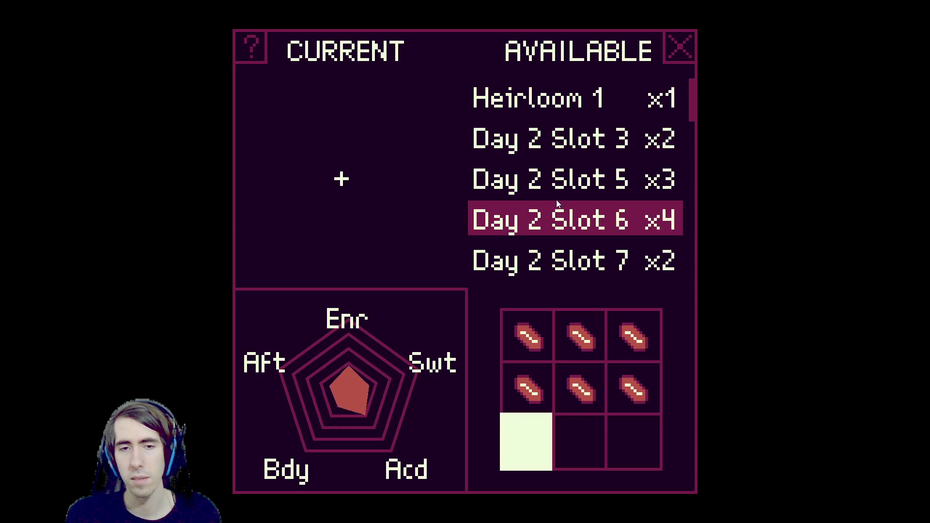
pyautogui.click(574, 99)
pyautogui.scroll(-2, 577, 194)
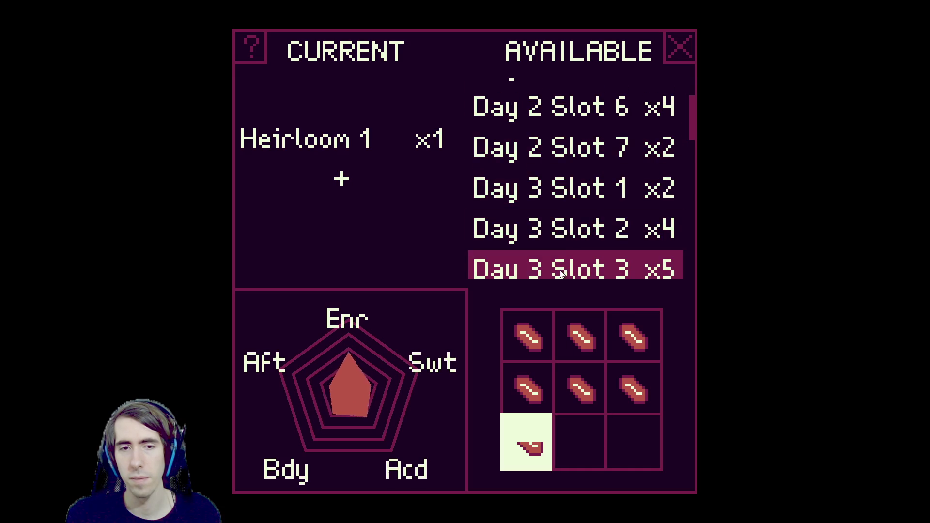
pyautogui.scroll(-4, 563, 178)
pyautogui.scroll(-5, 566, 218)
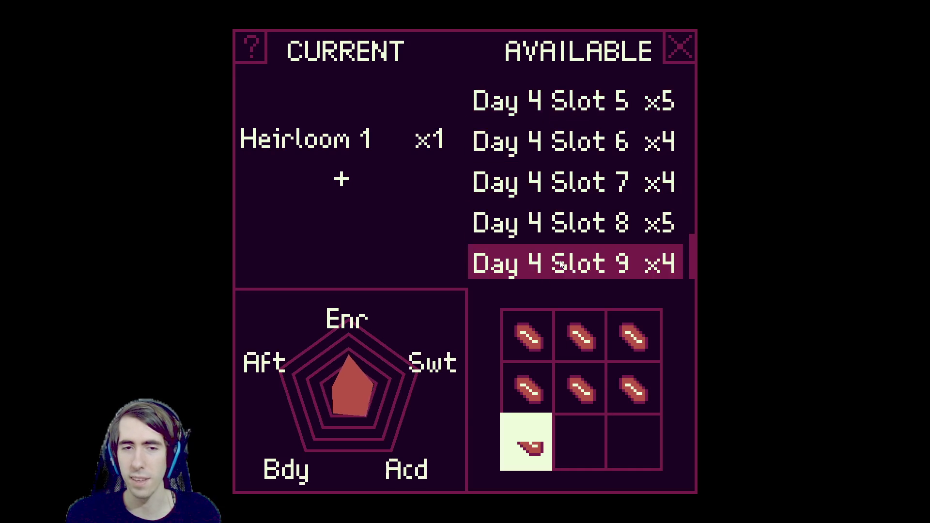
pyautogui.scroll(10, 573, 258)
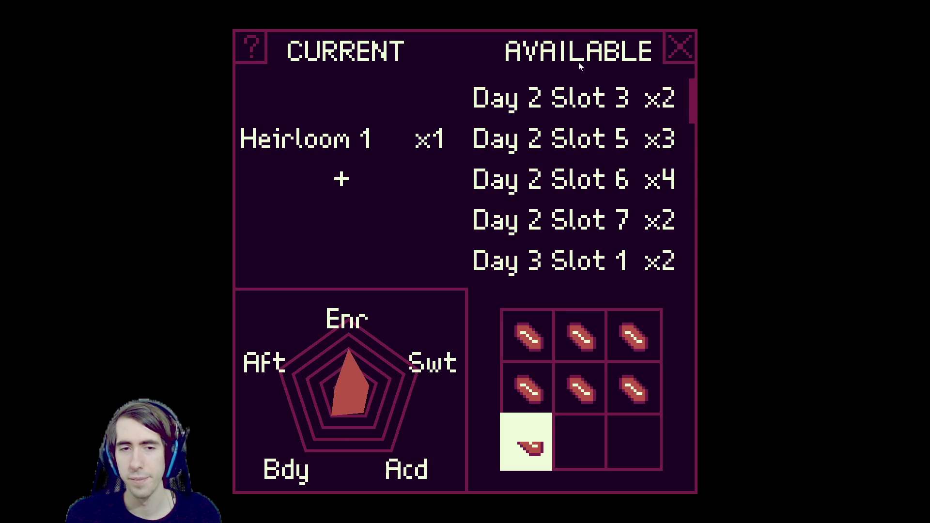
pyautogui.click(576, 130)
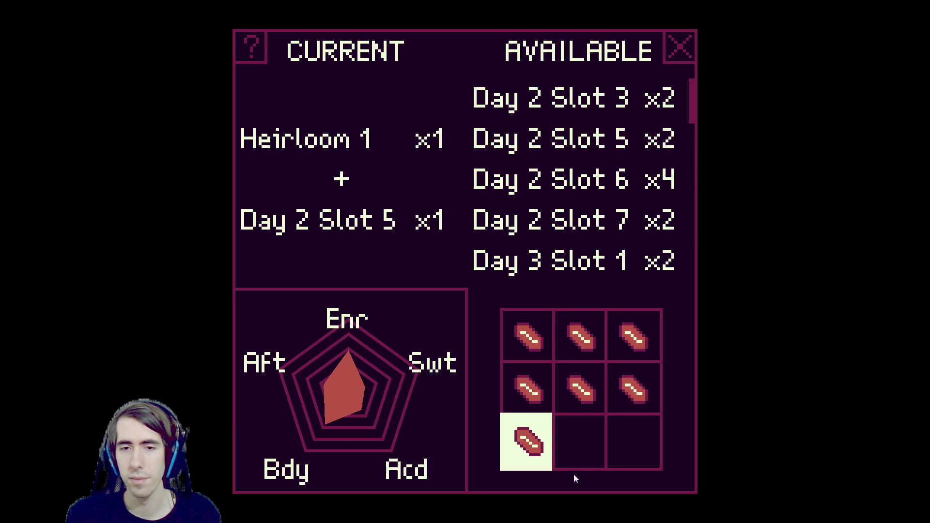
pyautogui.click(578, 465)
pyautogui.scroll(-3, 557, 237)
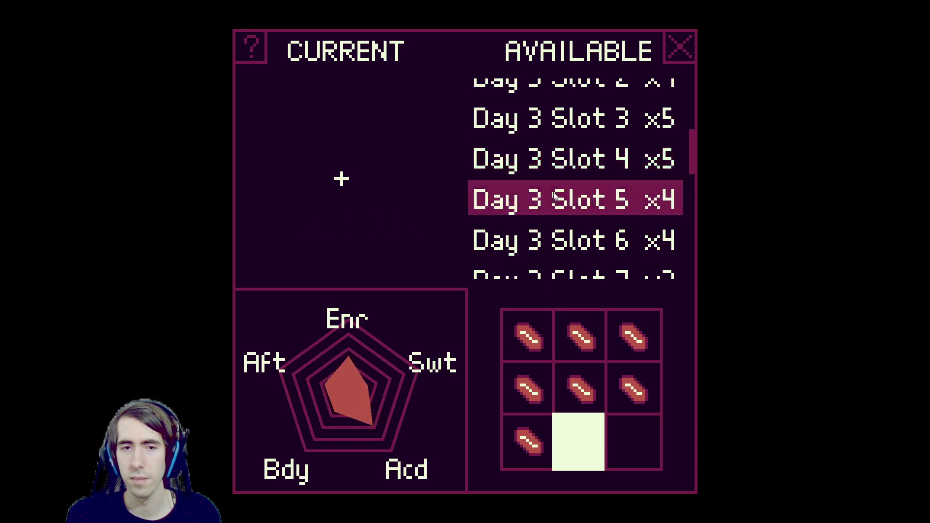
pyautogui.click(557, 159)
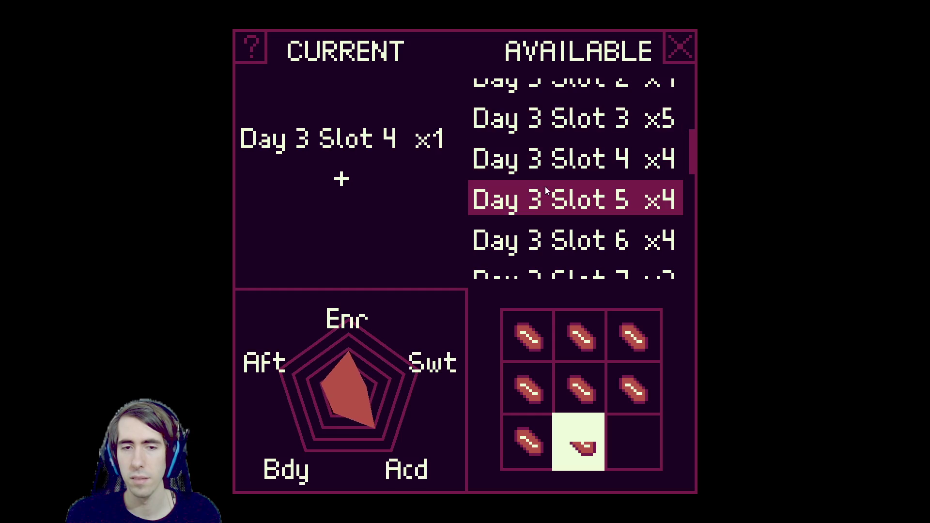
pyautogui.click(553, 160)
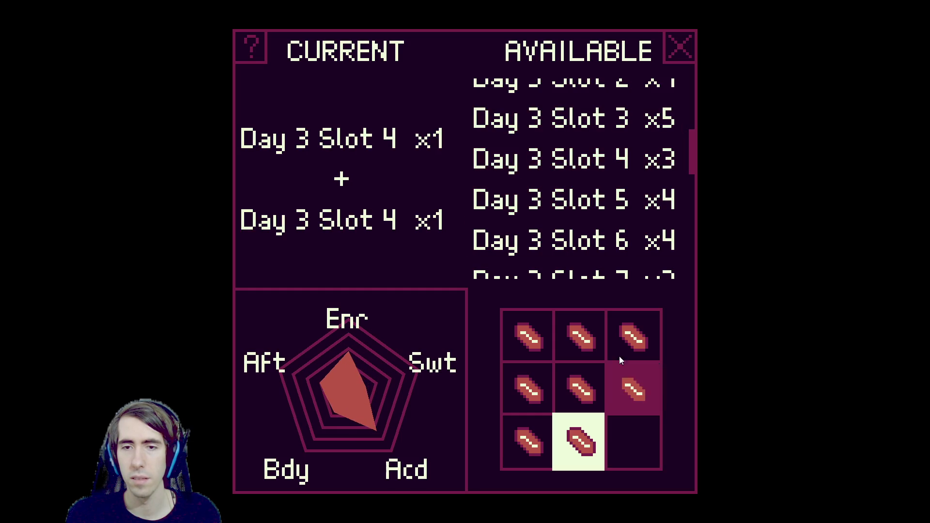
# Fill the bottom-right plot, finish planting, and harvest every plot on the farm
pyautogui.click(621, 456)
pyautogui.scroll(-3, 552, 214)
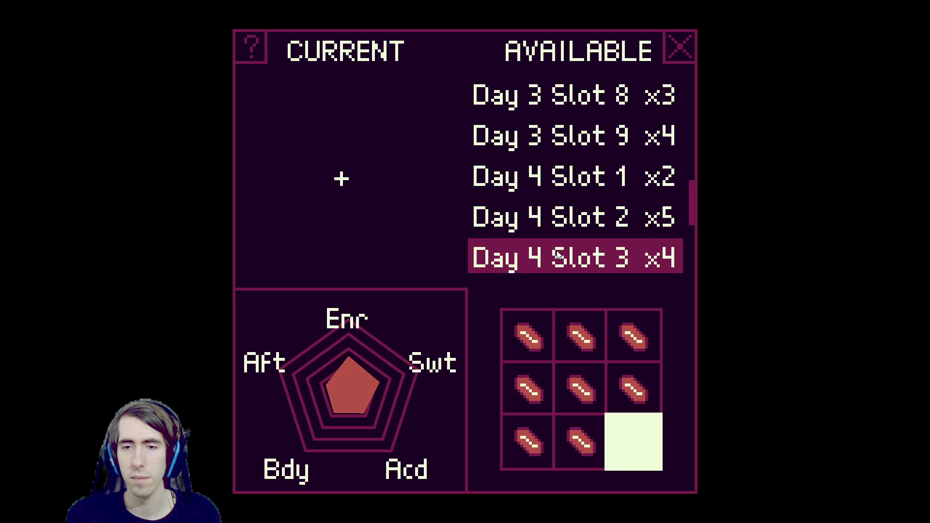
pyautogui.scroll(-4, 557, 255)
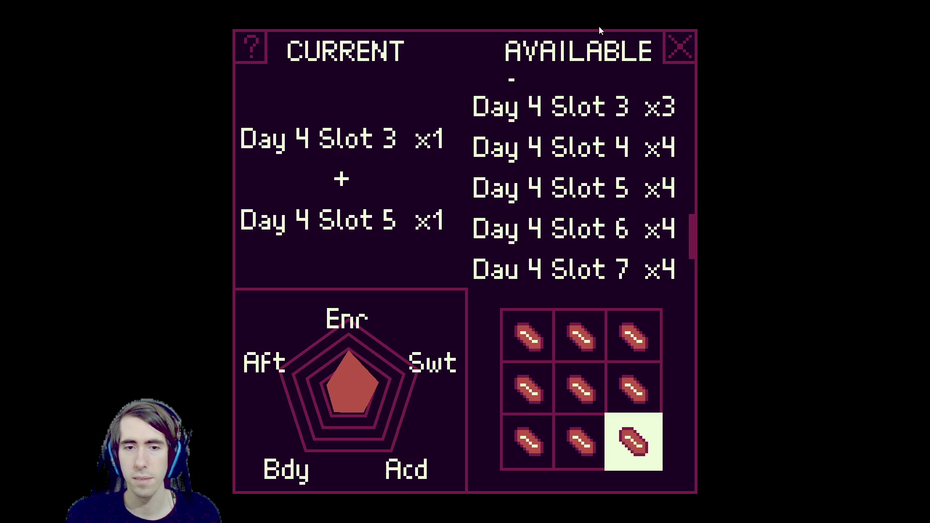
pyautogui.click(678, 50)
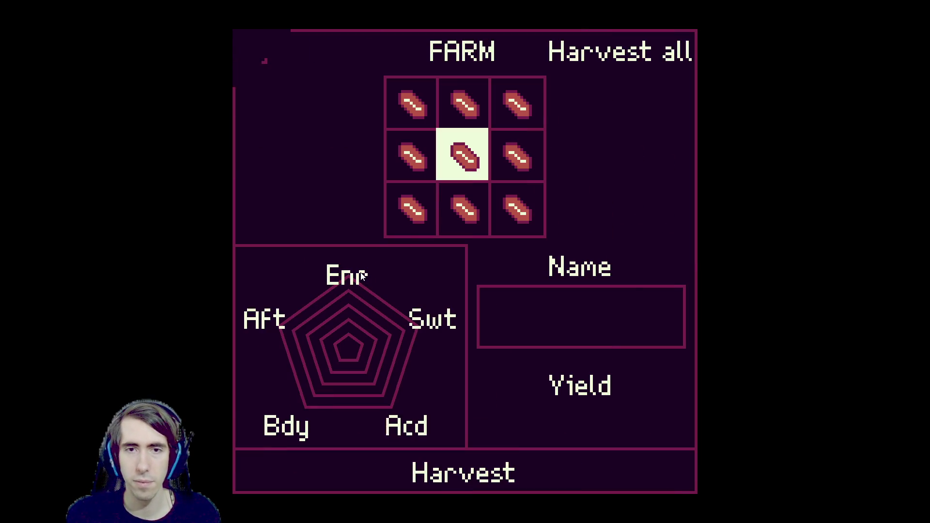
pyautogui.click(582, 51)
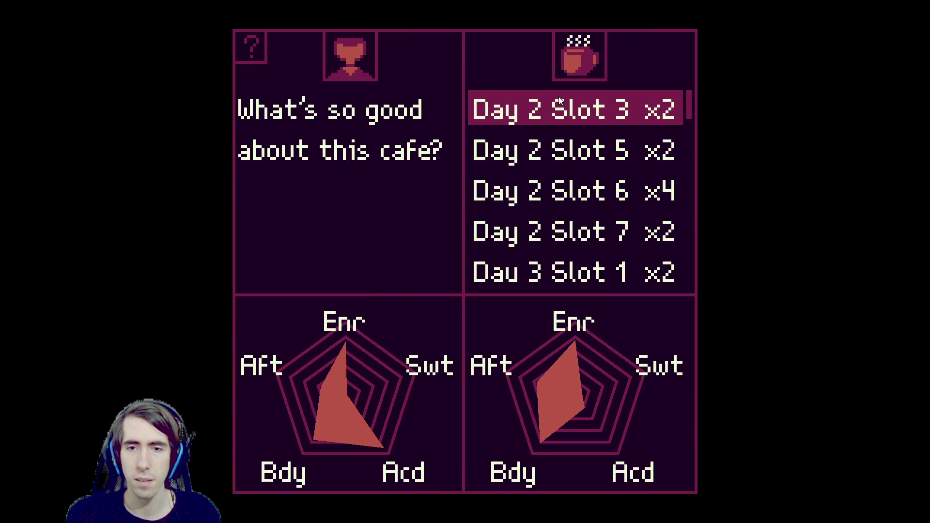
# Serve customers from the order list, including Day 4 Slot 1 and Day 2 Slot 3 coffees
pyautogui.scroll(-14, 554, 219)
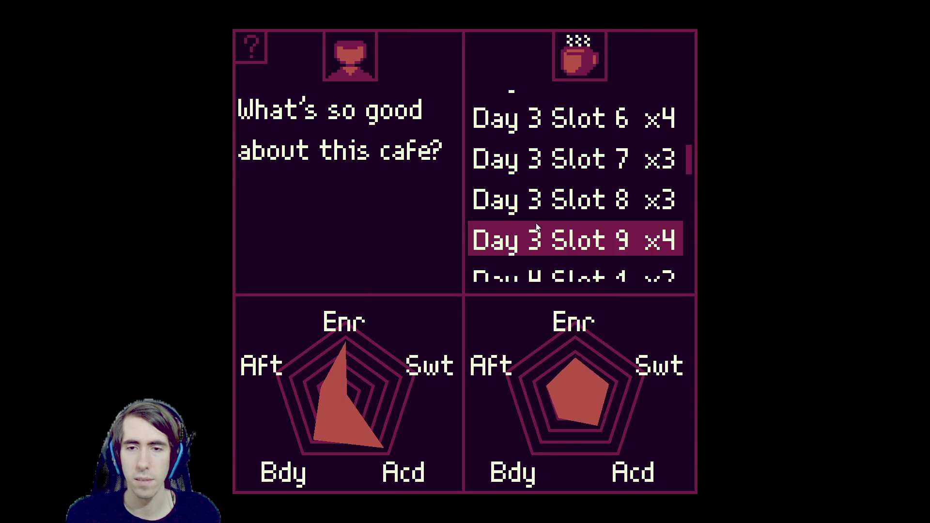
pyautogui.scroll(-10, 536, 221)
pyautogui.click(534, 227)
pyautogui.click(535, 226)
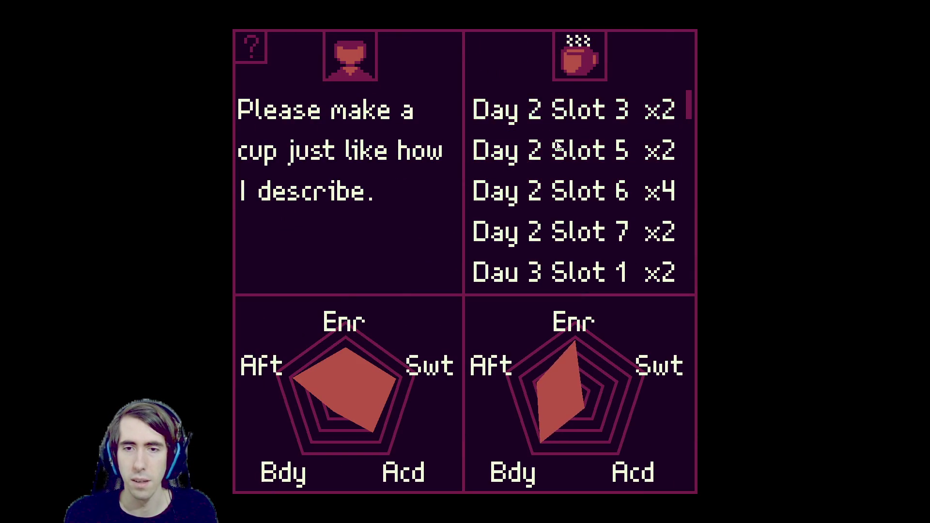
pyautogui.scroll(-10, 551, 190)
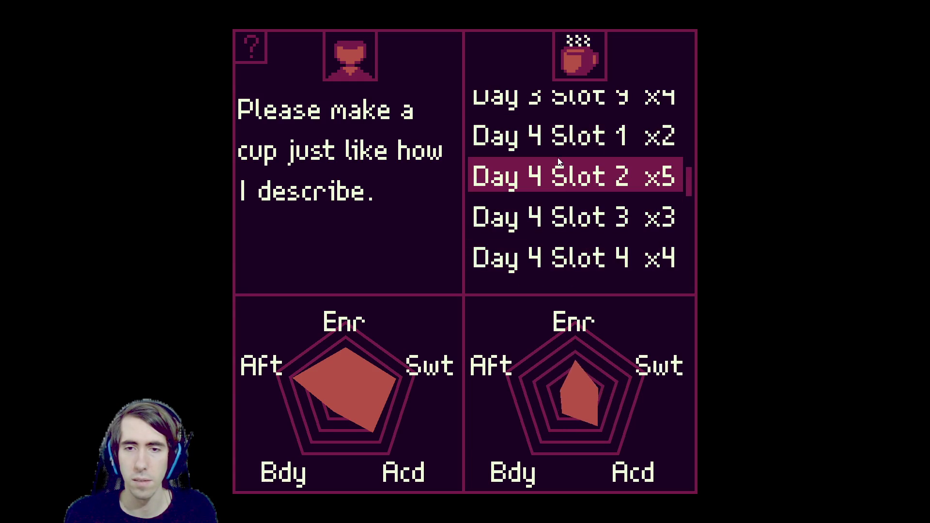
pyautogui.click(556, 134)
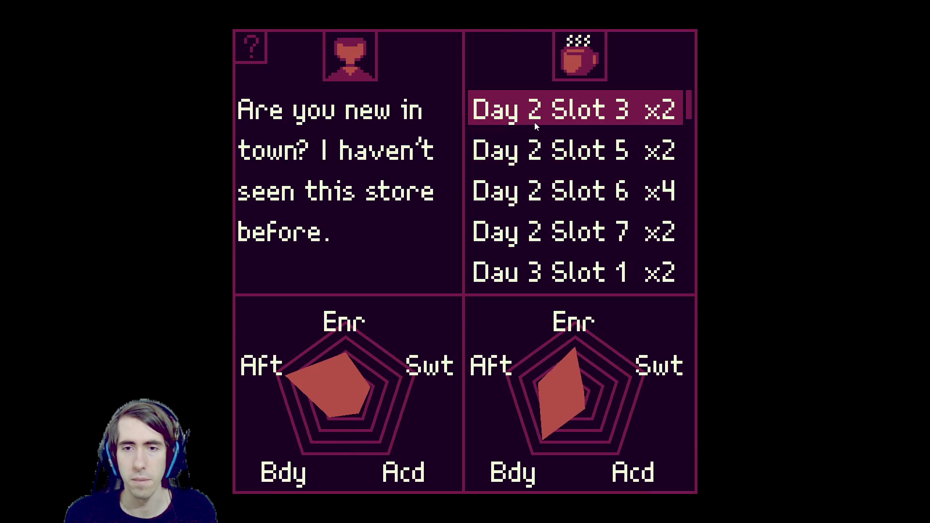
pyautogui.click(534, 119)
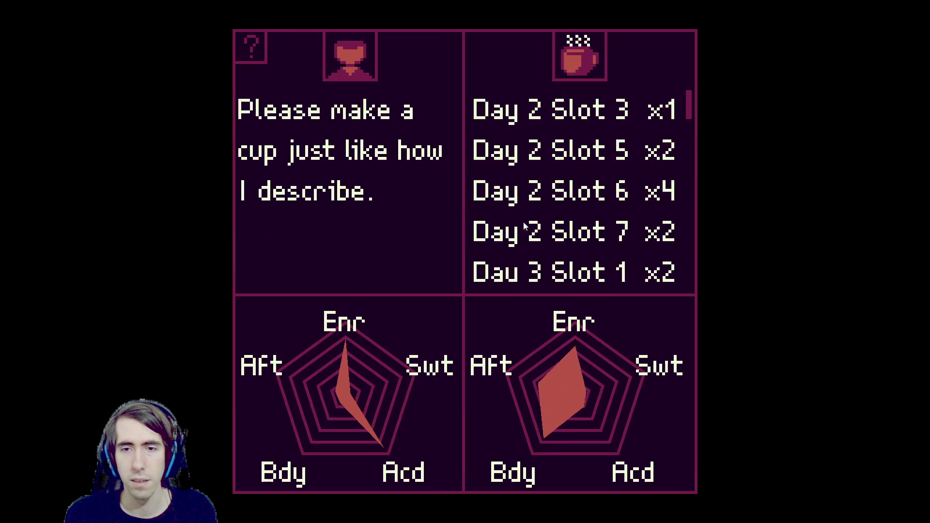
# Serve Day 3 Slot 4, Day 4 Slot 6 and Day 3 Slot 4 coffees until Game Over at $2,129
pyautogui.scroll(-3, 522, 239)
pyautogui.click(522, 254)
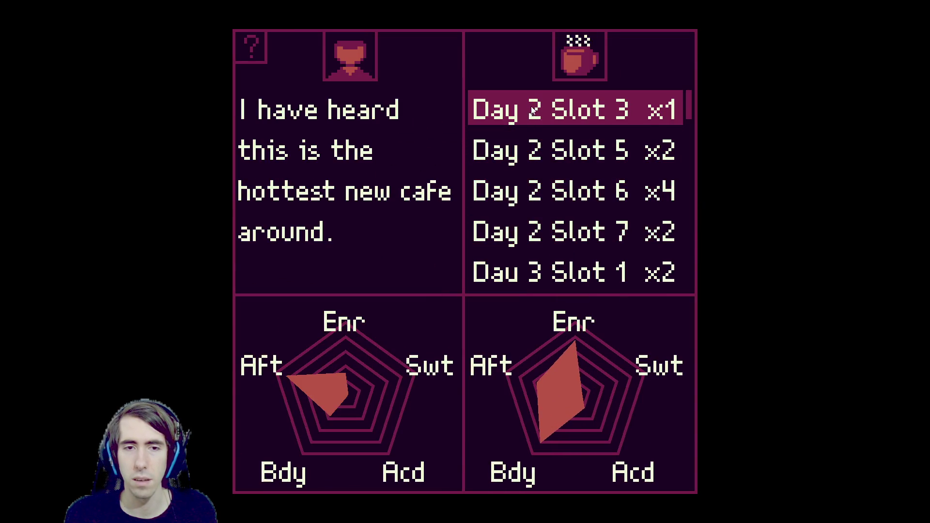
pyautogui.scroll(-12, 532, 111)
pyautogui.scroll(-15, 516, 240)
pyautogui.scroll(10, 532, 150)
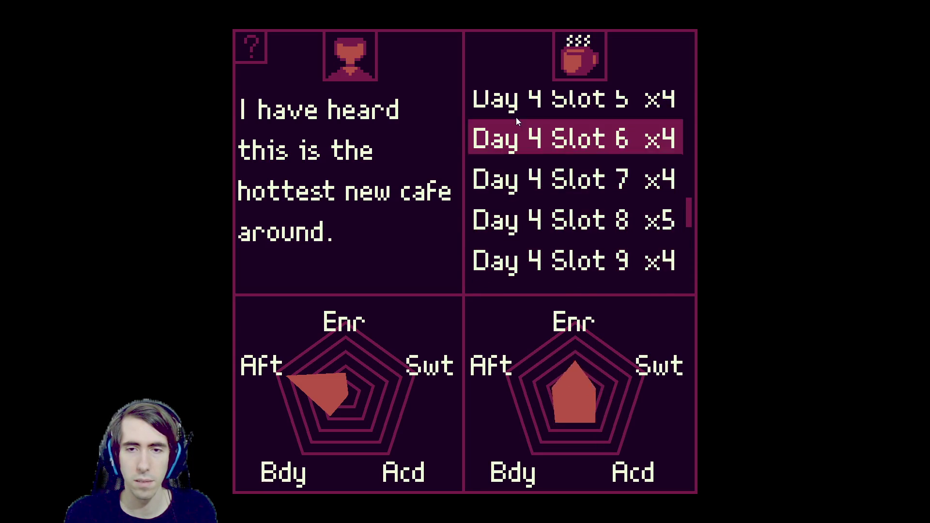
pyautogui.click(518, 123)
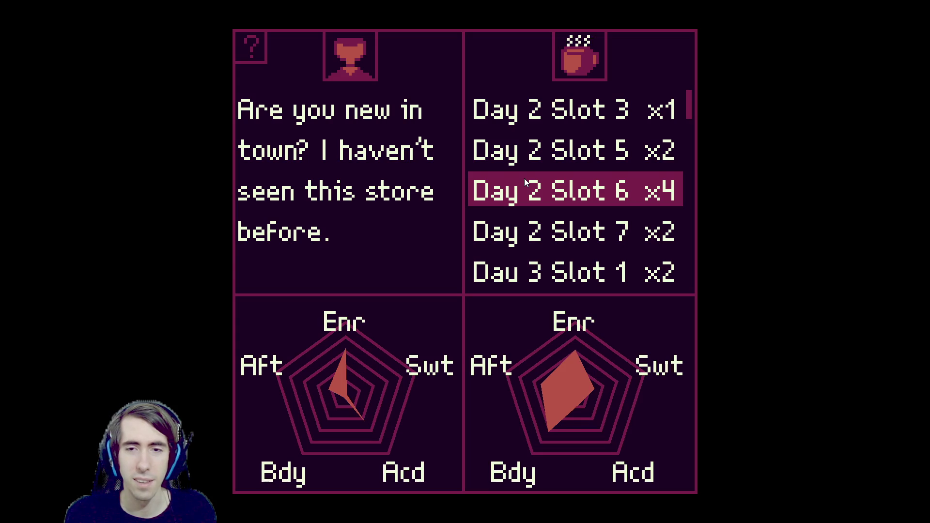
pyautogui.scroll(-3, 519, 146)
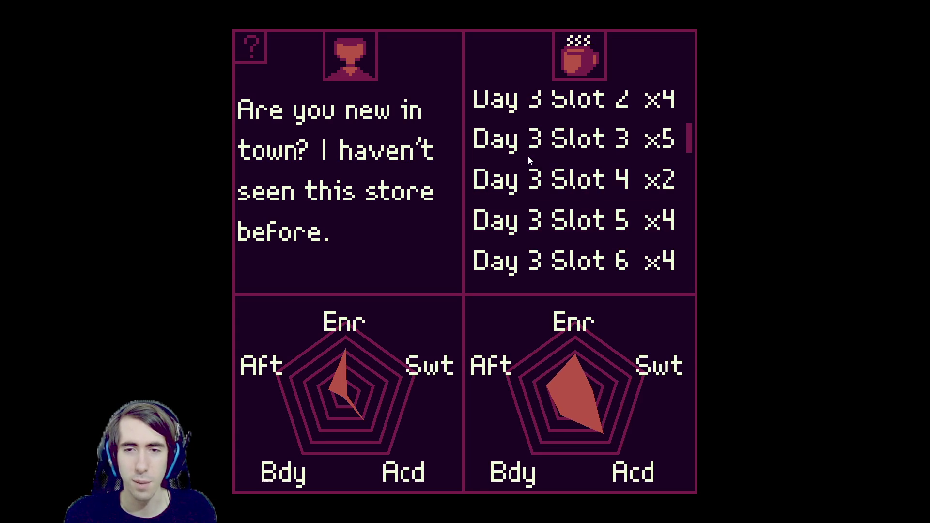
pyautogui.click(528, 165)
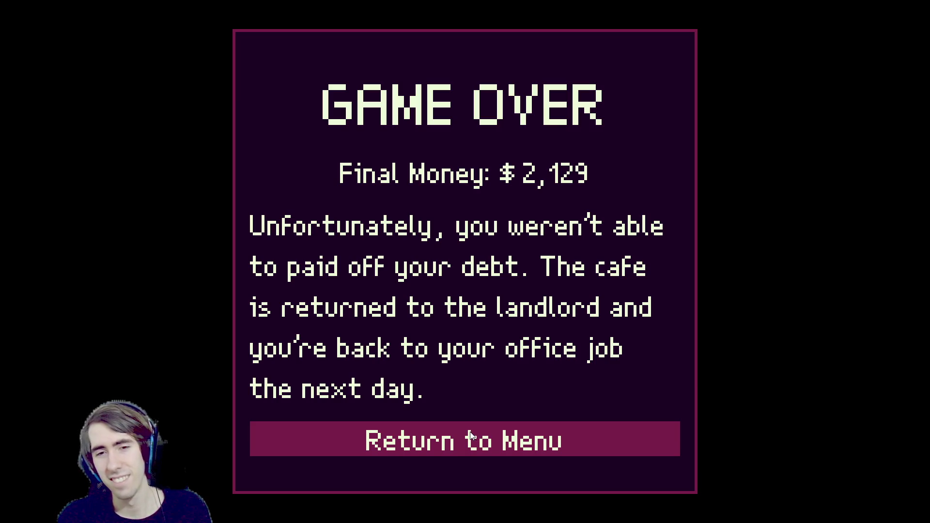
# Return to the title menu from the Game Over screen and leave fullscreen
pyautogui.click(471, 436)
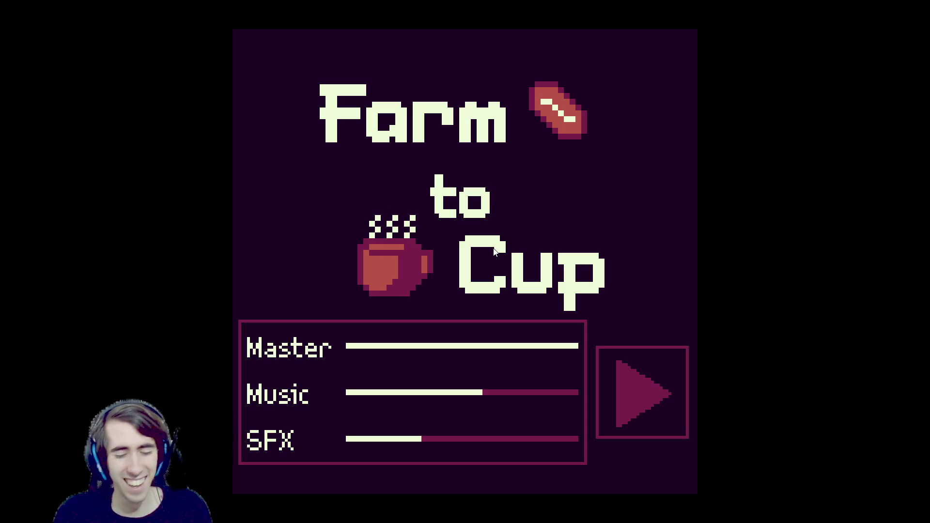
pyautogui.press('Escape')
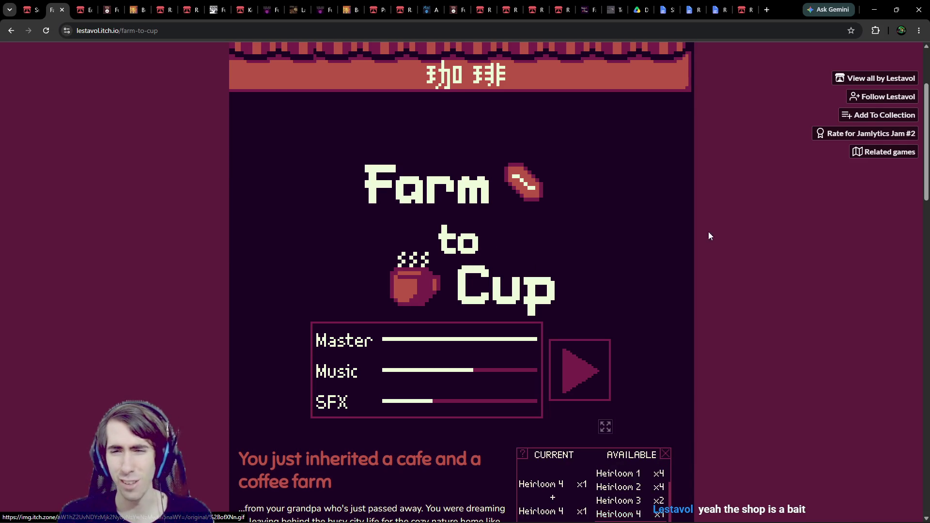
# Read down the Farm to Cup page and select the 'Game proudly made without AI' heading
pyautogui.scroll(-8, 703, 264)
pyautogui.scroll(4, 703, 264)
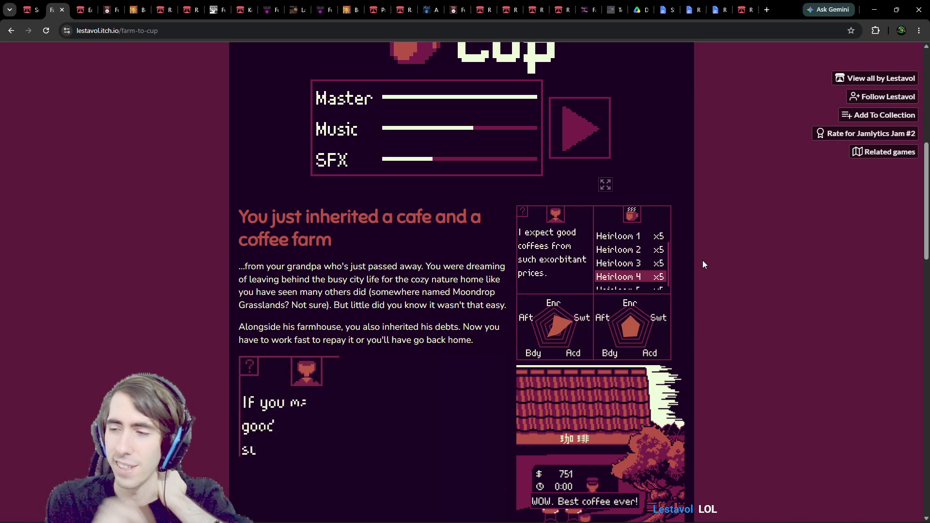
pyautogui.scroll(-12, 703, 265)
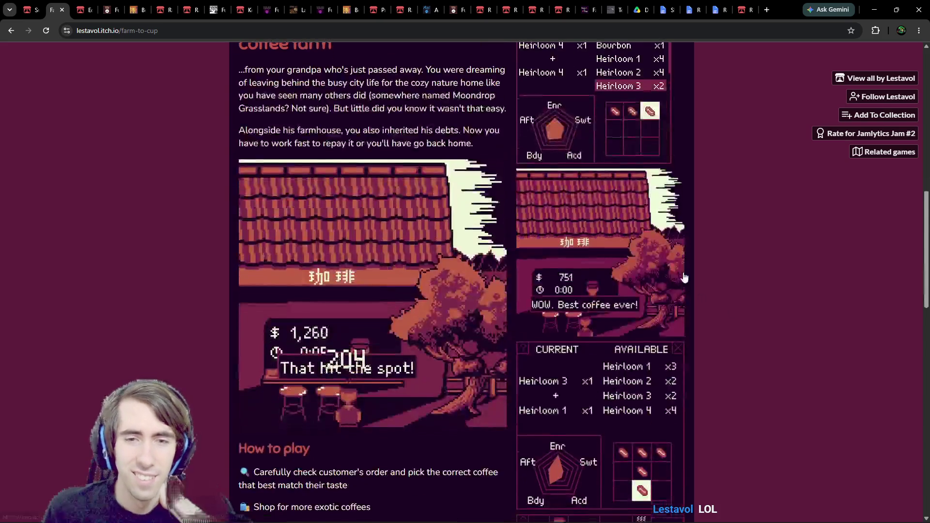
pyautogui.scroll(-1, 482, 272)
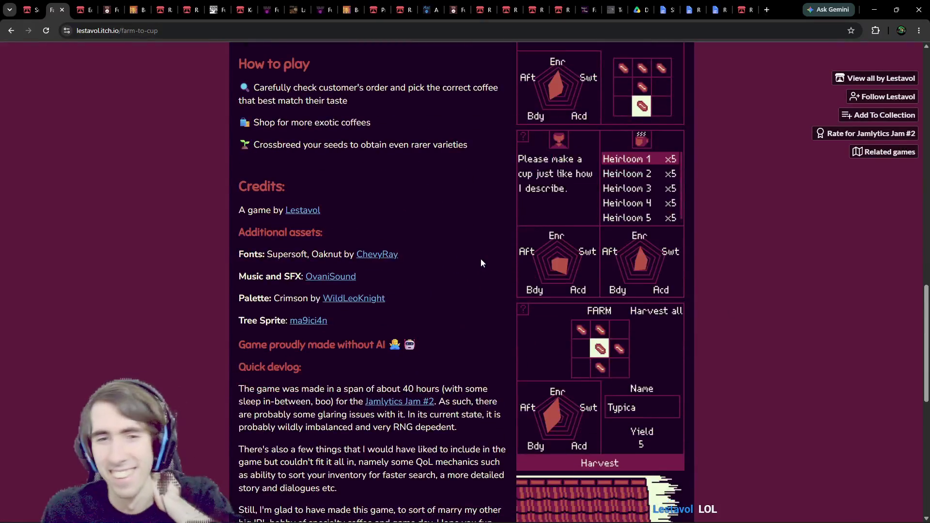
pyautogui.scroll(-4, 445, 263)
pyautogui.scroll(-2, 429, 295)
pyautogui.scroll(3, 422, 321)
pyautogui.scroll(2, 421, 320)
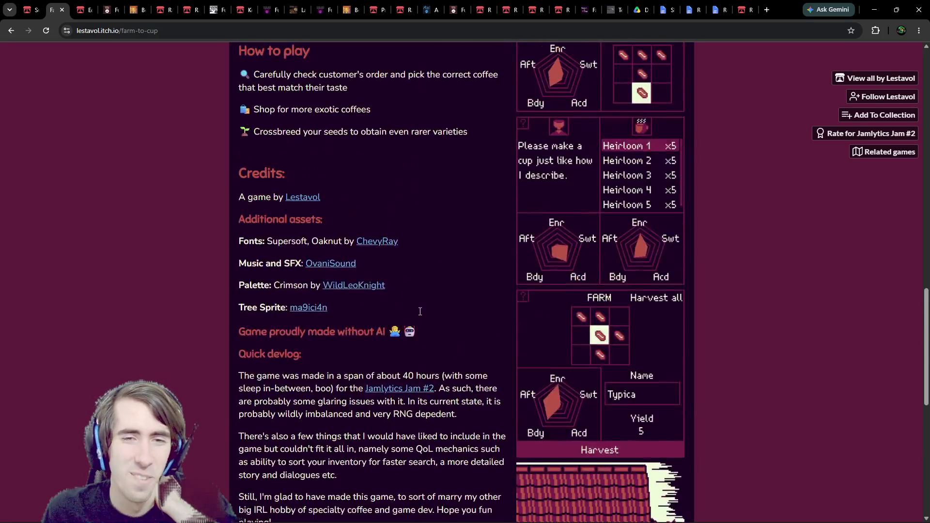
pyautogui.tripleClick(335, 334)
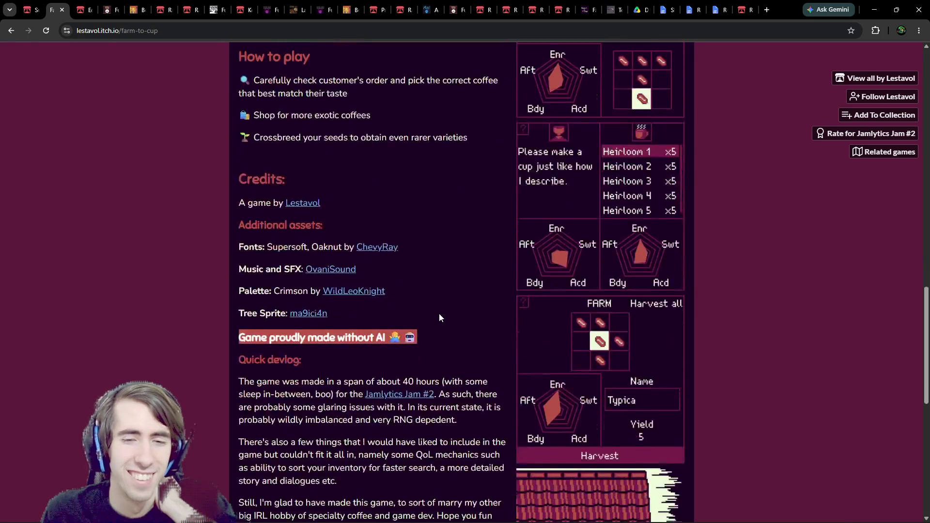
# Enlarge the gameplay screenshot of the Day 2 café showing $695
pyautogui.scroll(-2, 599, 322)
pyautogui.scroll(-2, 683, 323)
pyautogui.click(649, 322)
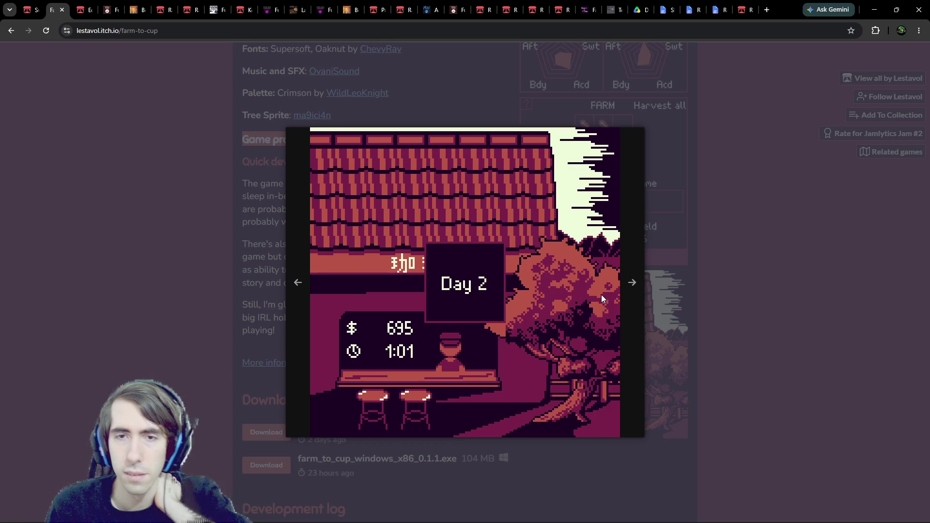
pyautogui.click(713, 115)
pyautogui.scroll(15, 713, 115)
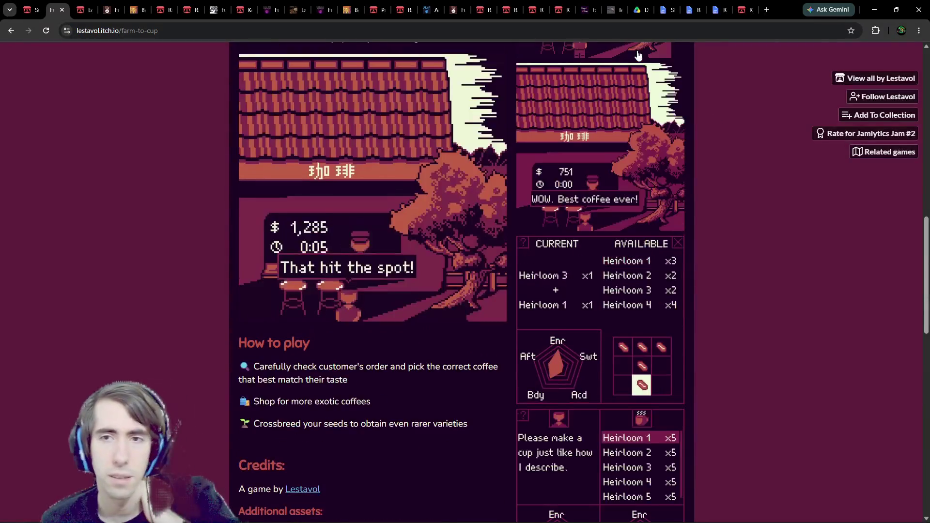
pyautogui.scroll(-4, 600, 86)
pyautogui.scroll(8, 669, 177)
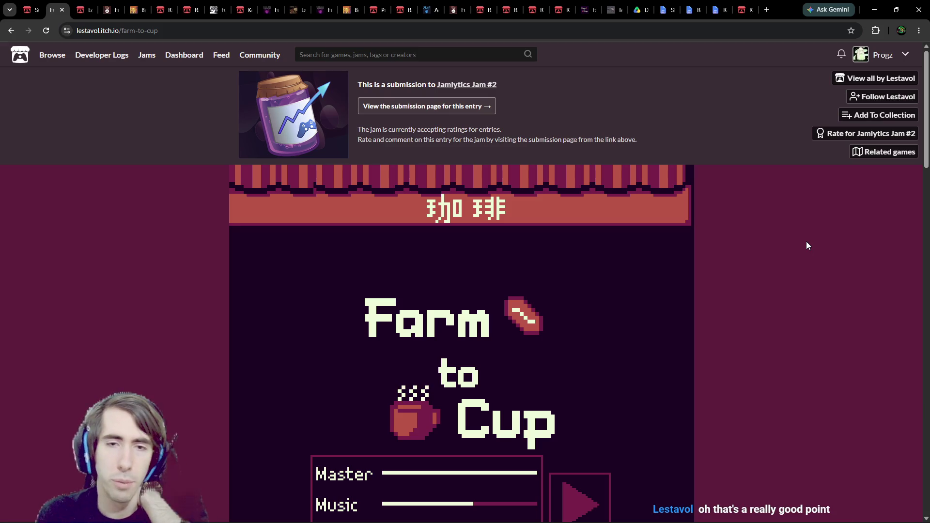
pyautogui.scroll(-9, 775, 237)
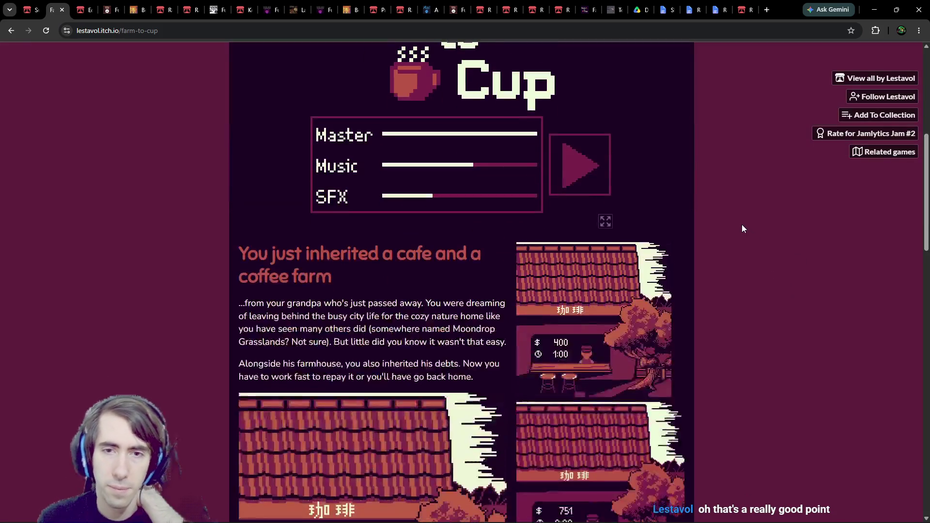
pyautogui.scroll(-2, 705, 249)
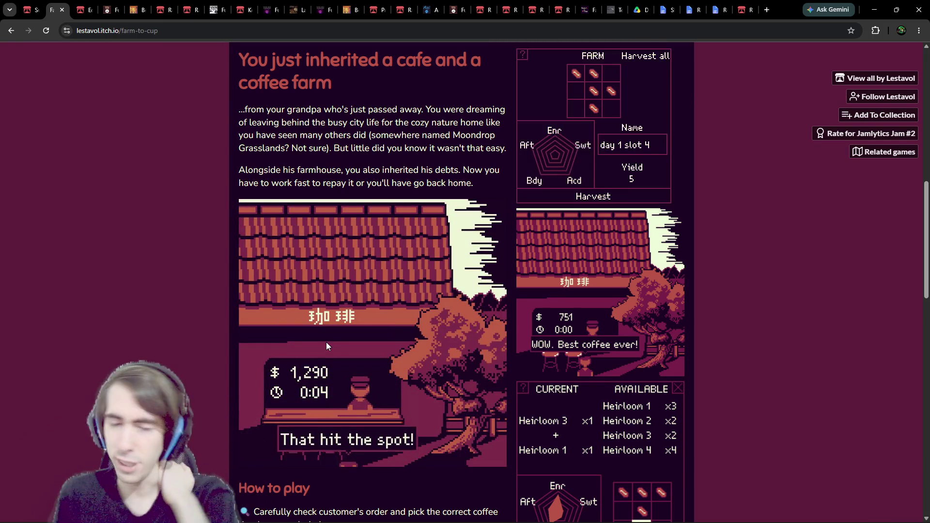
pyautogui.scroll(-2, 630, 412)
pyautogui.scroll(-1, 653, 416)
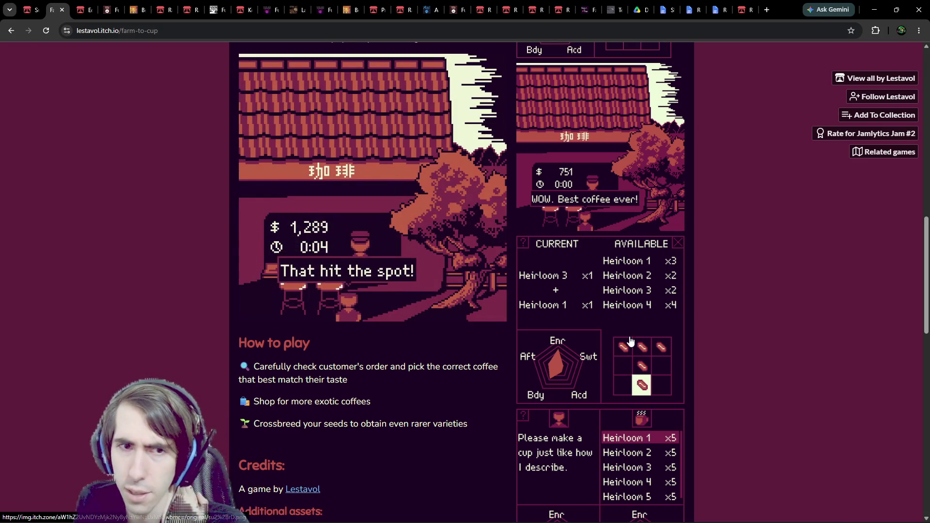
pyautogui.scroll(1, 426, 267)
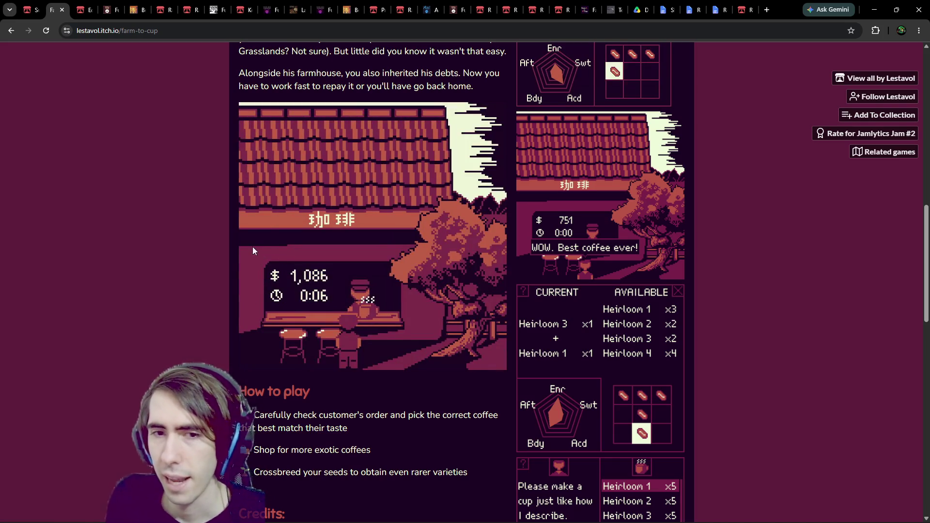
pyautogui.scroll(2, 501, 259)
pyautogui.scroll(-1, 482, 214)
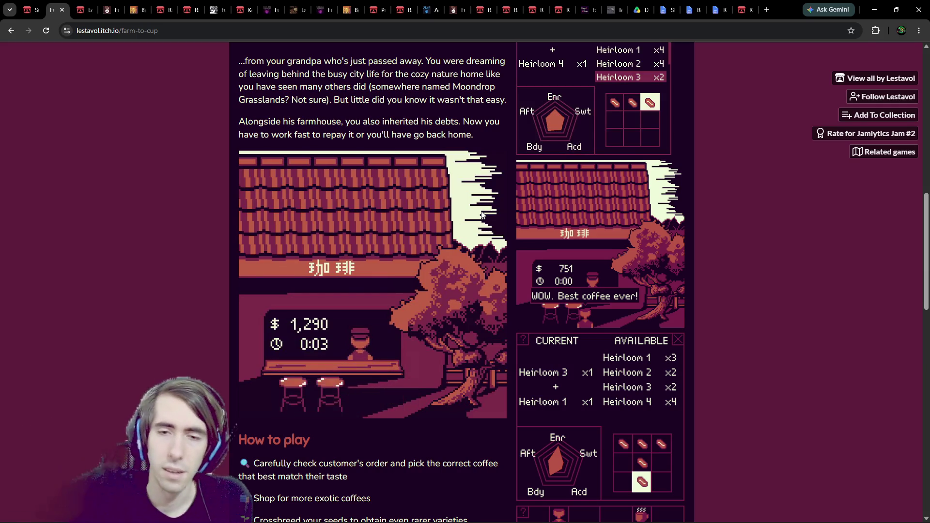
pyautogui.scroll(-4, 415, 233)
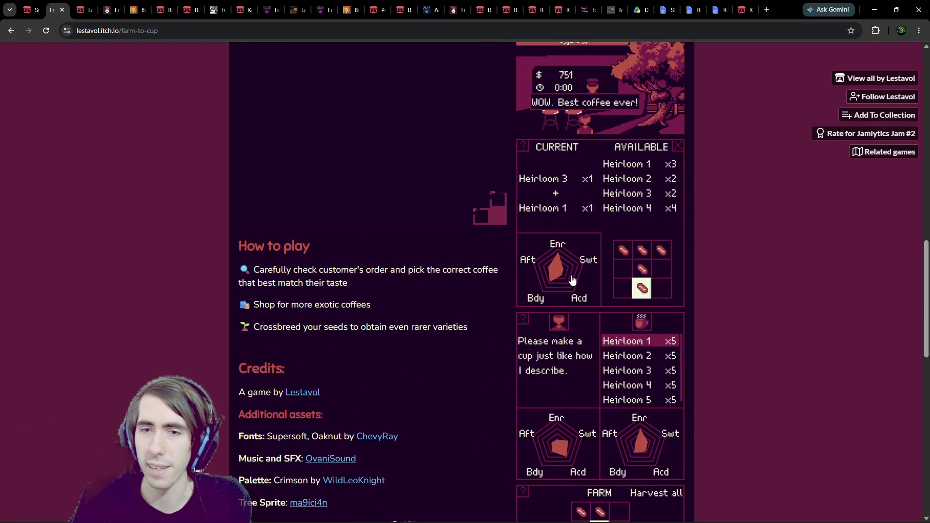
pyautogui.click(565, 261)
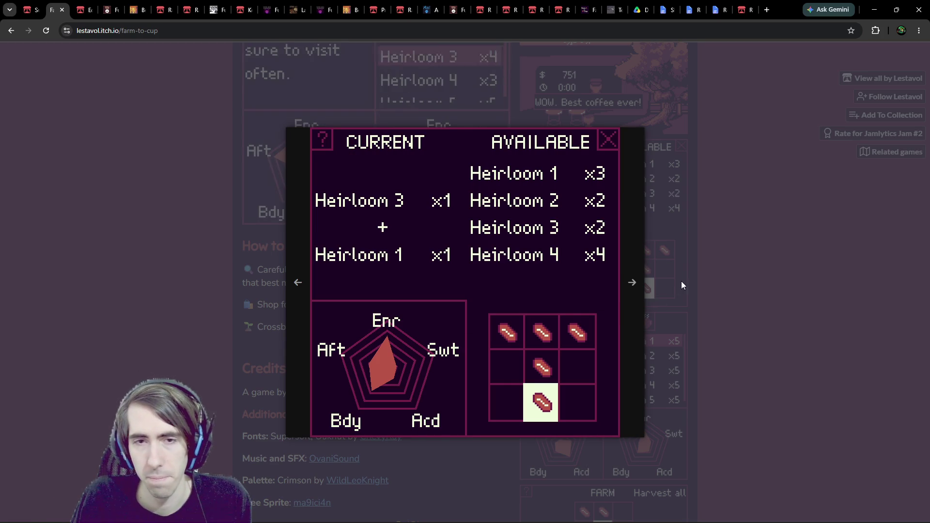
pyautogui.click(664, 244)
pyautogui.scroll(4, 635, 252)
pyautogui.scroll(6, 636, 252)
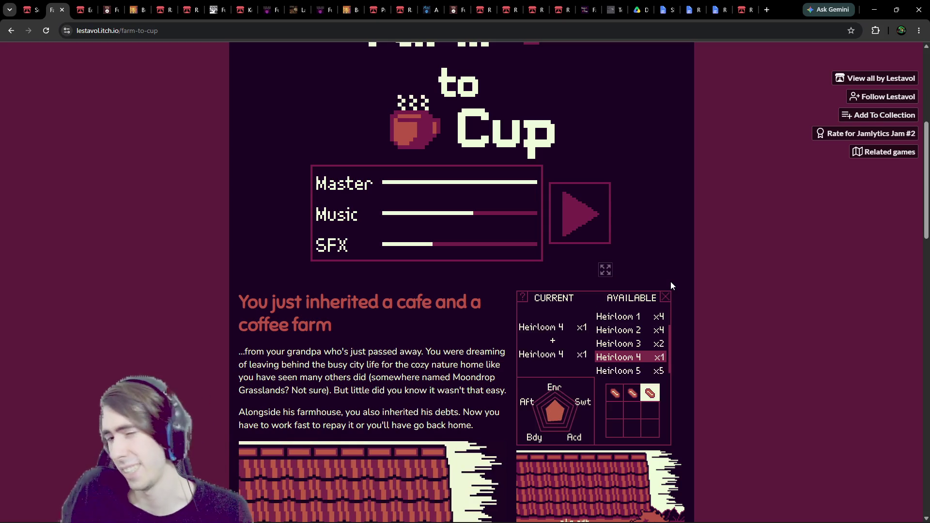
pyautogui.scroll(2, 583, 223)
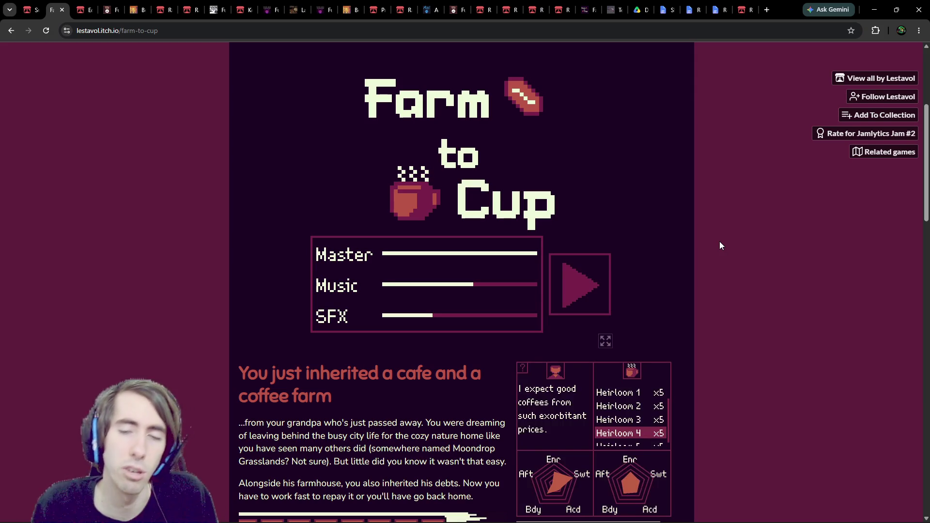
pyautogui.scroll(-1, 675, 382)
pyautogui.scroll(-4, 675, 383)
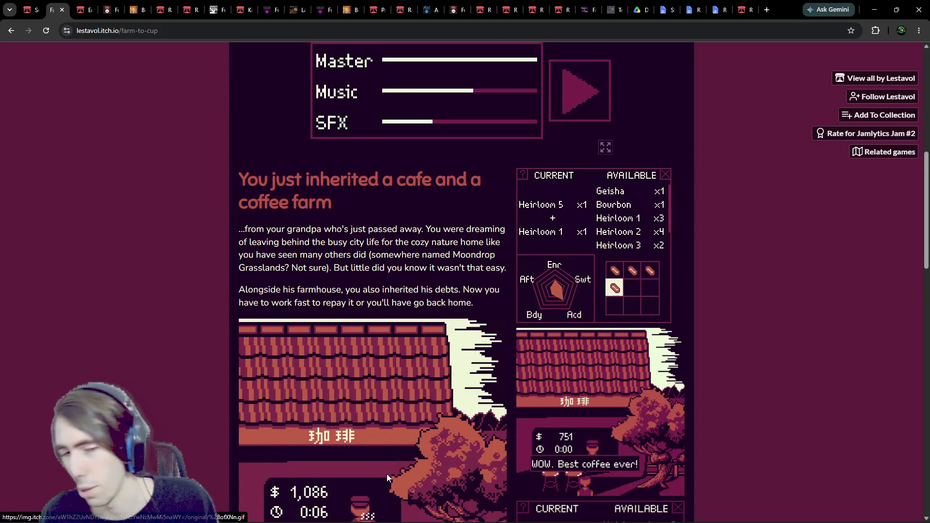
pyautogui.scroll(-2, 385, 460)
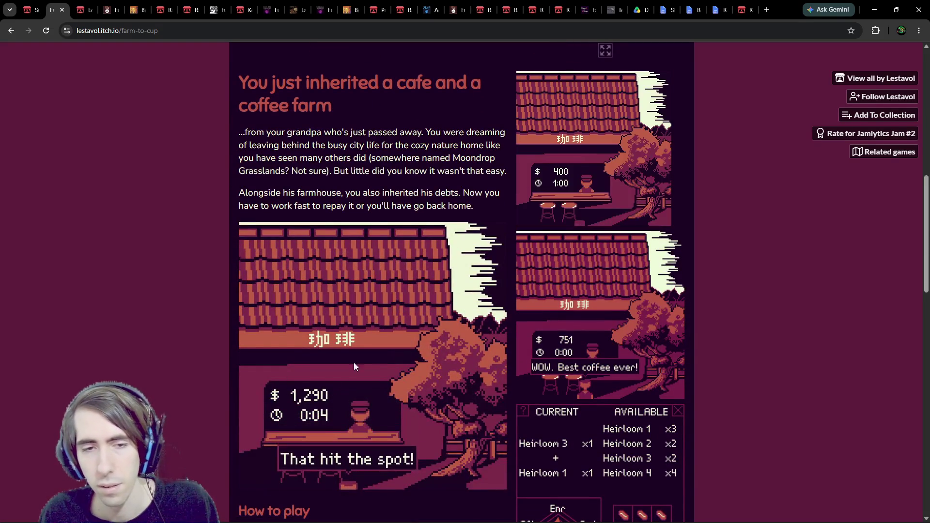
pyautogui.scroll(-7, 405, 401)
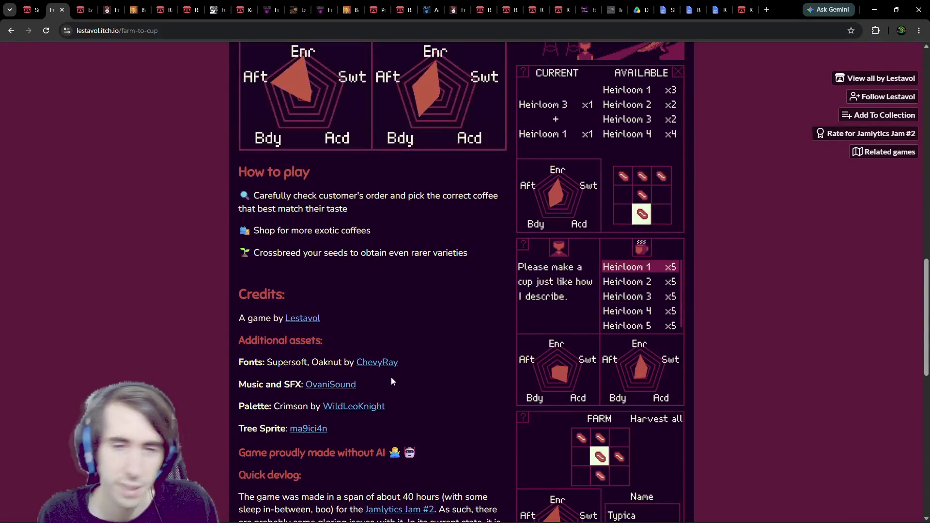
pyautogui.scroll(-2, 599, 273)
pyautogui.scroll(-2, 599, 272)
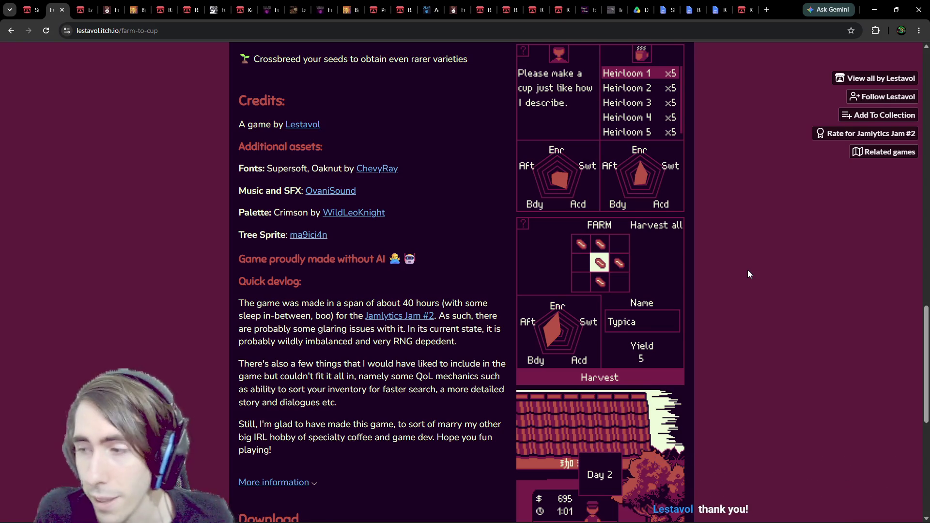
pyautogui.scroll(-5, 742, 270)
pyautogui.scroll(4, 751, 269)
pyautogui.scroll(15, 733, 241)
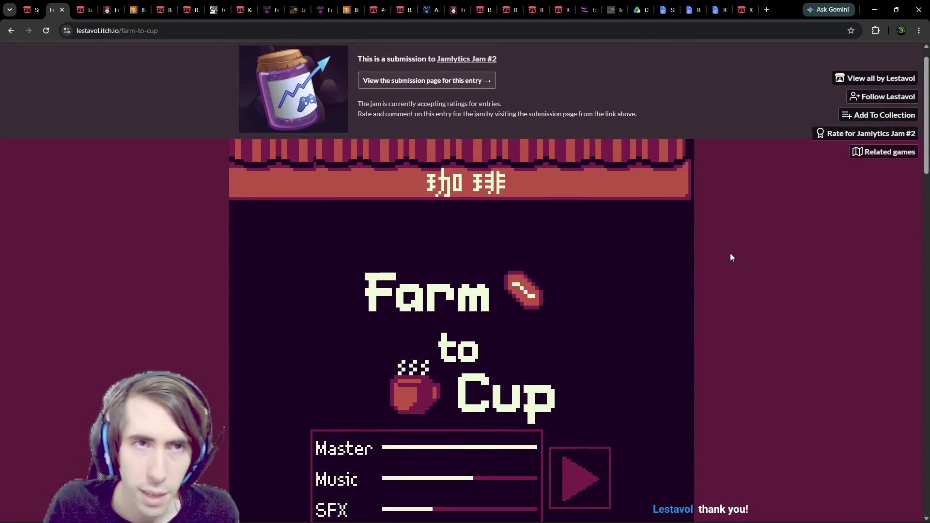
pyautogui.scroll(-2, 721, 255)
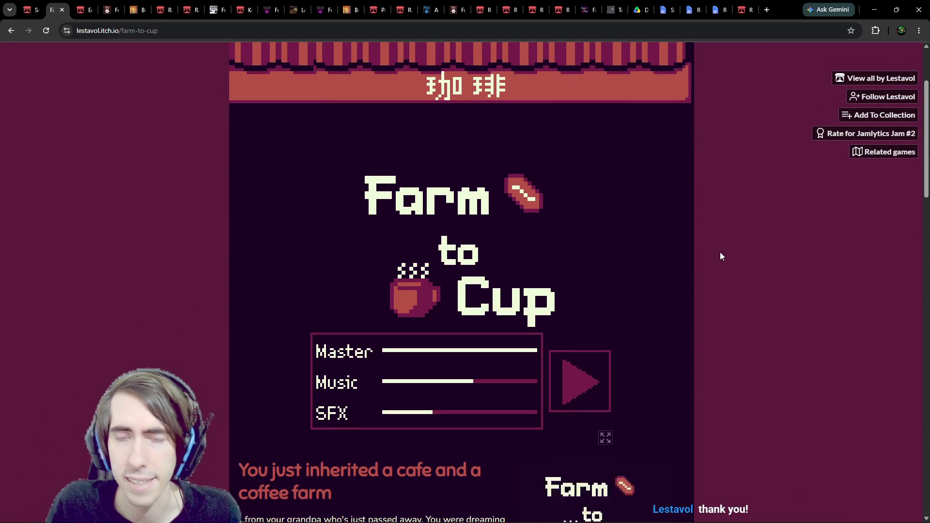
pyautogui.click(677, 9)
# Go from the Drafts folder up to the compendium folder and open Game Jams Compendium
pyautogui.click(636, 10)
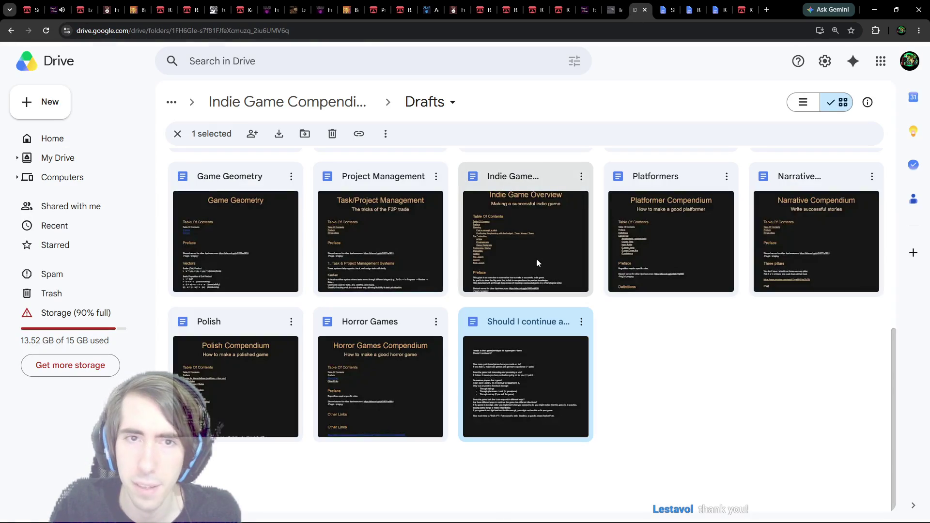
pyautogui.scroll(7, 491, 294)
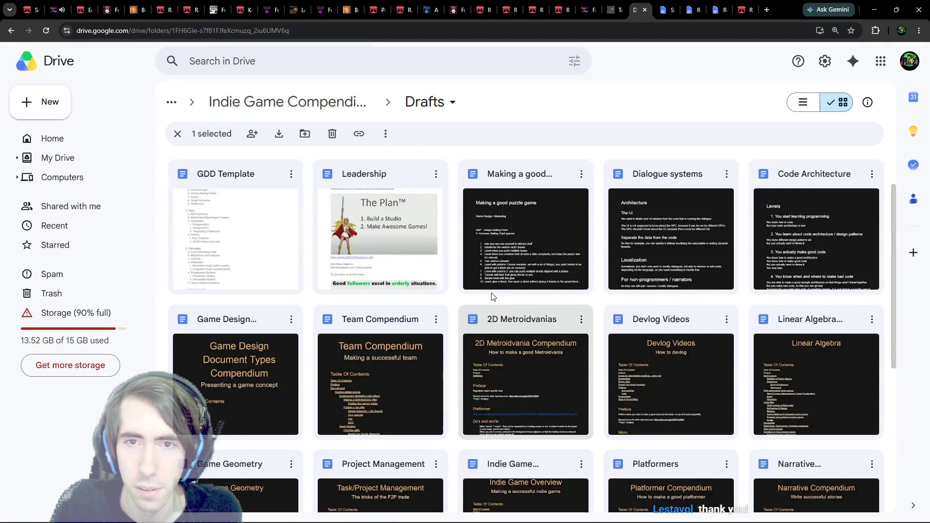
pyautogui.scroll(-1, 491, 293)
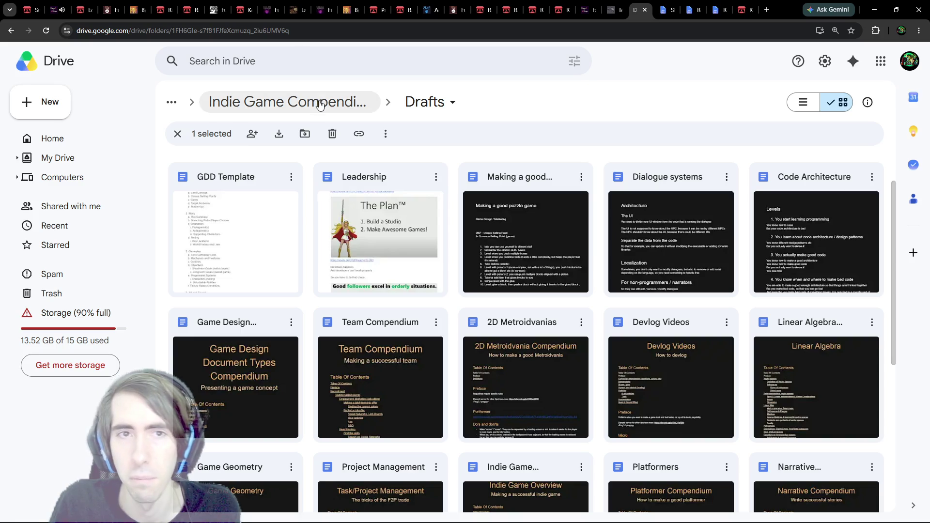
pyautogui.click(287, 102)
pyautogui.scroll(-1, 408, 179)
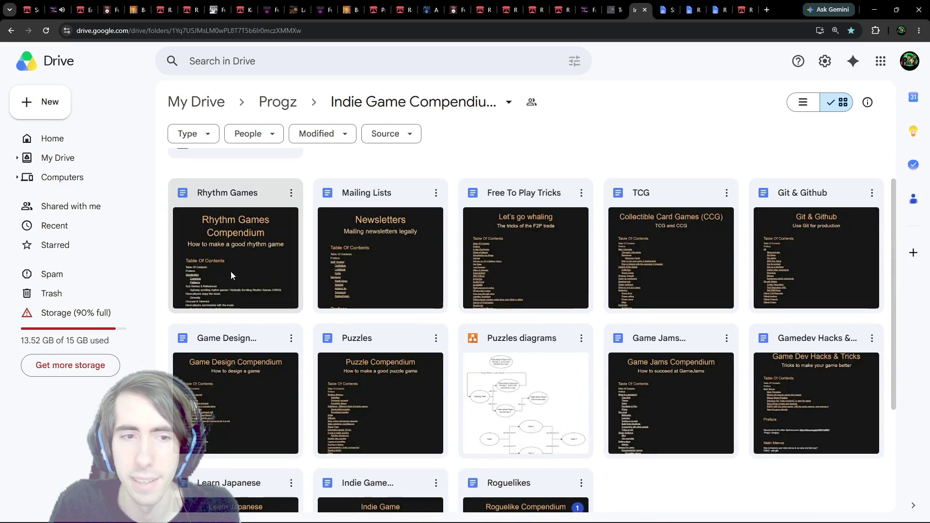
pyautogui.scroll(-1, 272, 304)
pyautogui.scroll(1, 610, 344)
pyautogui.doubleClick(621, 398)
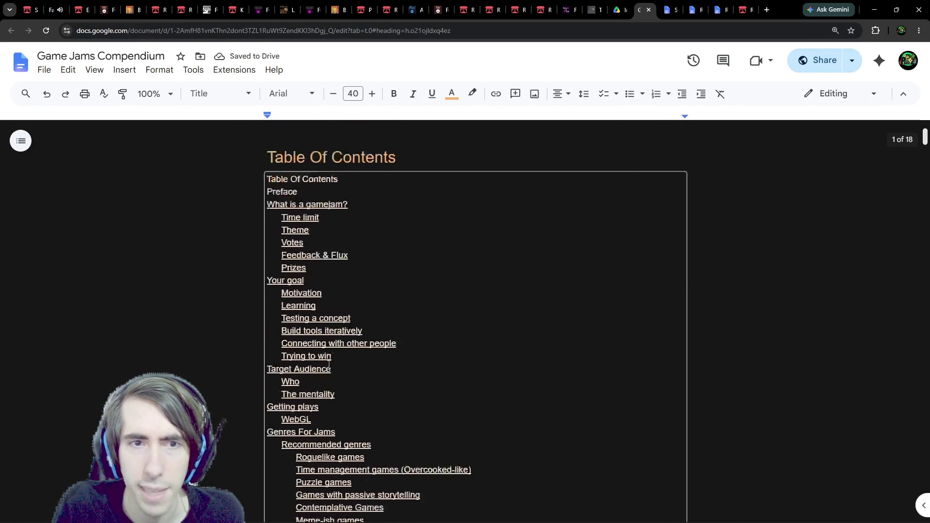
# Check the table-of-contents links and jump to the Genres For Jams section
pyautogui.click(326, 214)
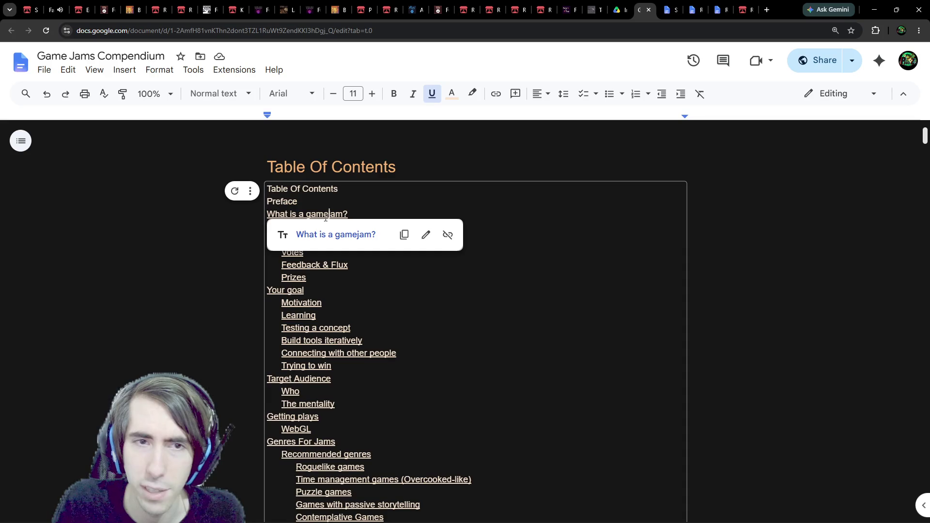
pyautogui.click(295, 290)
pyautogui.scroll(-2, 306, 290)
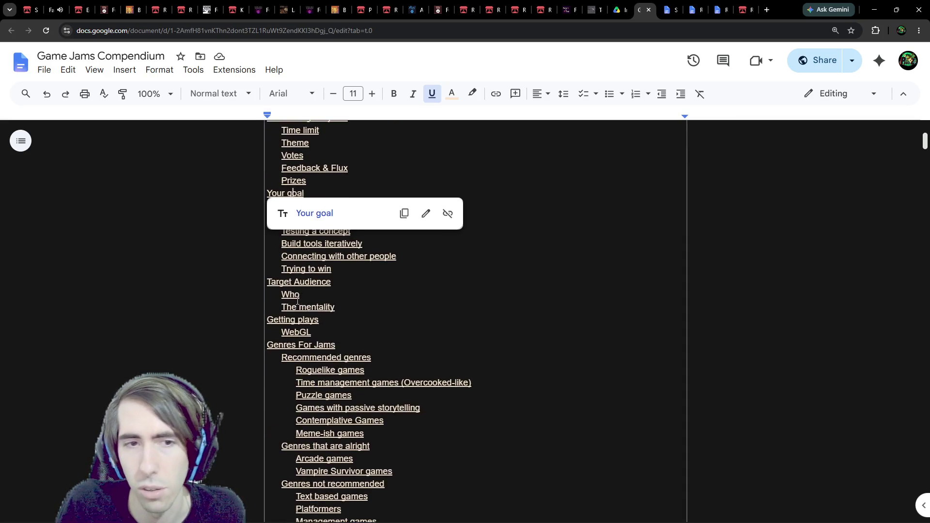
pyautogui.click(297, 282)
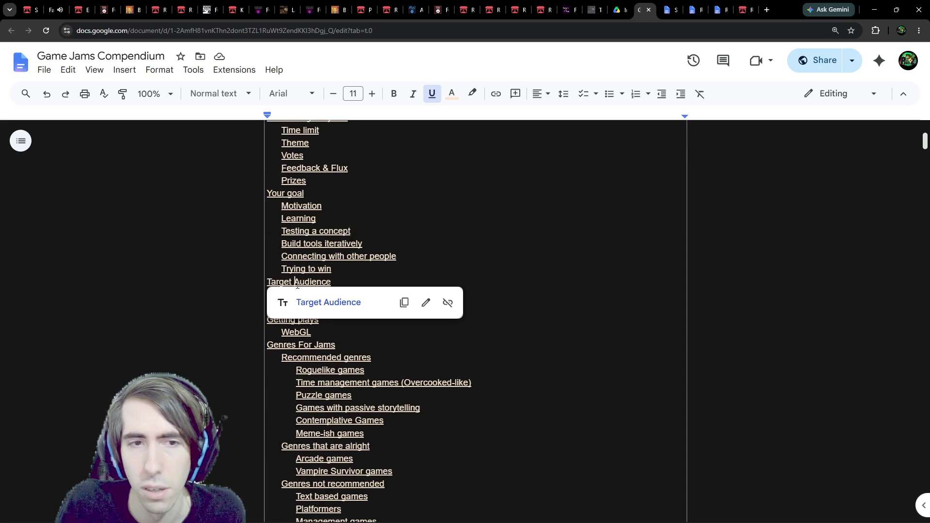
pyautogui.click(299, 320)
pyautogui.scroll(-3, 306, 309)
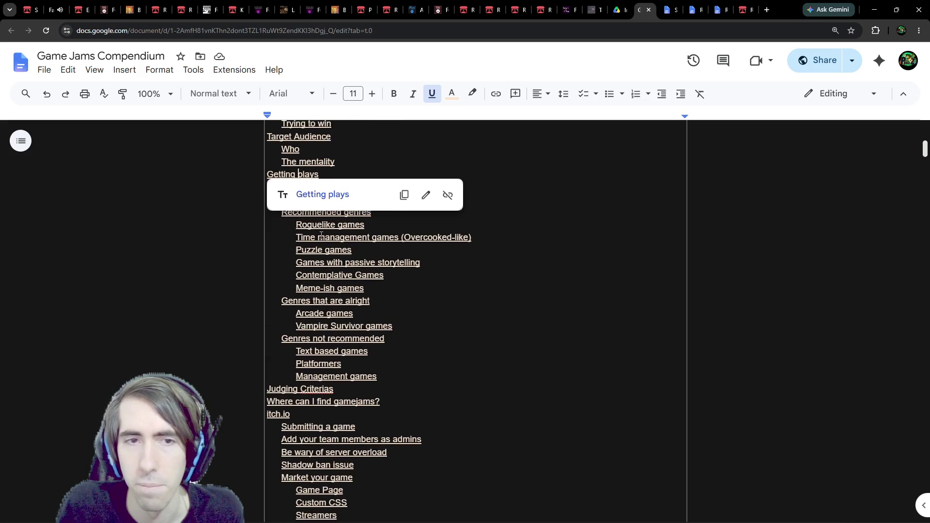
pyautogui.click(352, 169)
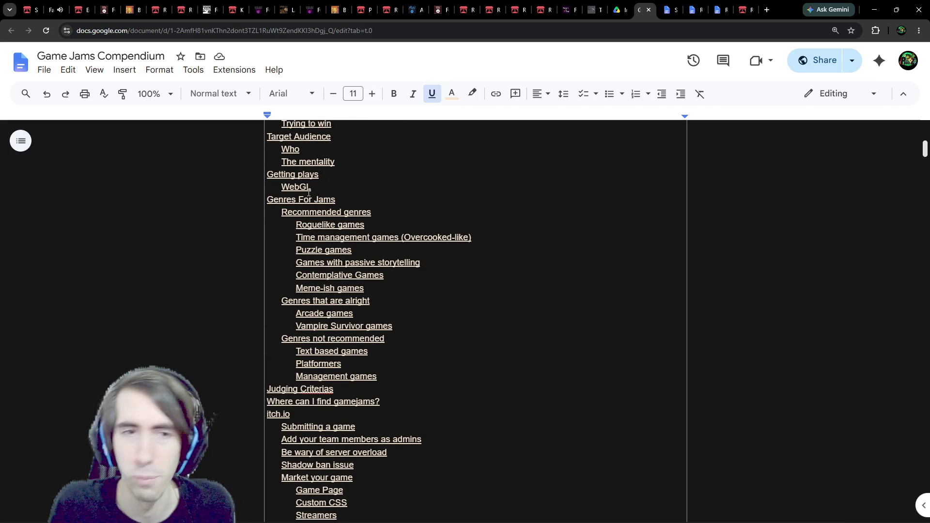
pyautogui.click(323, 200)
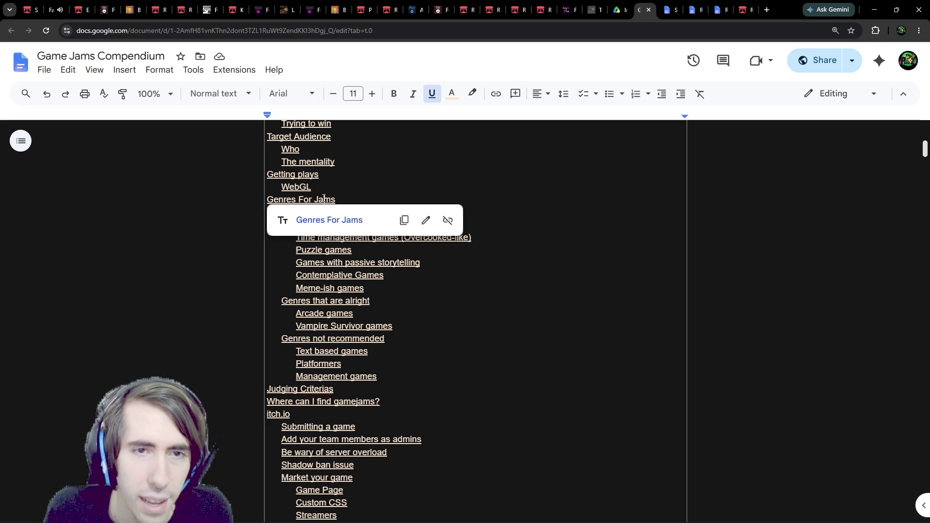
pyautogui.click(322, 220)
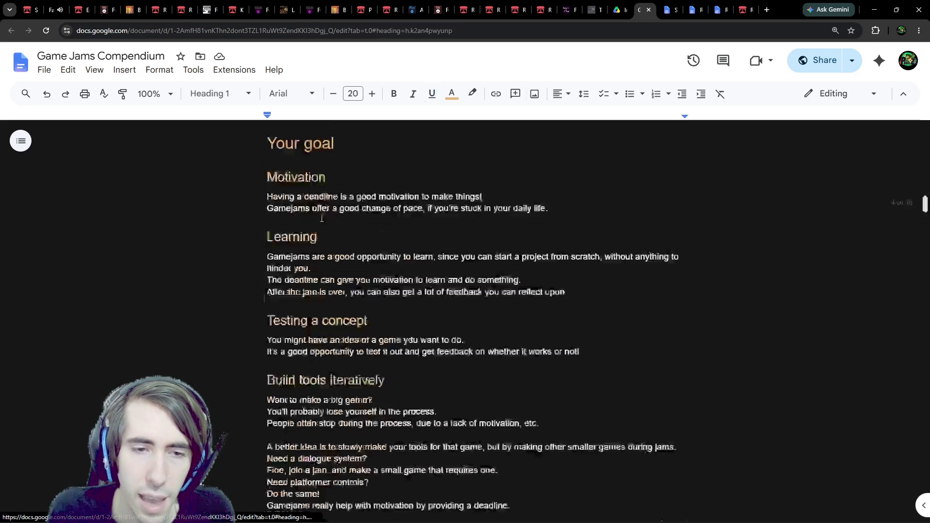
# Inspect the Inscryption example link and place the caret in the Time management heading
pyautogui.scroll(-2, 319, 184)
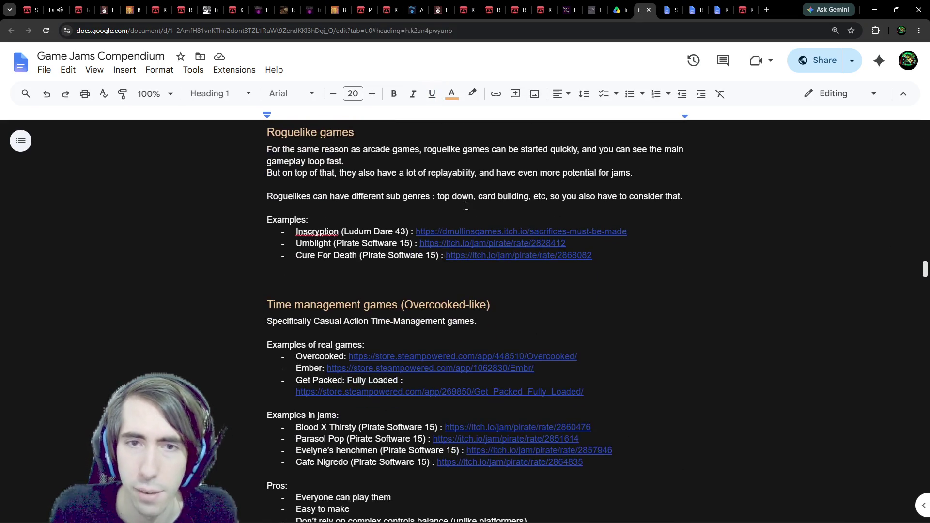
pyautogui.click(445, 222)
pyautogui.click(438, 230)
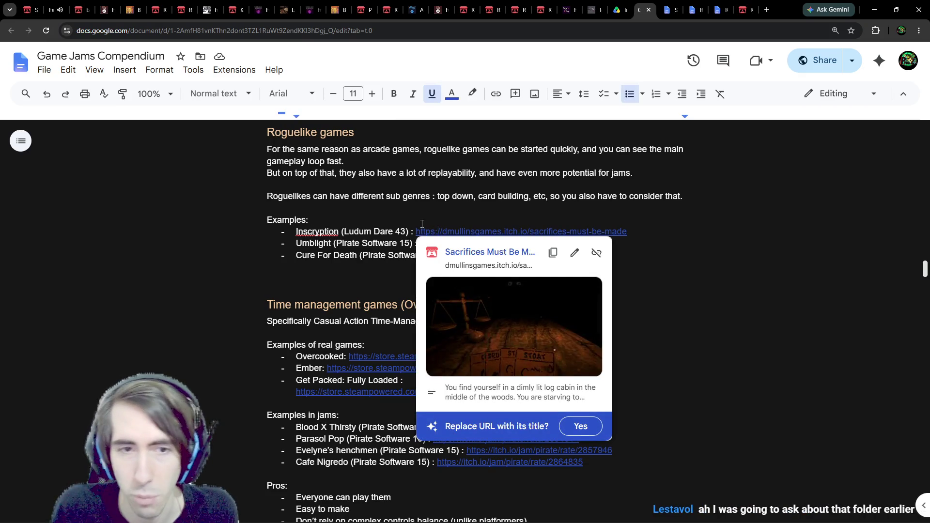
pyautogui.click(311, 219)
pyautogui.scroll(-3, 385, 220)
pyautogui.scroll(1, 382, 203)
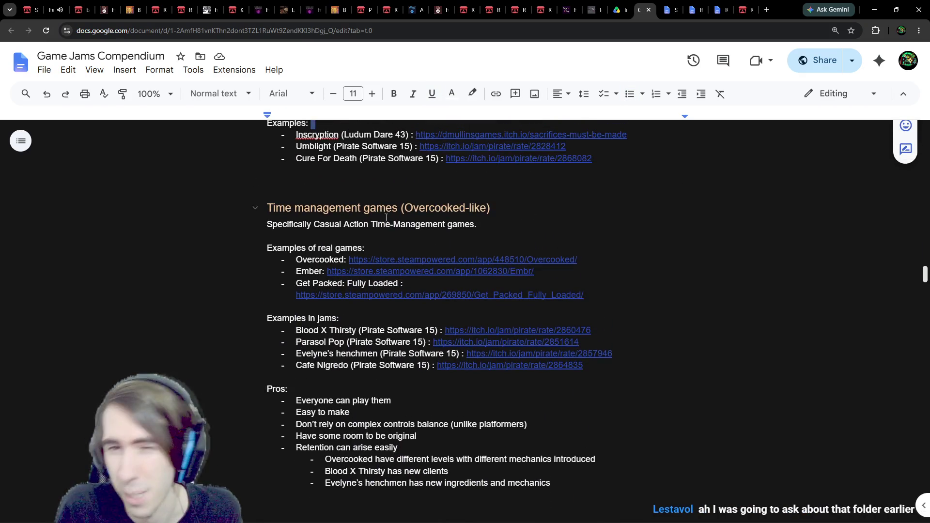
pyautogui.moveTo(409, 207); pyautogui.dragTo(473, 207)
pyautogui.click(466, 204)
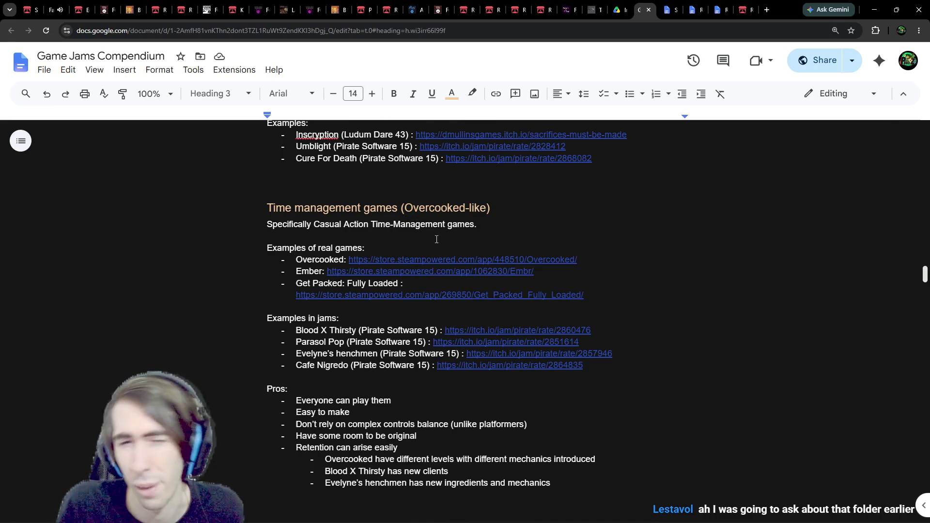
# Check the Overcooked and Ember links, then open the Blood X Thirsty jam page
pyautogui.click(401, 261)
pyautogui.press('Down')
pyautogui.click(309, 270)
pyautogui.click(482, 331)
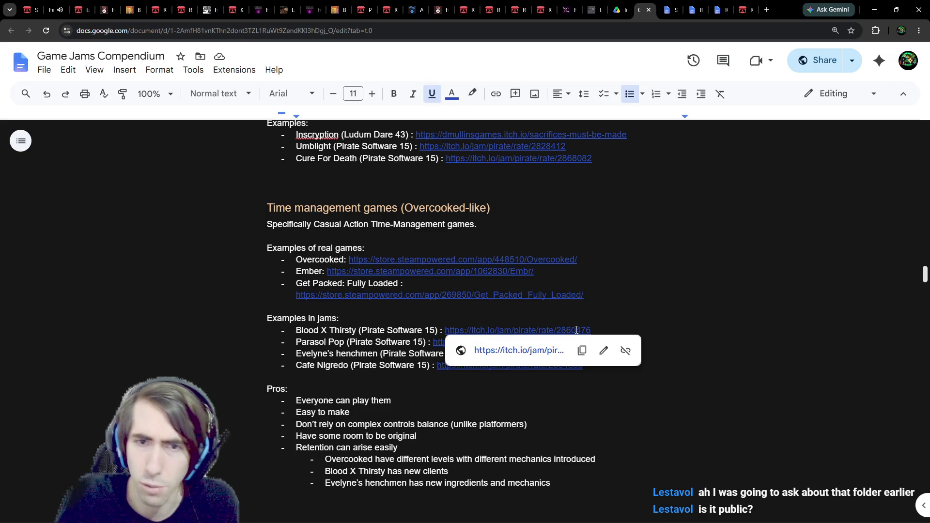
pyautogui.click(540, 351)
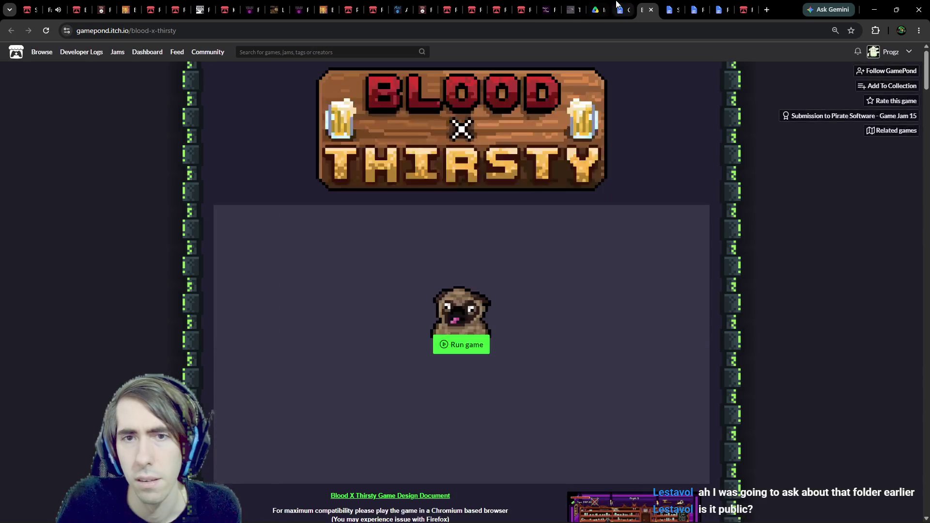
# View a Blood X Thirsty screenshot, then close that page and return to the doc
pyautogui.scroll(-6, 629, 242)
pyautogui.click(644, 245)
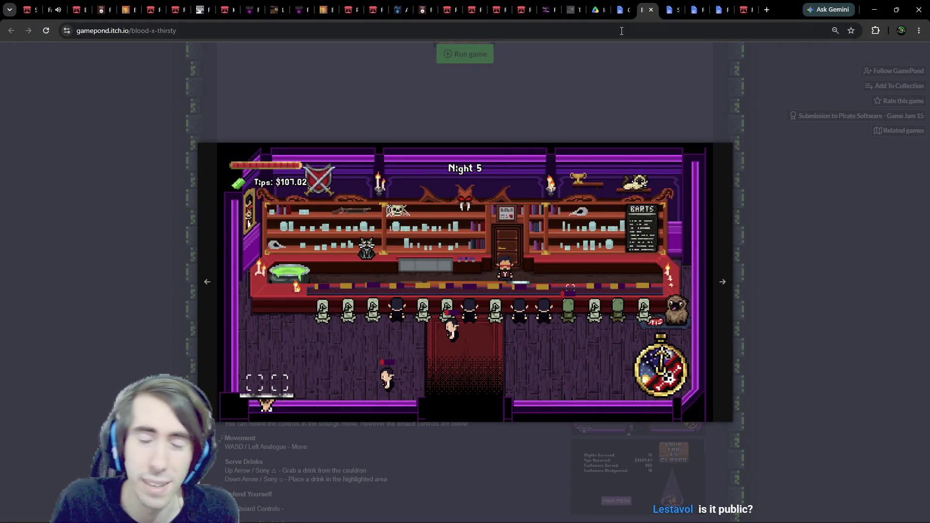
pyautogui.click(651, 9)
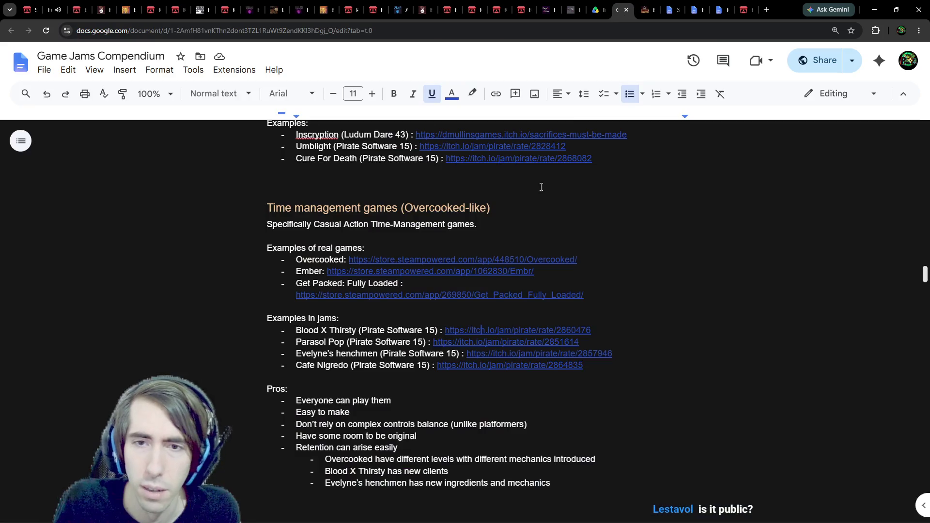
# Open the Parasol Pop jam page and enlarge its cauldron gameplay screenshot
pyautogui.click(453, 341)
pyautogui.click(486, 368)
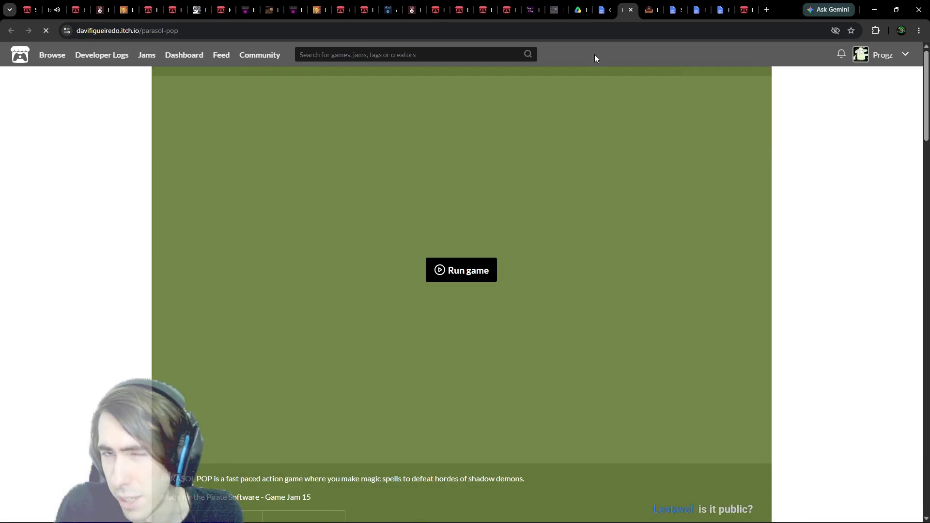
pyautogui.scroll(-5, 606, 307)
pyautogui.scroll(-3, 609, 316)
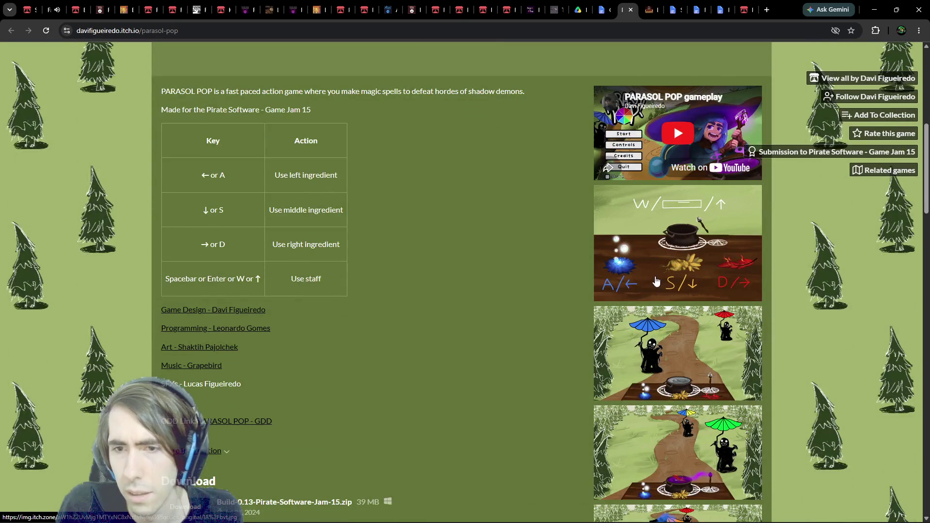
pyautogui.click(656, 276)
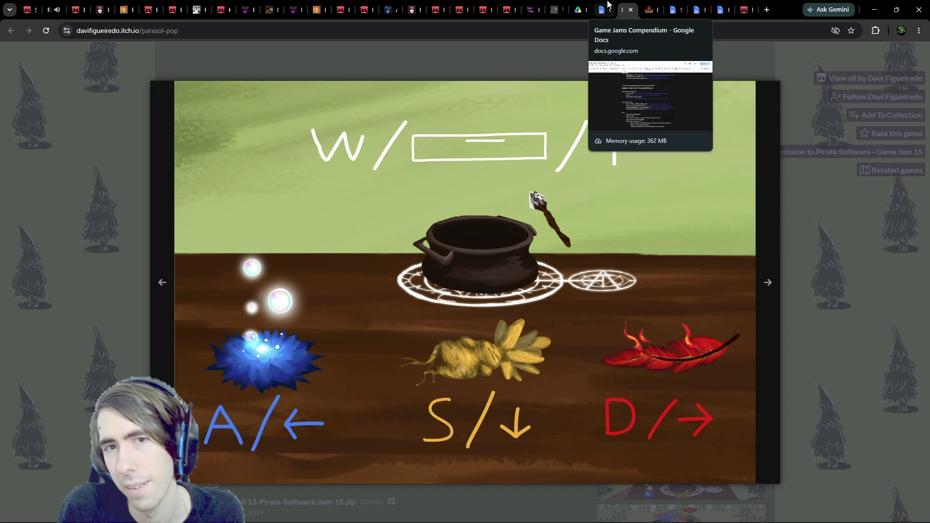
pyautogui.click(828, 231)
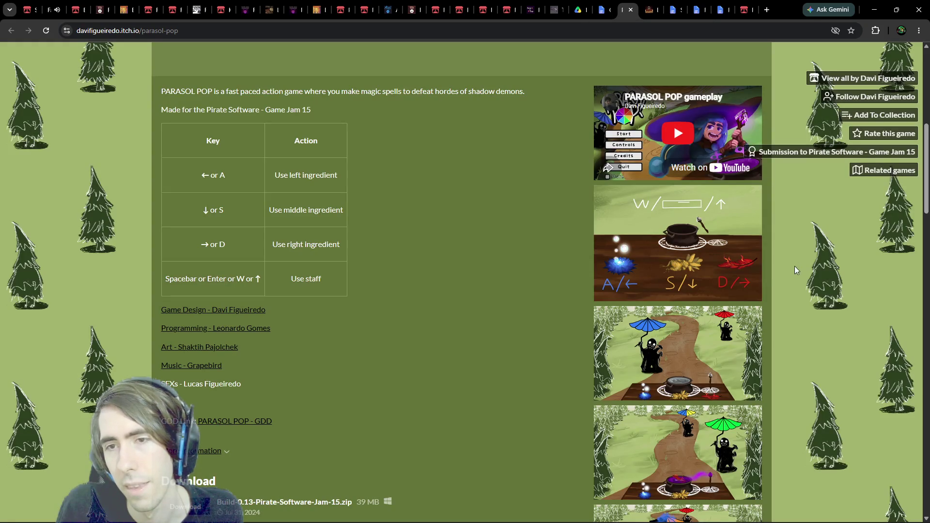
pyautogui.click(729, 271)
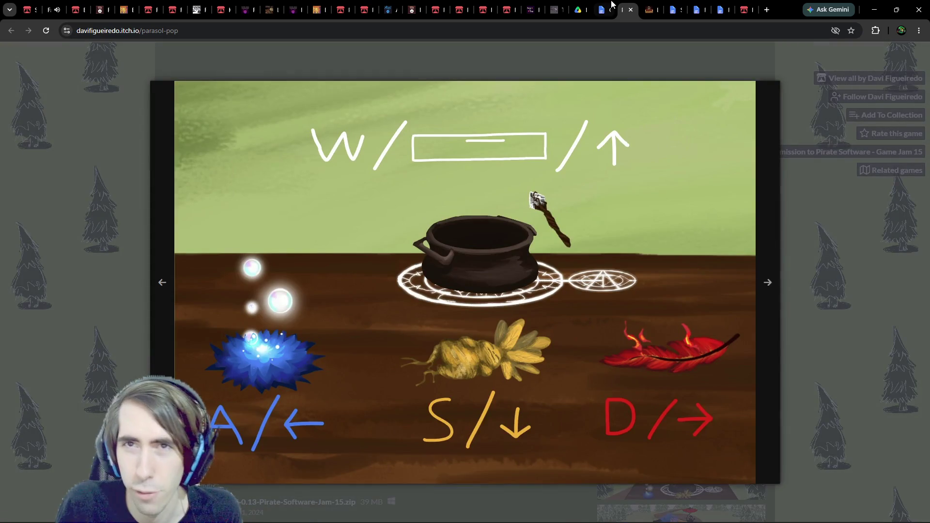
# Visit the Evelyn's Henchman and Cafe Nigredo game pages from the doc's example links
pyautogui.click(611, 3)
pyautogui.click(483, 352)
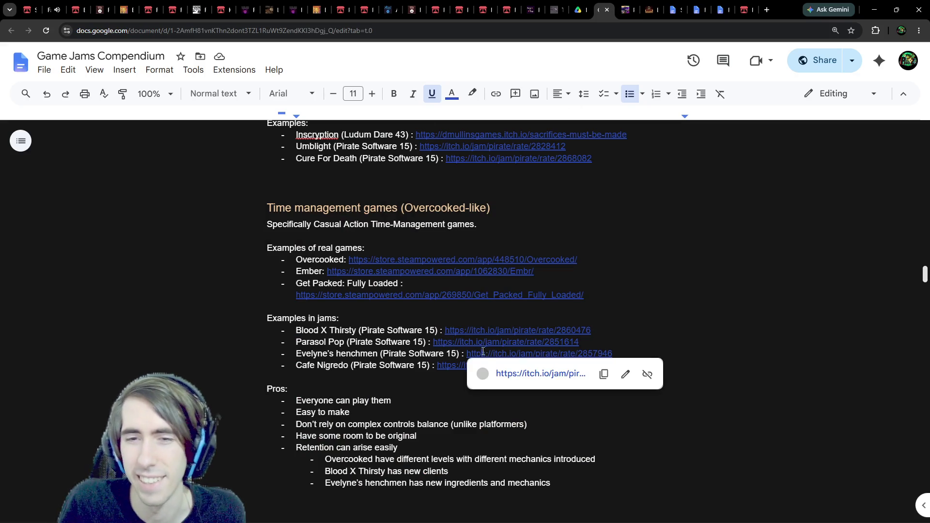
pyautogui.click(498, 374)
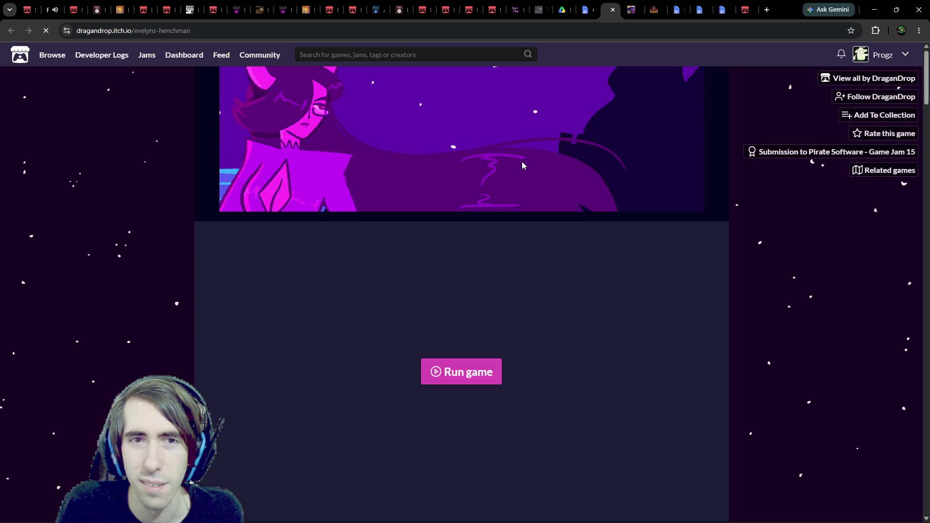
pyautogui.scroll(-10, 524, 163)
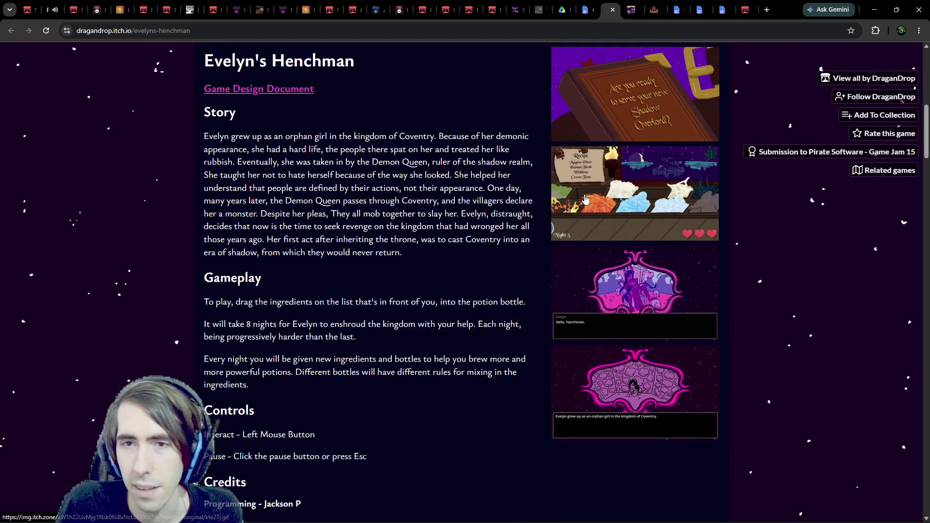
pyautogui.click(499, 365)
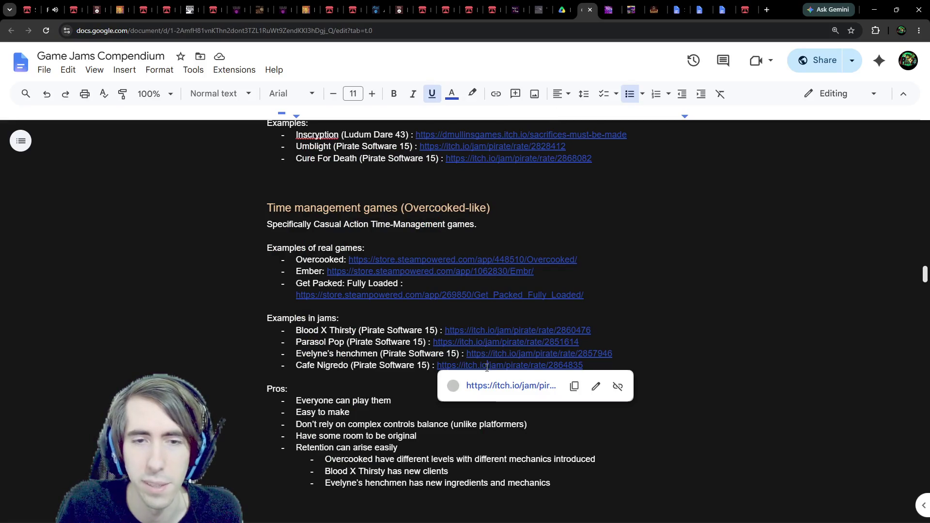
pyautogui.click(494, 386)
pyautogui.scroll(-3, 537, 137)
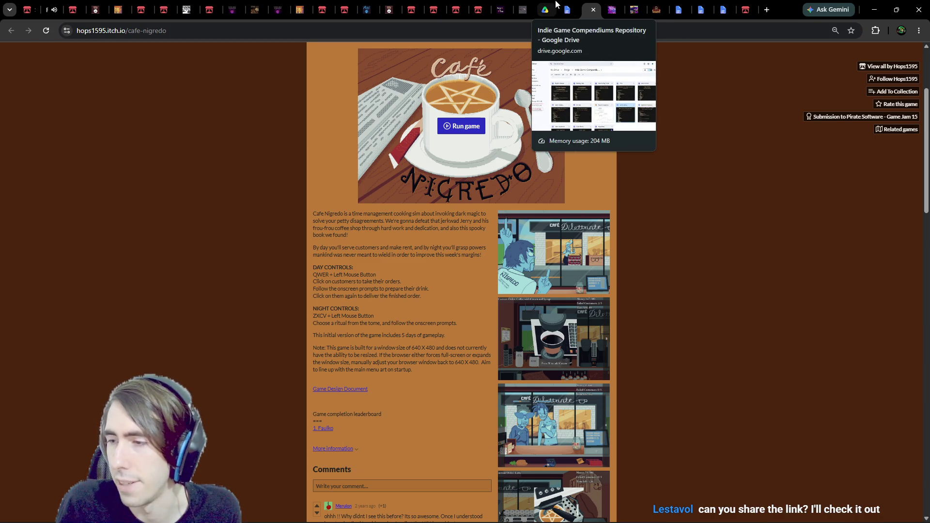
pyautogui.click(555, 4)
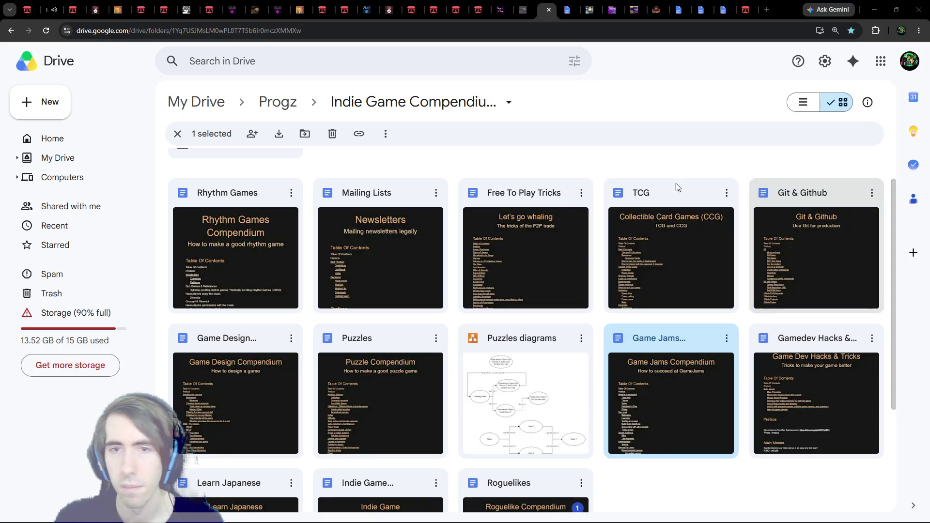
# Restore the browser window to a smaller size
pyautogui.doubleClick(788, 5)
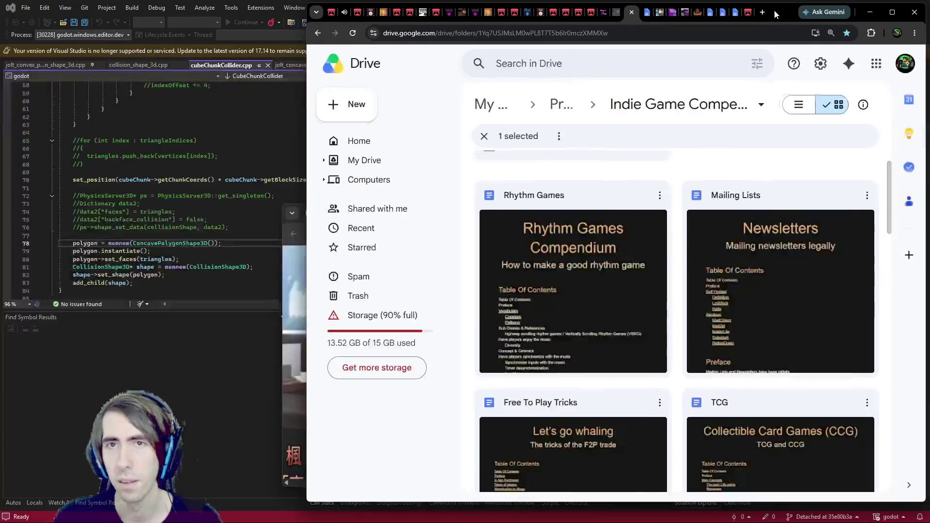
# Hide the browser and the incognito image window, then place the caret at the end of line 79
pyautogui.press('super+Down')
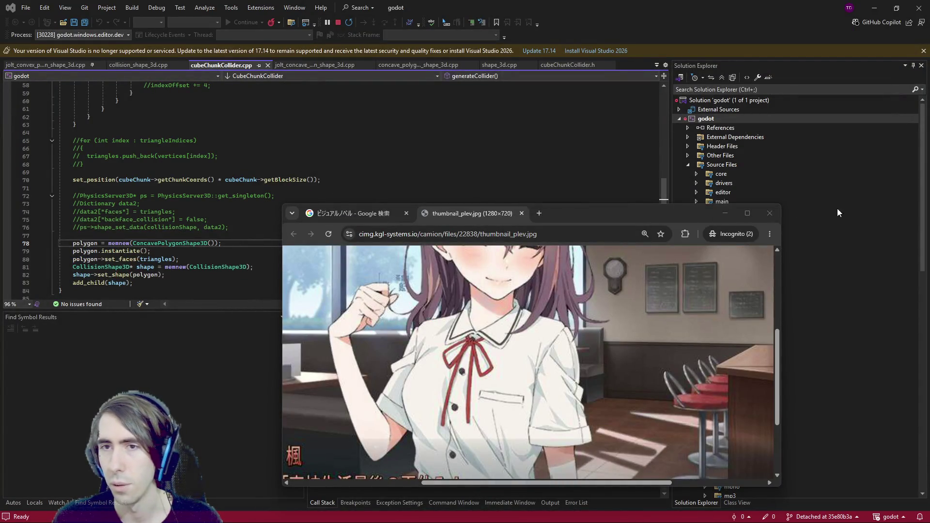
pyautogui.click(774, 213)
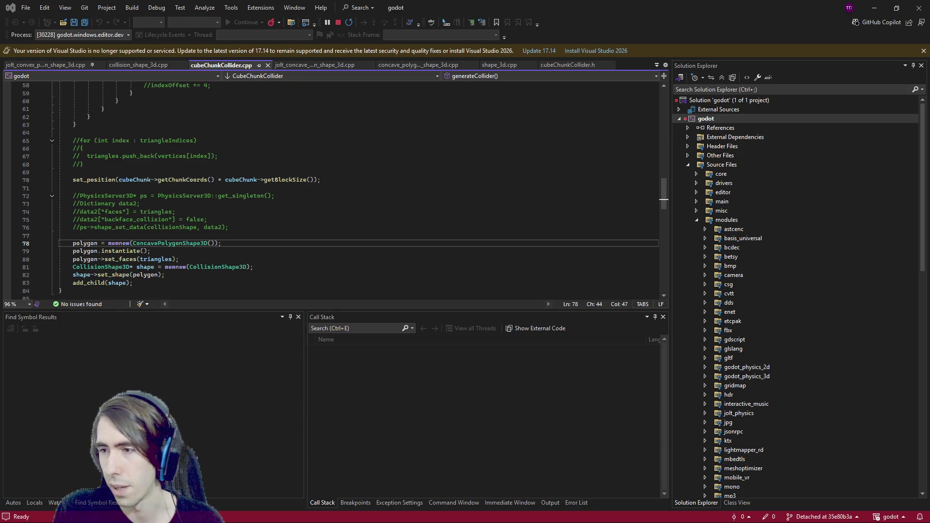
pyautogui.click(298, 254)
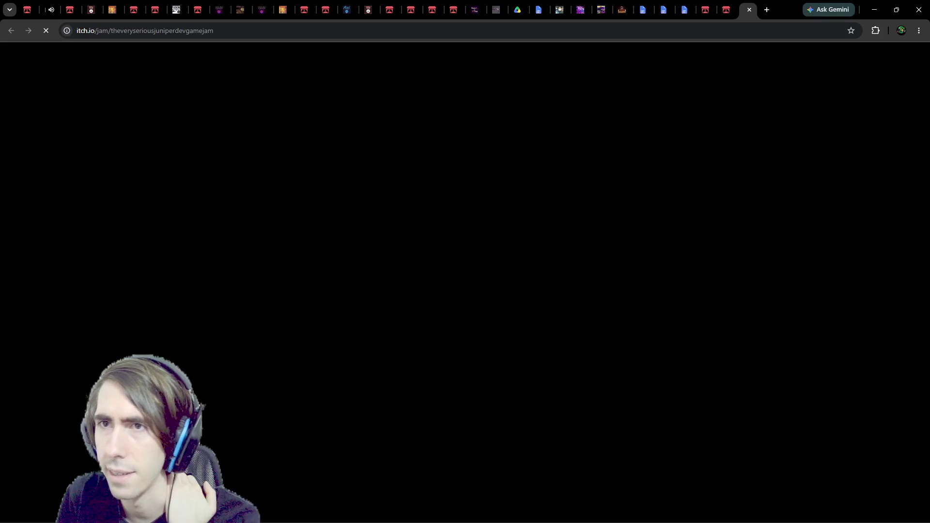
# Reload the Juniper Dev jam page and scroll through its rules and sponsors sections
pyautogui.scroll(-4, 490, 356)
pyautogui.scroll(-5, 353, 213)
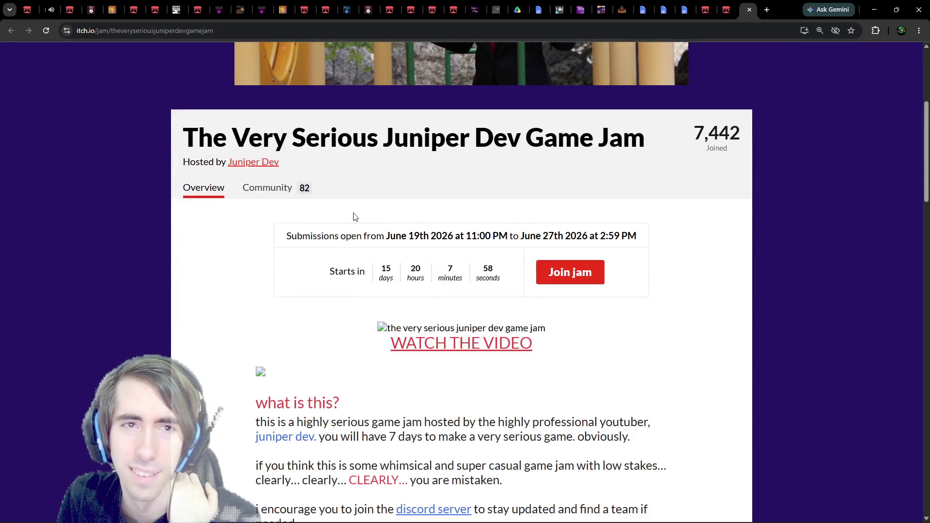
pyautogui.scroll(5, 395, 216)
pyautogui.moveTo(652, 189); pyautogui.dragTo(735, 179)
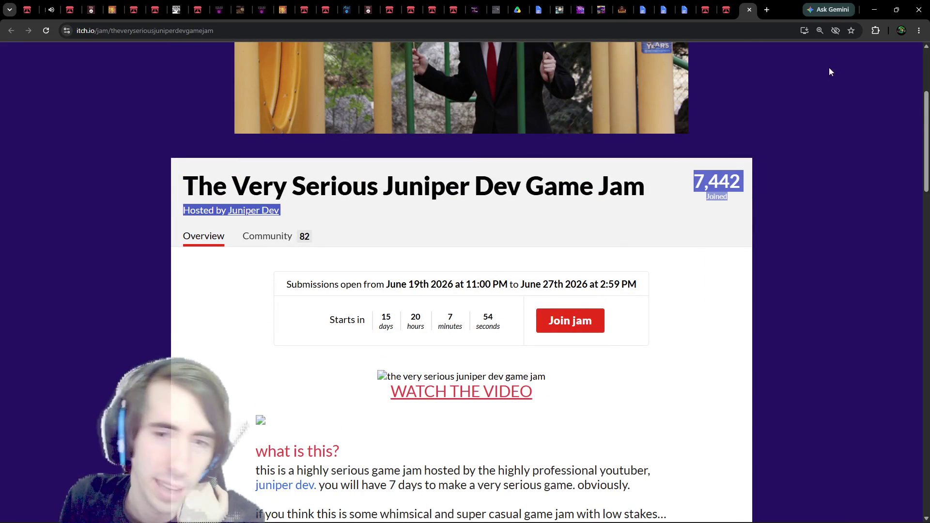
pyautogui.click(448, 203)
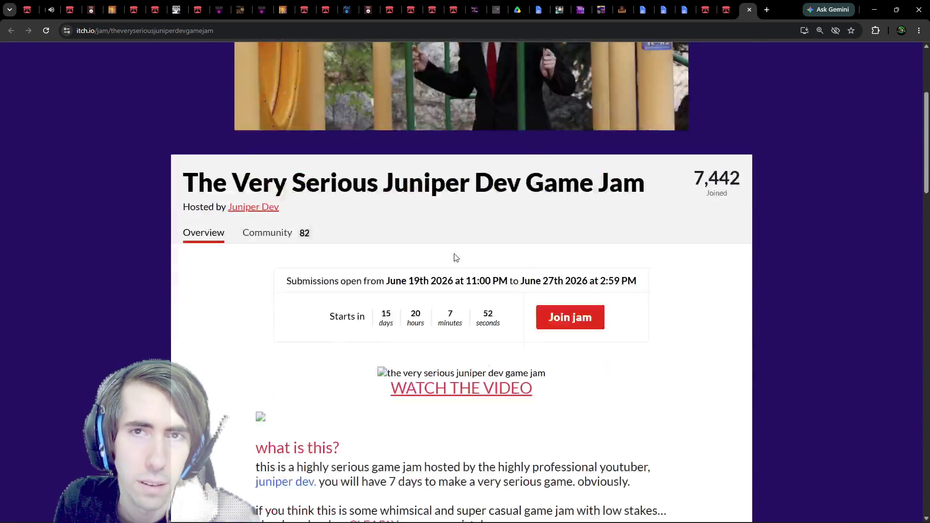
pyautogui.scroll(-8, 450, 233)
pyautogui.scroll(3, 449, 255)
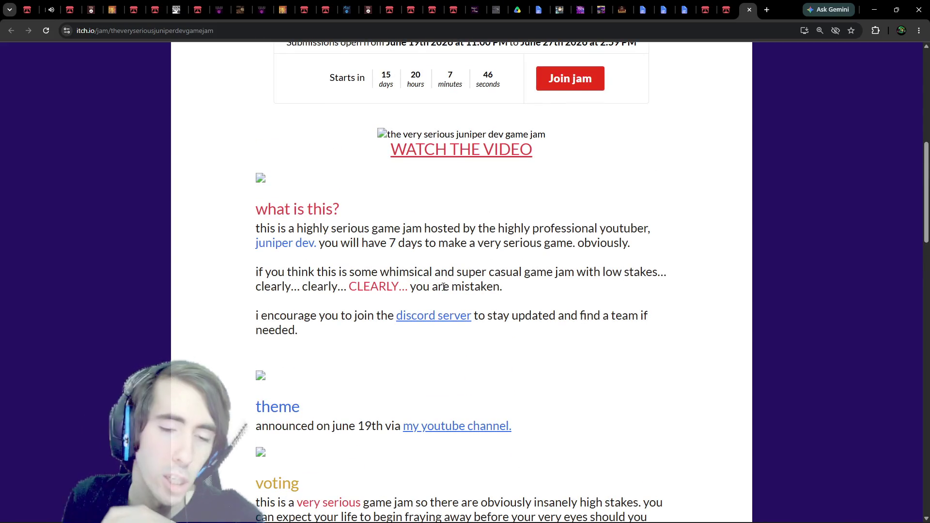
pyautogui.scroll(-5, 443, 291)
pyautogui.scroll(-17, 440, 272)
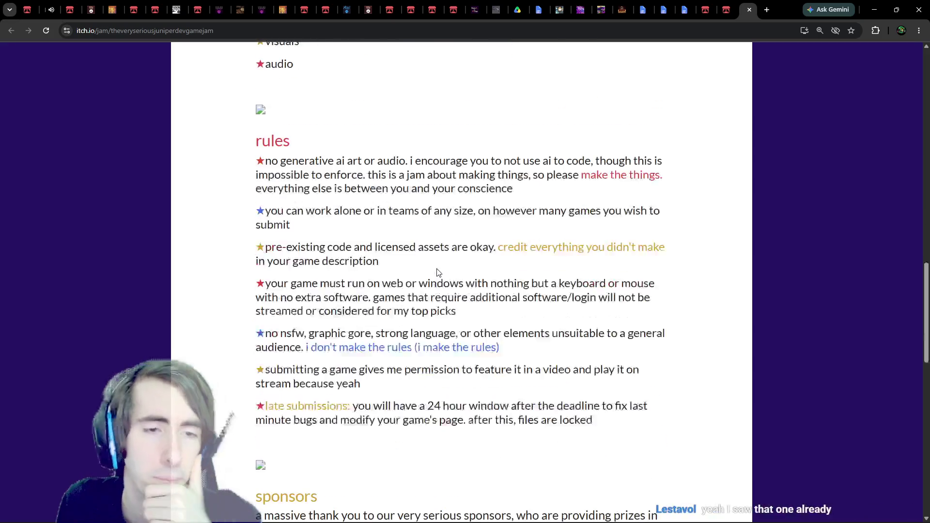
pyautogui.scroll(-5, 432, 257)
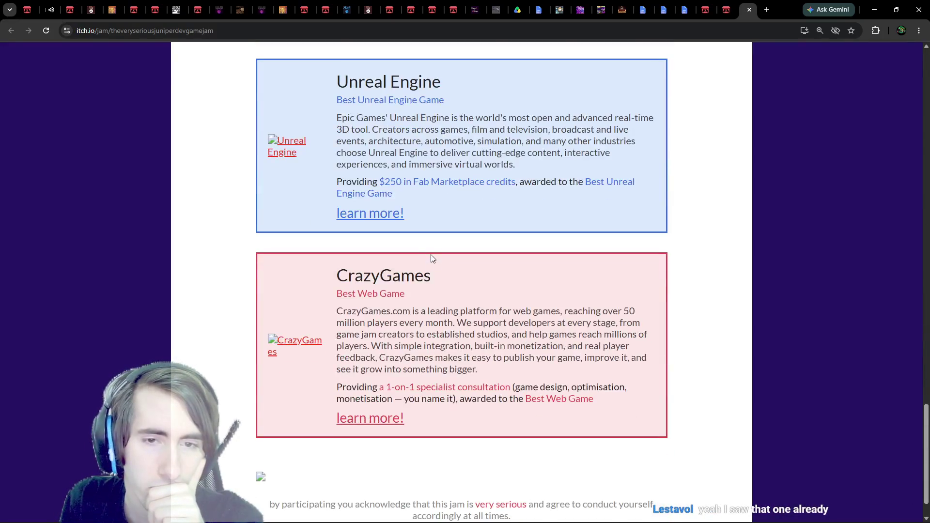
pyautogui.scroll(3, 431, 254)
pyautogui.scroll(11, 432, 256)
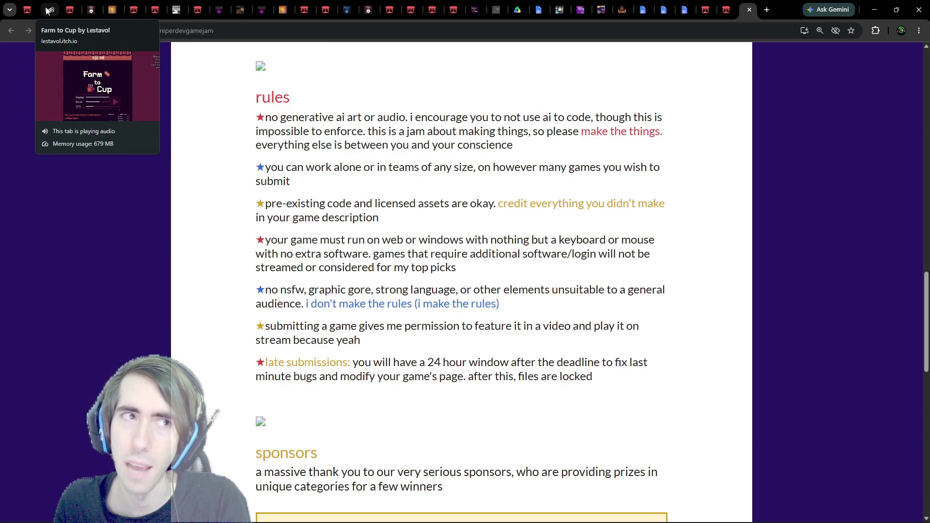
# Close the audio-playing Farm to Cup tab, scroll back up, and open your itch.io profile
pyautogui.middleClick(50, 11)
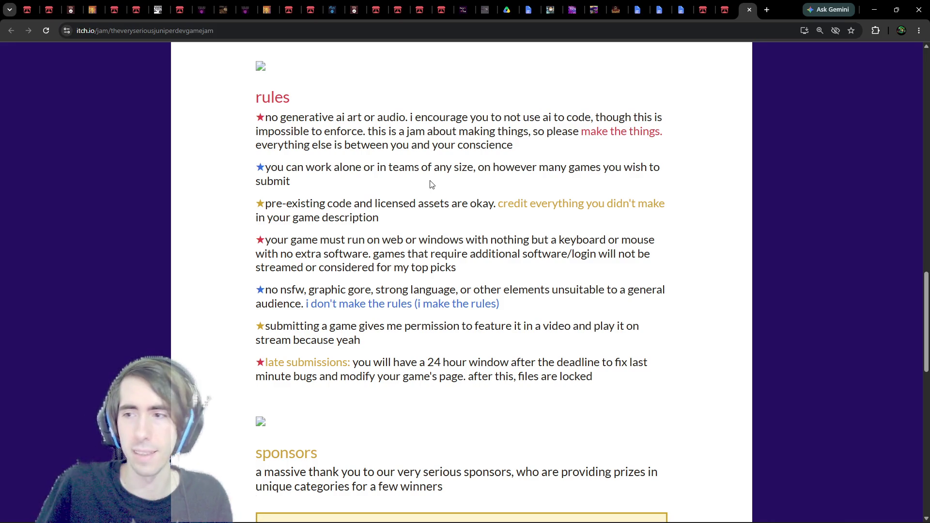
pyautogui.scroll(20, 432, 184)
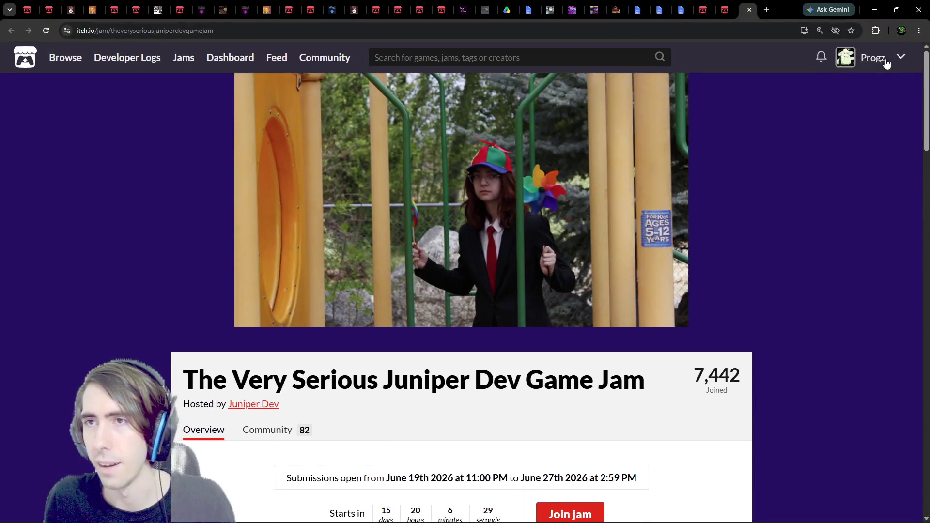
pyautogui.click(885, 59)
# Scroll down to My Jam Games on your profile, then switch to the Roguelikes doc
pyautogui.scroll(-5, 485, 276)
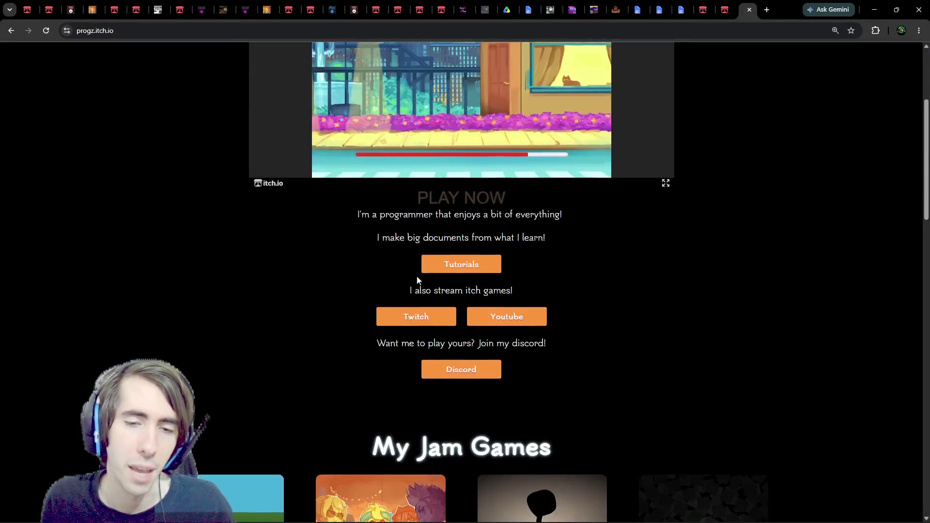
pyautogui.scroll(-4, 372, 318)
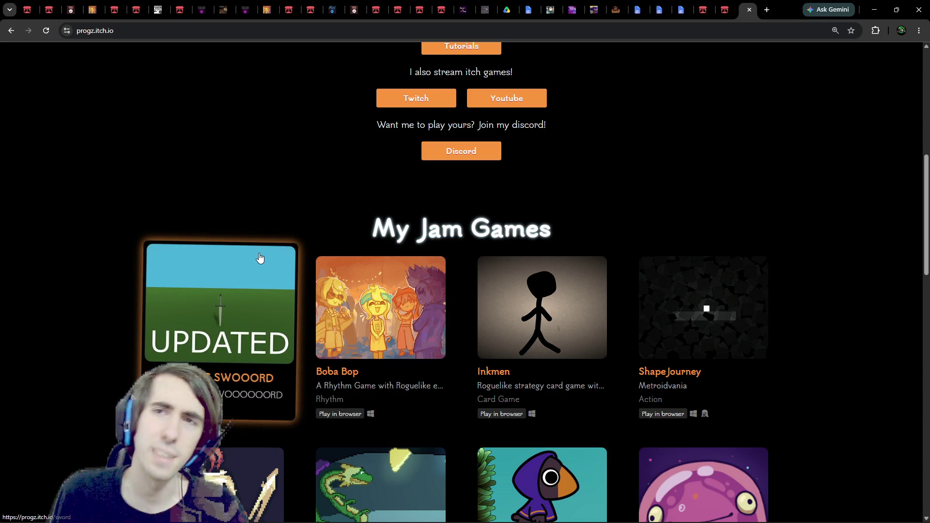
pyautogui.click(659, 10)
pyautogui.click(637, 9)
pyautogui.click(655, 7)
pyautogui.scroll(10, 630, 290)
# Switch past the Roguelikes and 'Should I continue a game?' tabs to the Indie Game Compendium folder
pyautogui.click(904, 58)
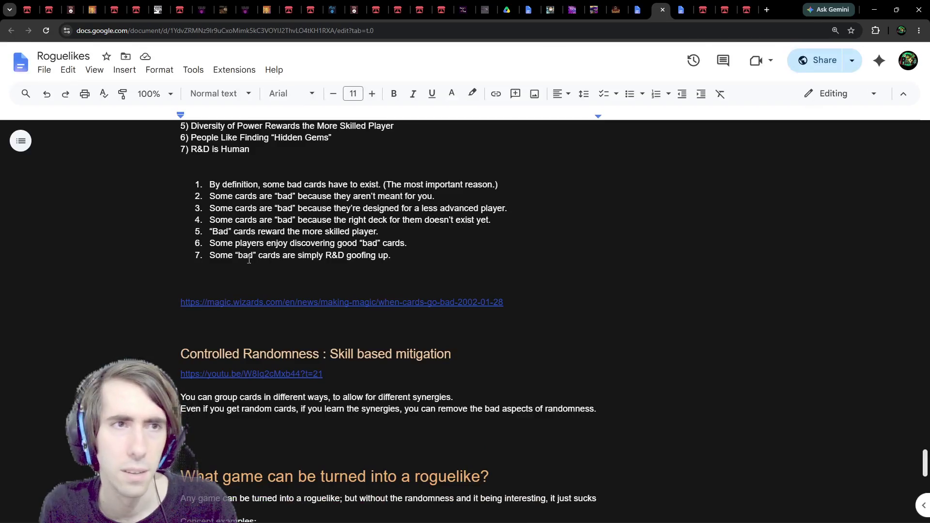
pyautogui.click(683, 10)
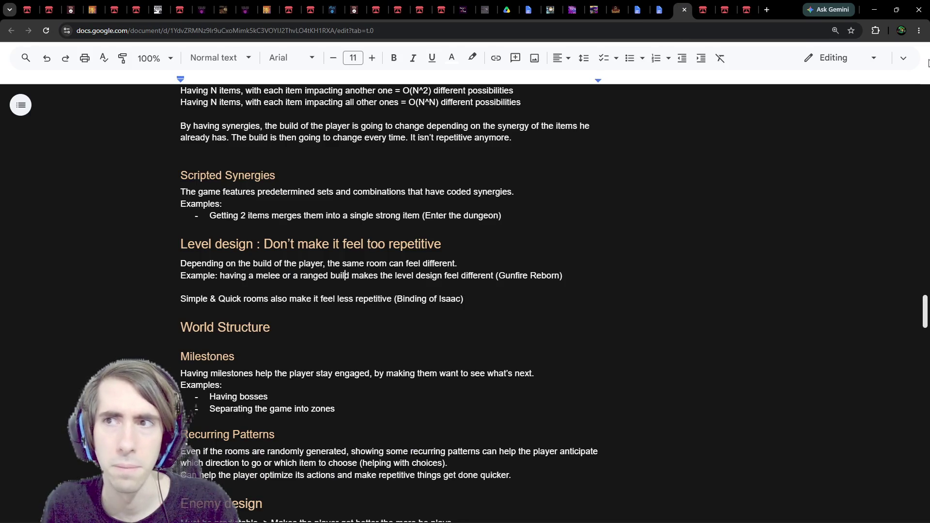
pyautogui.click(904, 58)
pyautogui.click(637, 10)
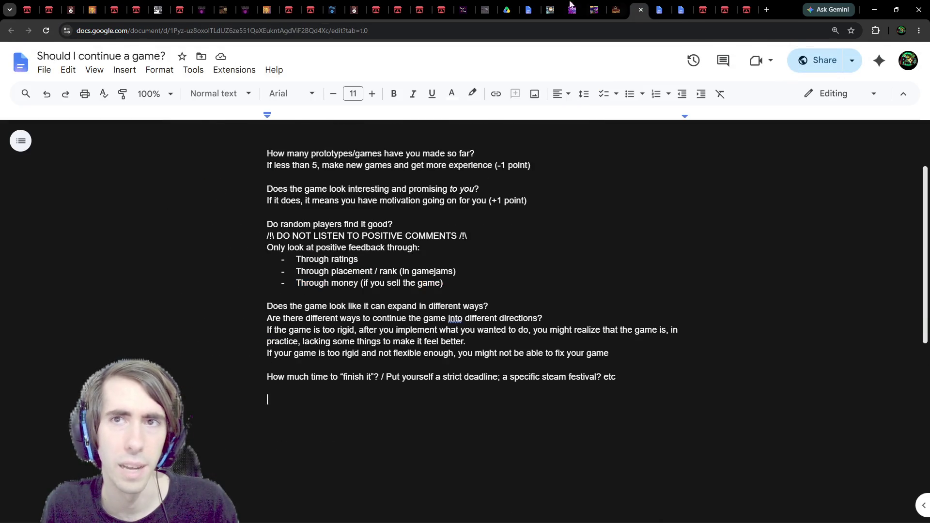
pyautogui.click(506, 10)
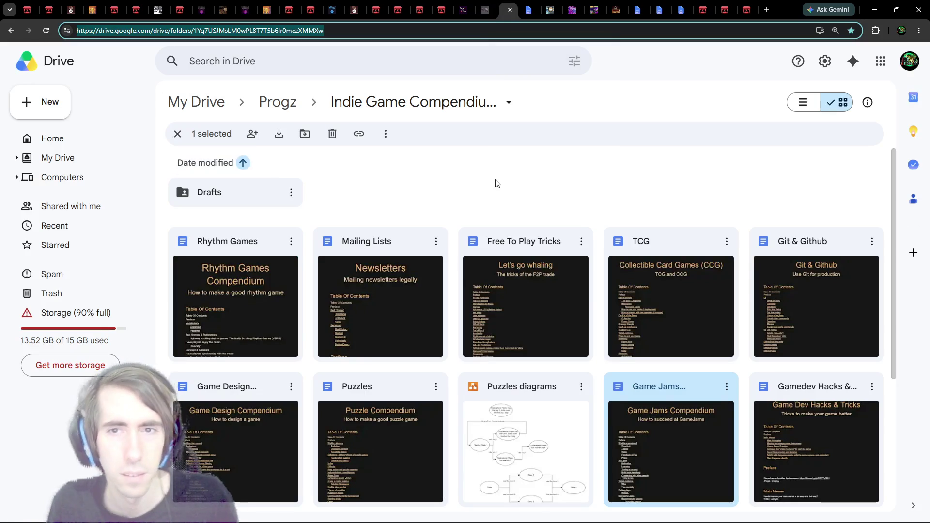
pyautogui.scroll(-3, 497, 184)
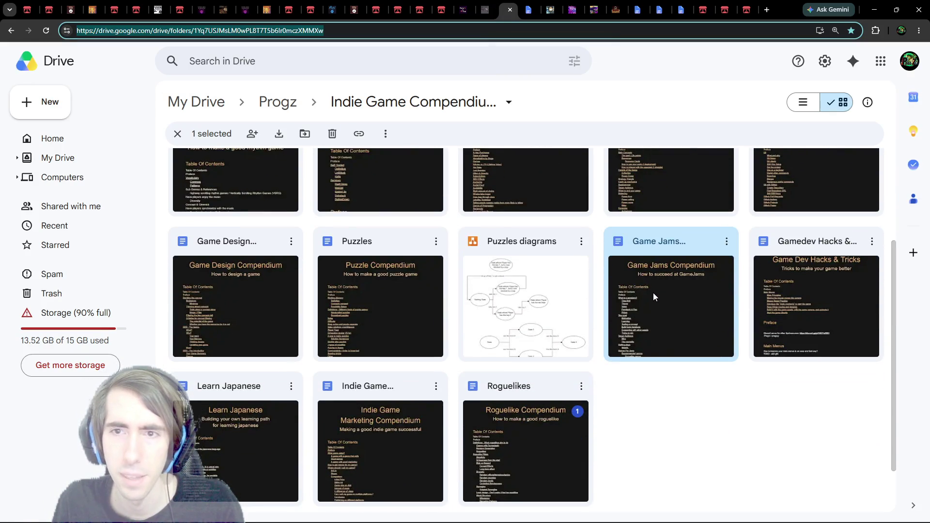
# Open Game Jams Compendium from the Drive grid and place the caret below the 'How to succeed at GameJams' subtitle
pyautogui.doubleClick(659, 279)
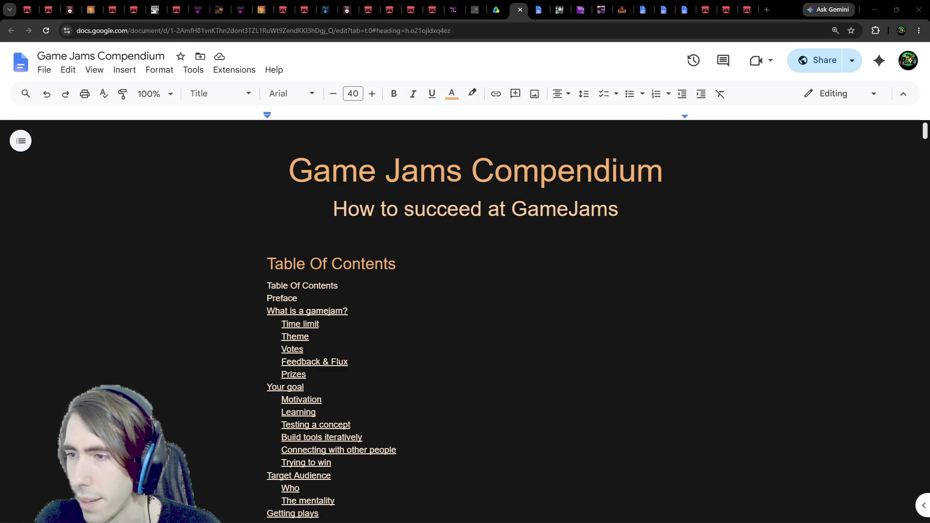
pyautogui.click(363, 231)
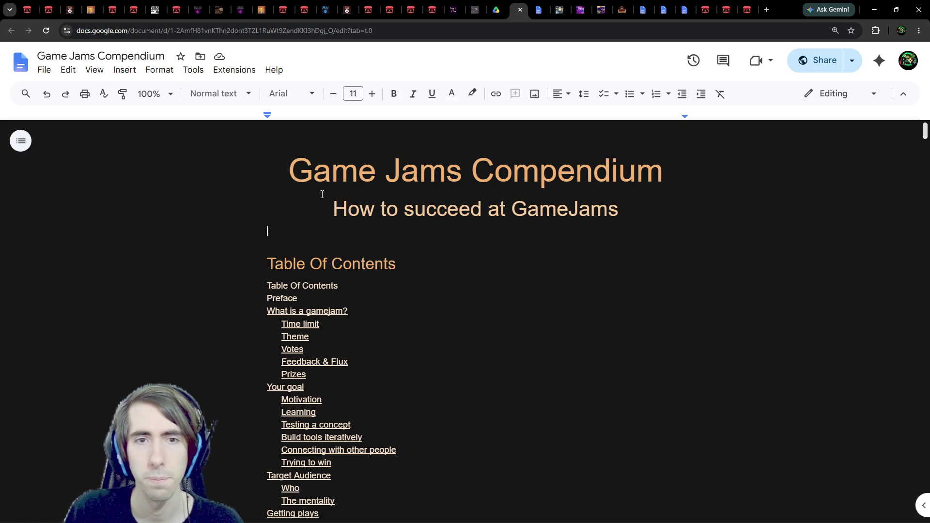
pyautogui.scroll(-10, 322, 194)
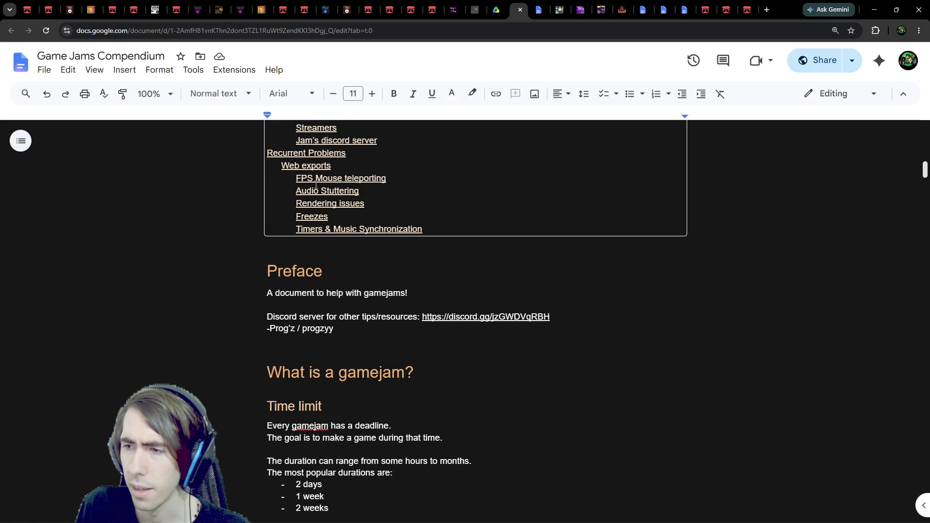
pyautogui.middleClick(395, 232)
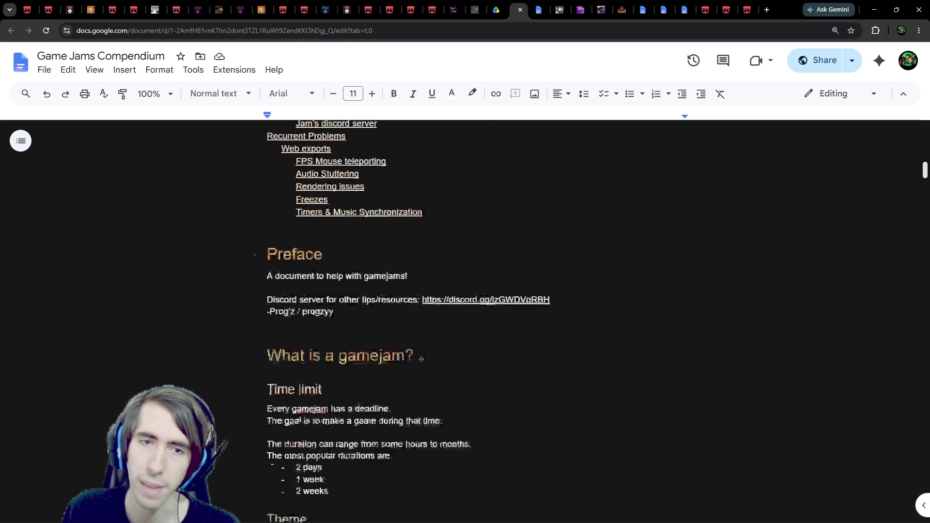
pyautogui.scroll(-5, 395, 410)
pyautogui.scroll(5, 372, 376)
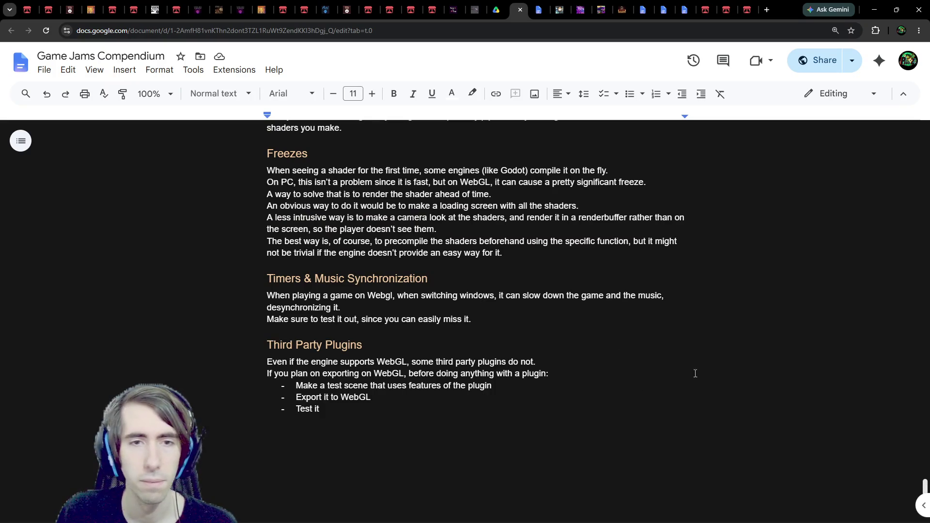
pyautogui.scroll(10, 478, 375)
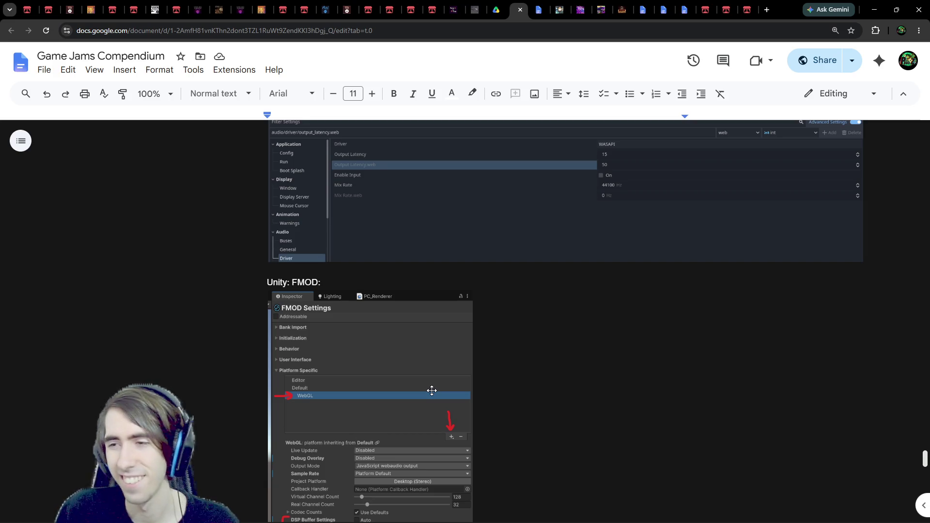
pyautogui.scroll(10, 432, 390)
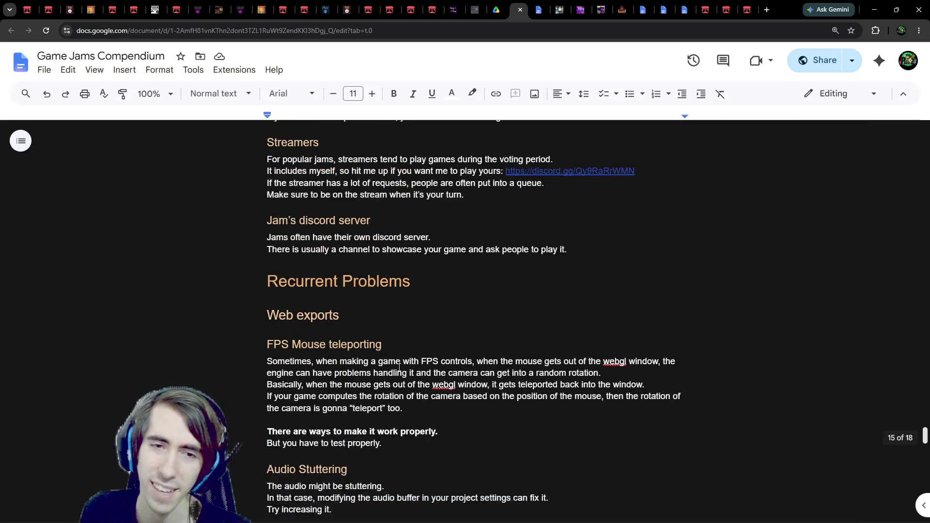
pyautogui.scroll(1, 399, 368)
pyautogui.scroll(-1, 405, 368)
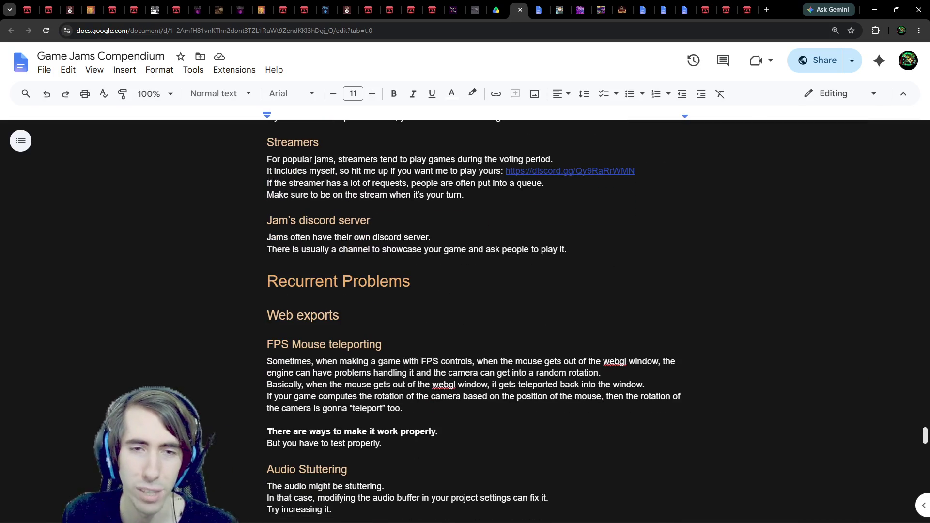
pyautogui.scroll(-20, 405, 368)
pyautogui.scroll(7, 346, 369)
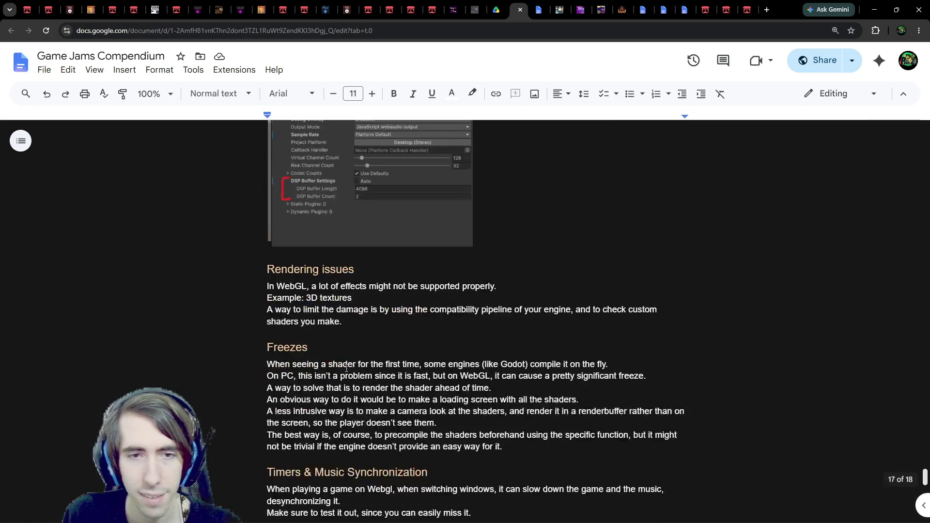
pyautogui.scroll(20, 346, 369)
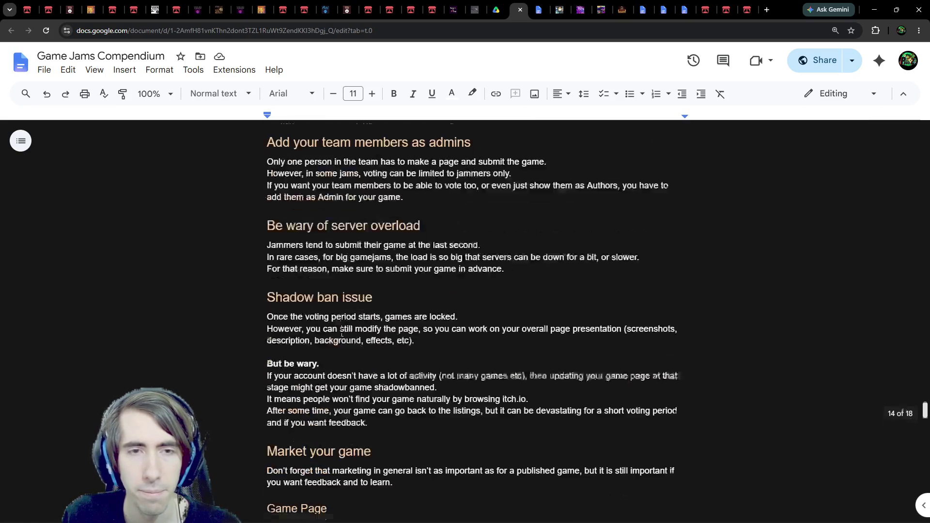
pyautogui.scroll(-8, 342, 332)
pyautogui.moveTo(438, 378); pyautogui.dragTo(215, 379)
pyautogui.hotkey('ctrl', 'c')
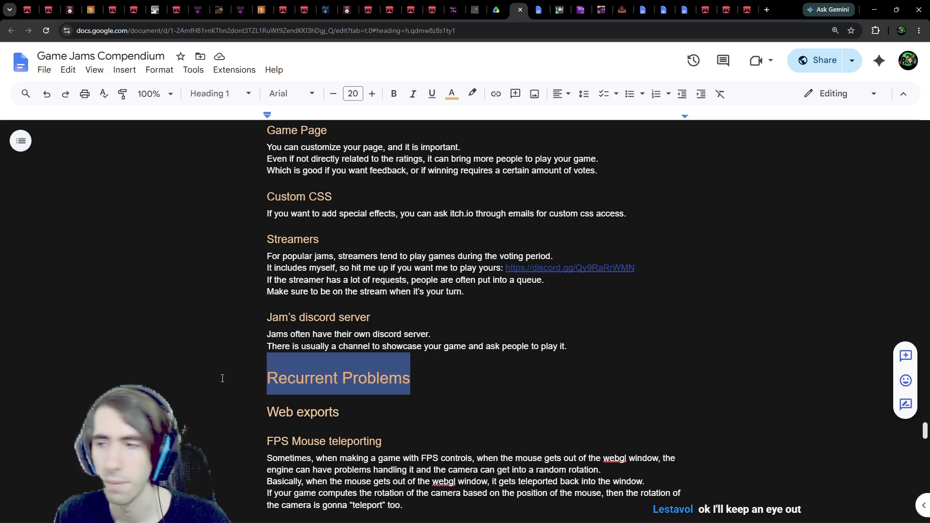
pyautogui.scroll(-20, 314, 349)
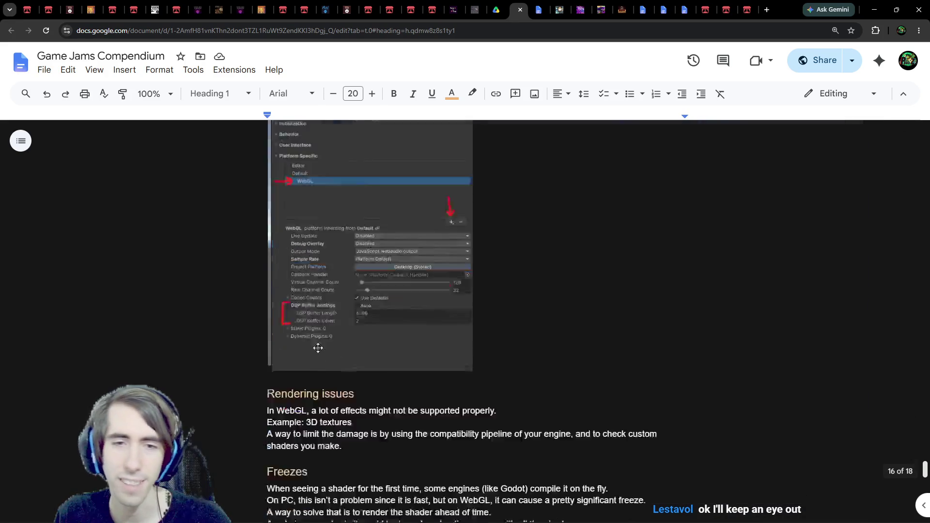
pyautogui.click(306, 342)
# Paste the copied Recurrent Problems heading at the document's end and delete the blank line above it
pyautogui.hotkey('ctrl', 'v')
pyautogui.tripleClick(453, 361)
pyautogui.click(341, 332)
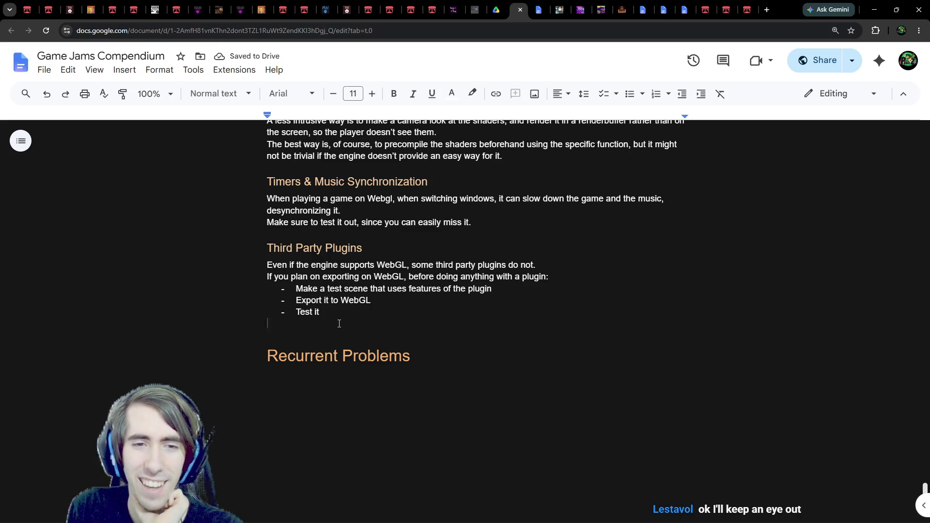
pyautogui.press('Delete')
# Retitle the pasted heading to 'Post Jam: should I continue my game?' and start a new line
pyautogui.moveTo(424, 336); pyautogui.dragTo(162, 337)
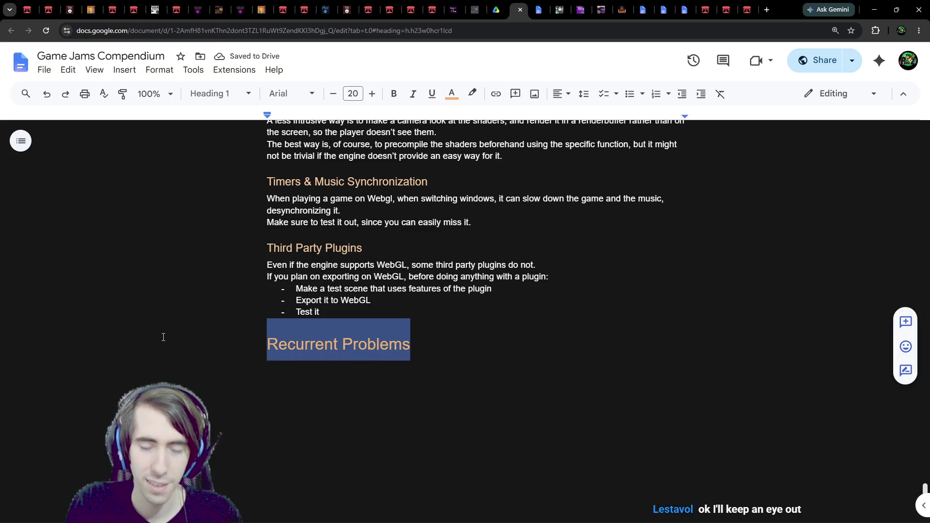
pyautogui.write('Should I continue my')
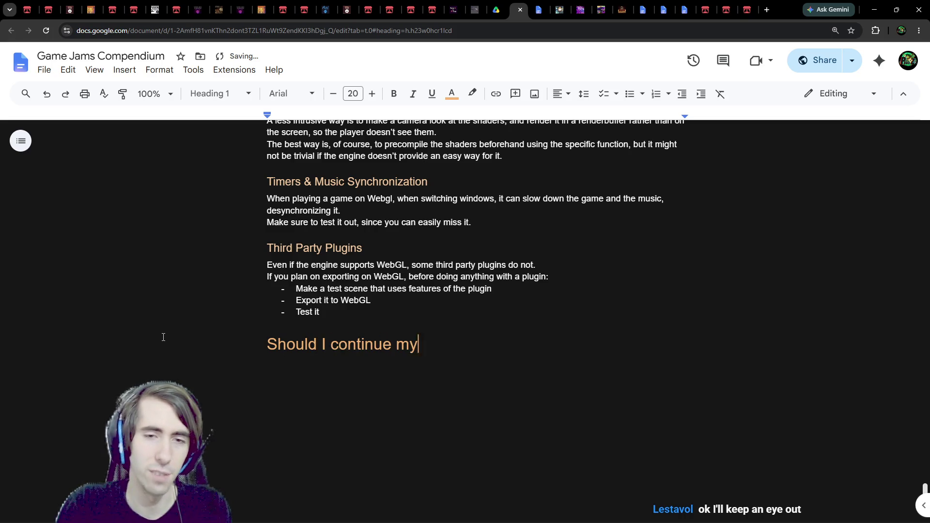
pyautogui.hotkey('ctrl', 'BackSpace')
pyautogui.hotkey('ctrl', 'BackSpace')
pyautogui.hotkey('ctrl', 'BackSpace')
pyautogui.hotkey('ctrl', 'BackSpace')
pyautogui.write('P')
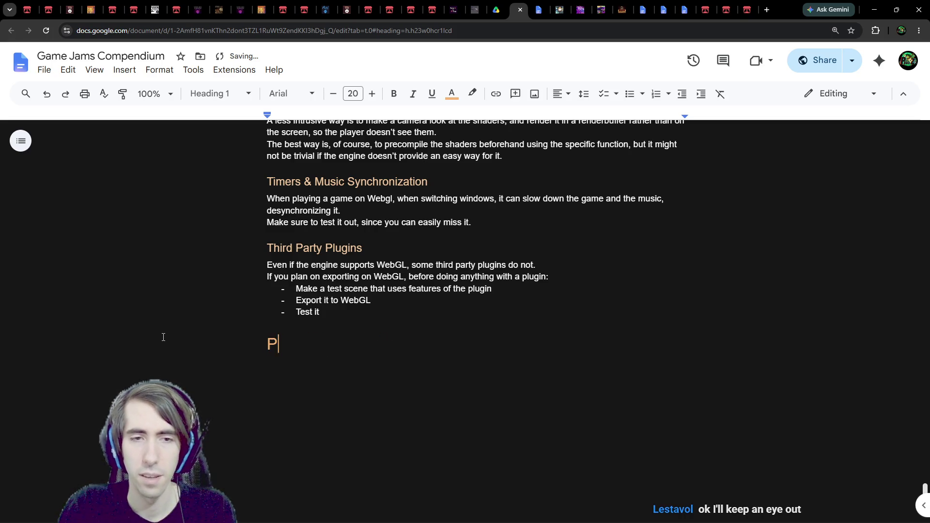
pyautogui.write('ost Jam: should I continue m')
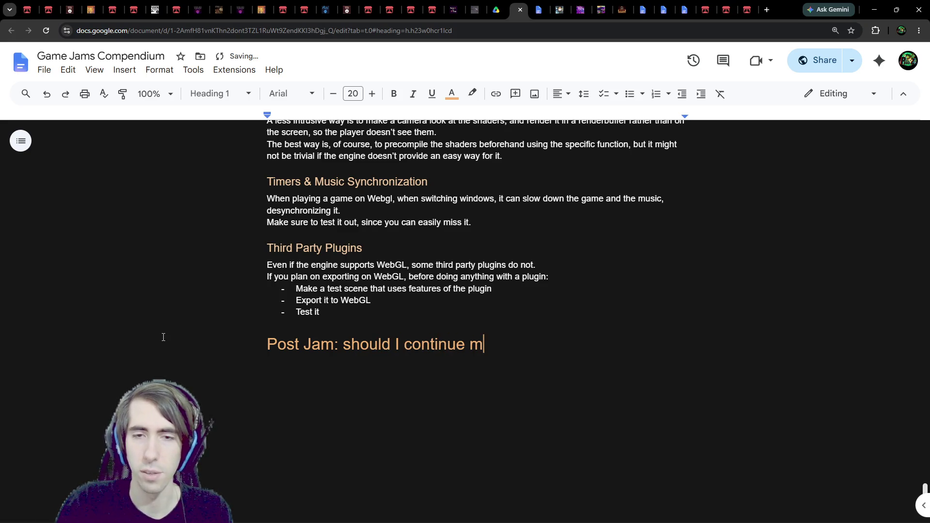
pyautogui.write('y game?')
pyautogui.press('Return')
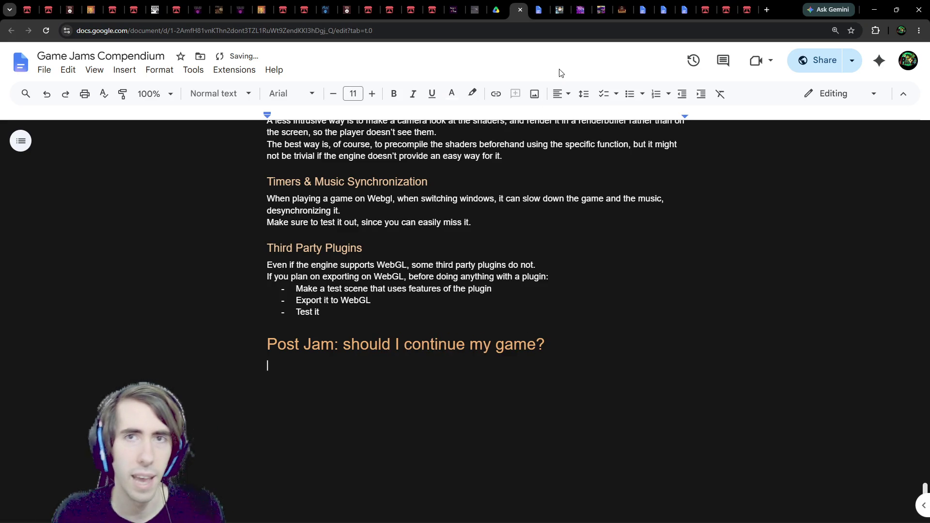
pyautogui.click(497, 9)
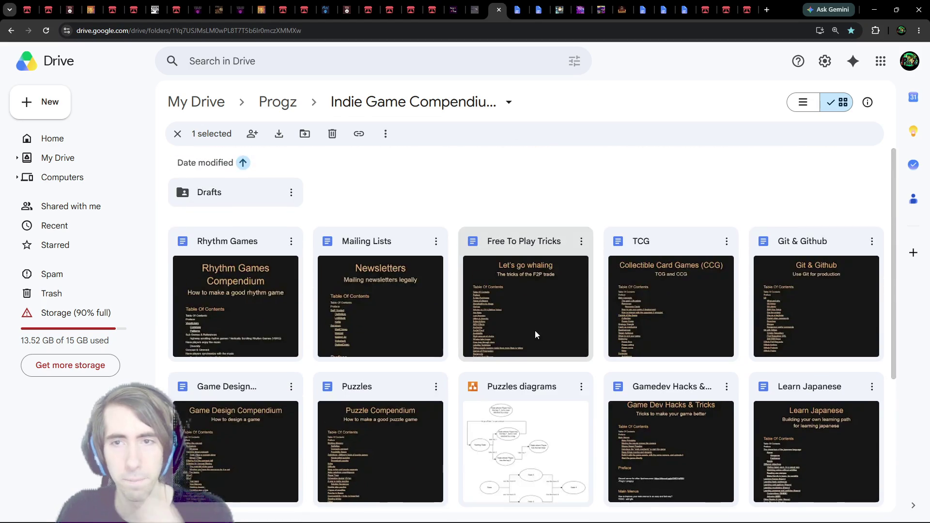
# Copy the checklist questions from 'Should I continue a game?' and paste them beneath the Post Jam heading
pyautogui.scroll(-1, 512, 322)
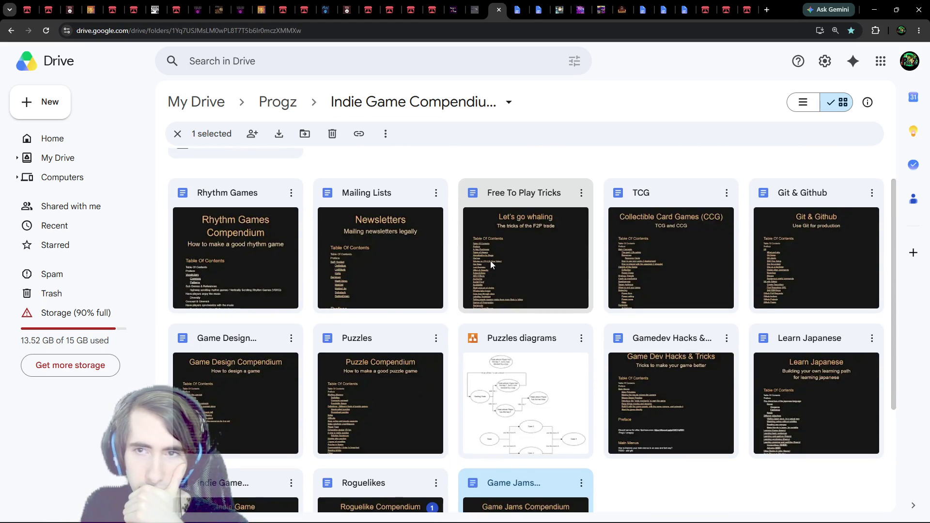
pyautogui.scroll(1, 242, 233)
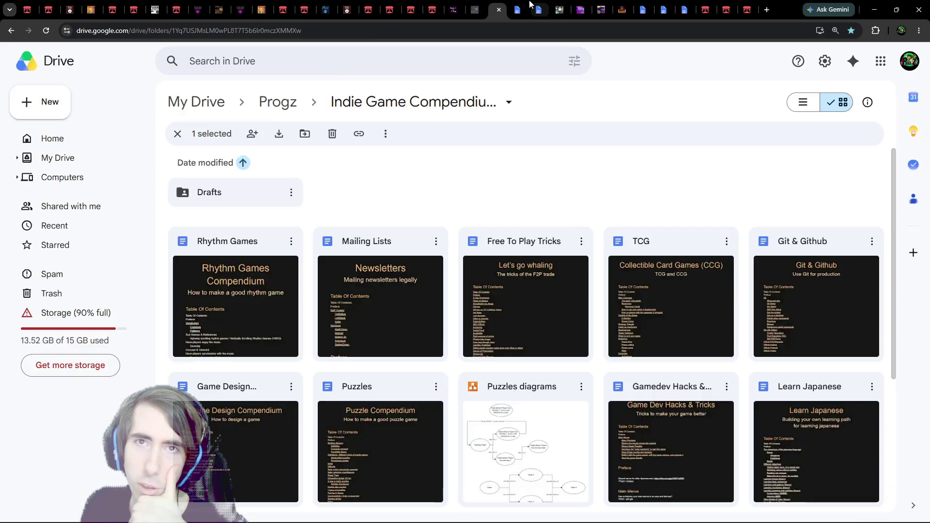
pyautogui.click(532, 7)
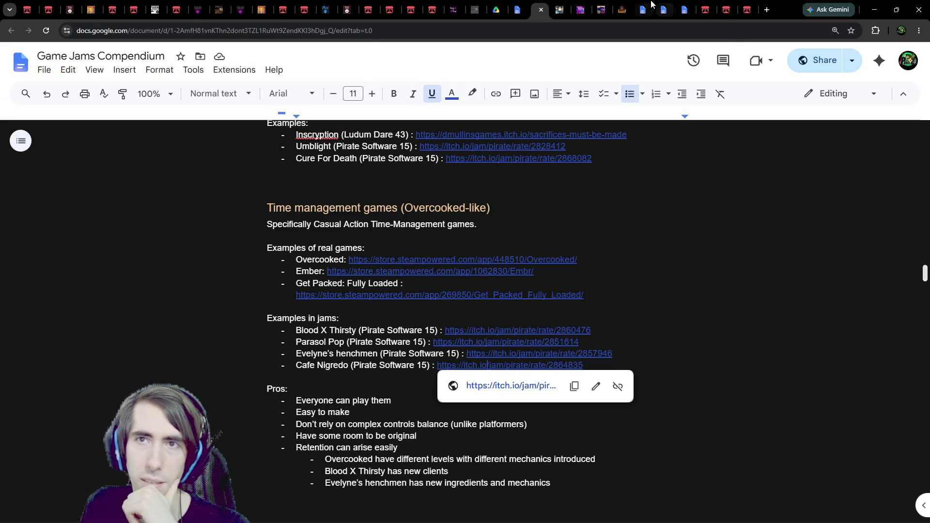
pyautogui.click(649, 7)
pyautogui.scroll(2, 426, 321)
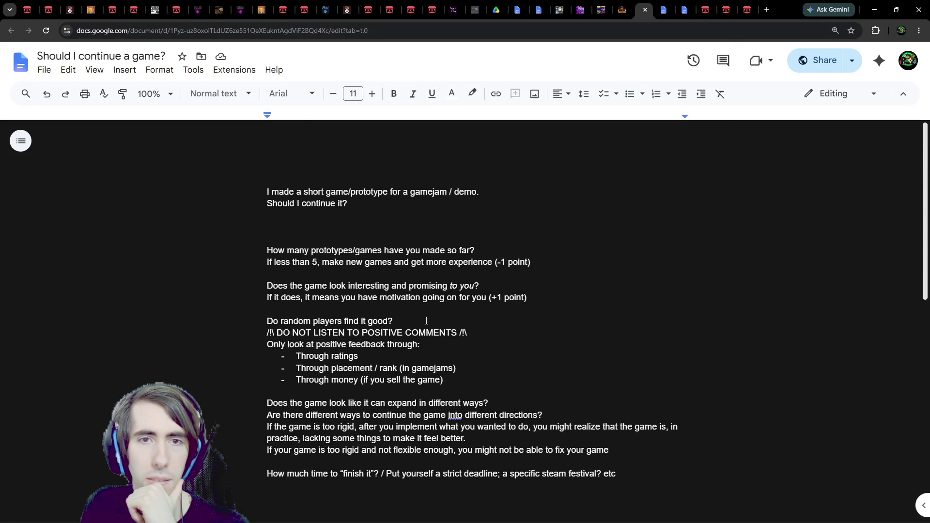
pyautogui.scroll(-1, 422, 291)
pyautogui.moveTo(266, 444); pyautogui.dragTo(237, 197)
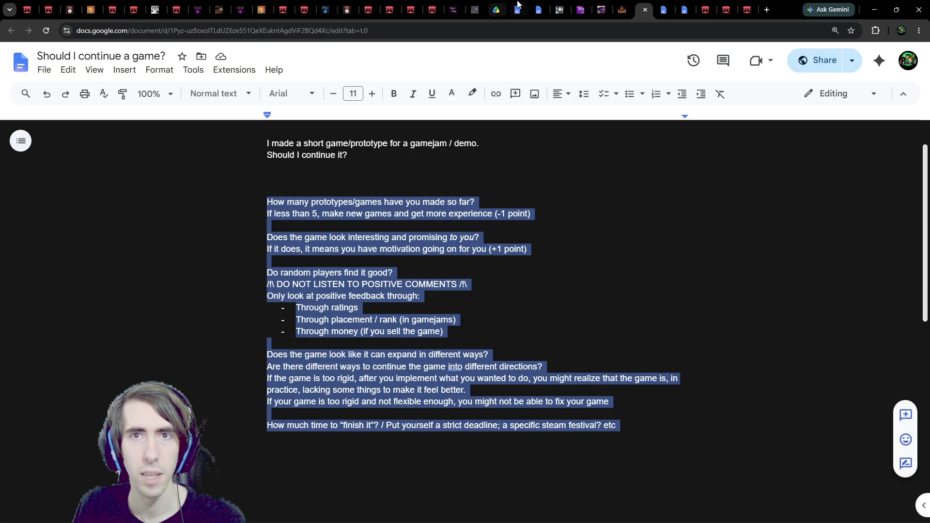
pyautogui.click(518, 10)
pyautogui.write('How many prototypes/games have you made so far? If less than 5, make new games and get more experience (-1 point)  Does the game look interesting and promising to you? If it does, it means you have motivation going on for you (+1 point)  Do random players find it good? /!\\ DO NOT LISTEN TO POSITIVE COMMENTS /!\\ Only look at positive feedback through: - Through ratings - Through placement / rank (in gamejams) - Through money (if you sell the game)  Does the game look like it can expand in different ways? Are there different ways to continue the game into different directions? If the game is too rigid, after you implement what you wanted to do, you might realize that the game is, in practice, lacking some things to make it feel better. If your game is too rigid and not flexible enough, you might not be able to fix your game  How much time to “finish it”? / Put yourself a strict deadline; a specific steam festival? etc')
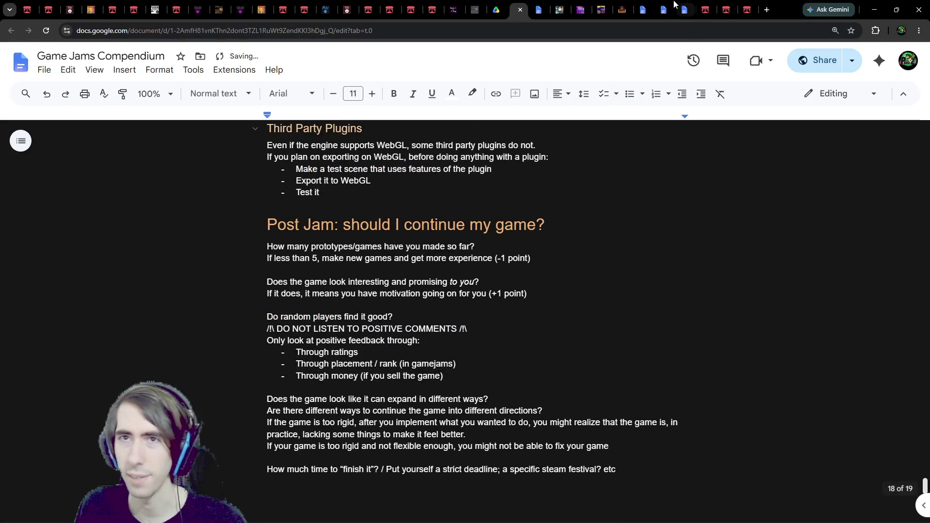
pyautogui.click(650, 7)
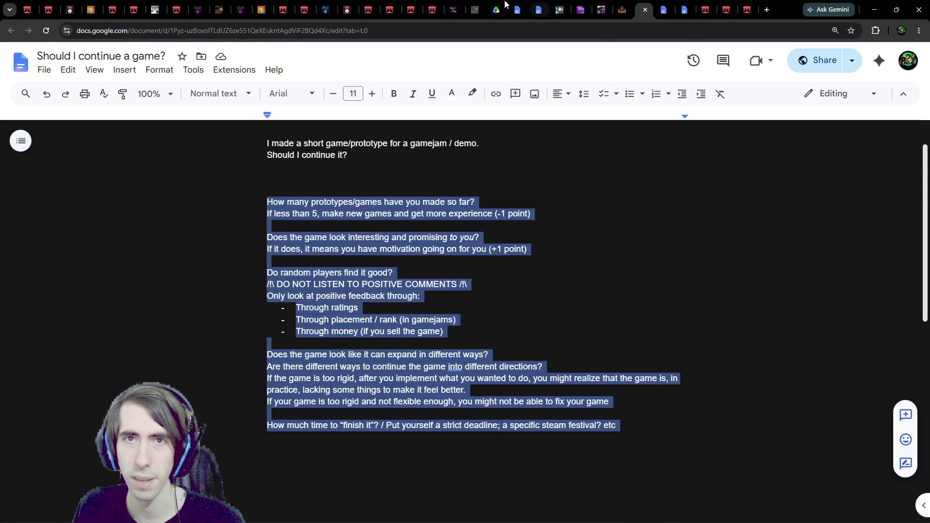
pyautogui.click(497, 9)
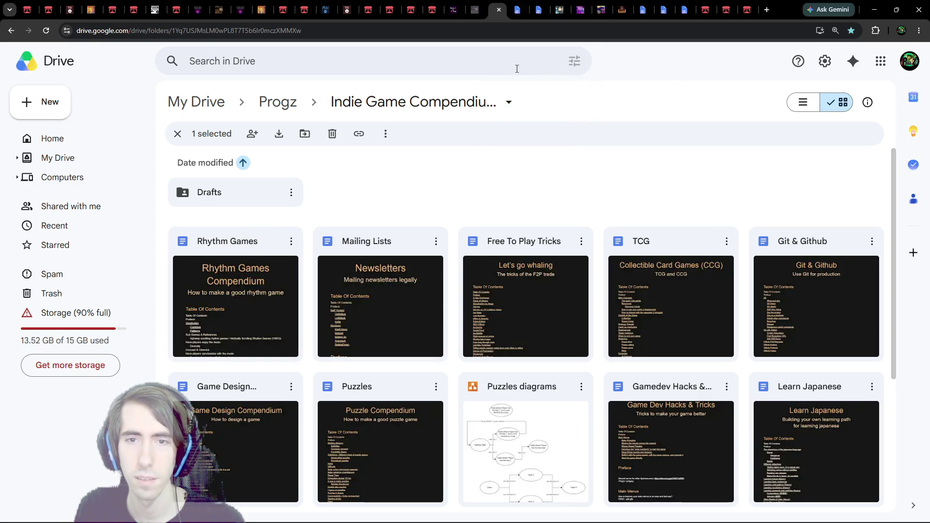
pyautogui.click(510, 5)
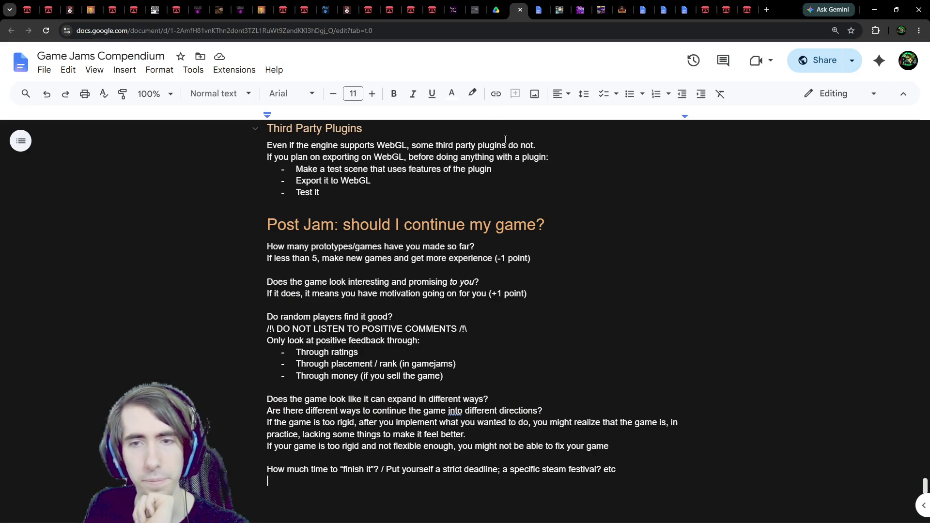
# Locate the Post Jam heading, then expand the collapsed Submitting a game section
pyautogui.scroll(2, 453, 265)
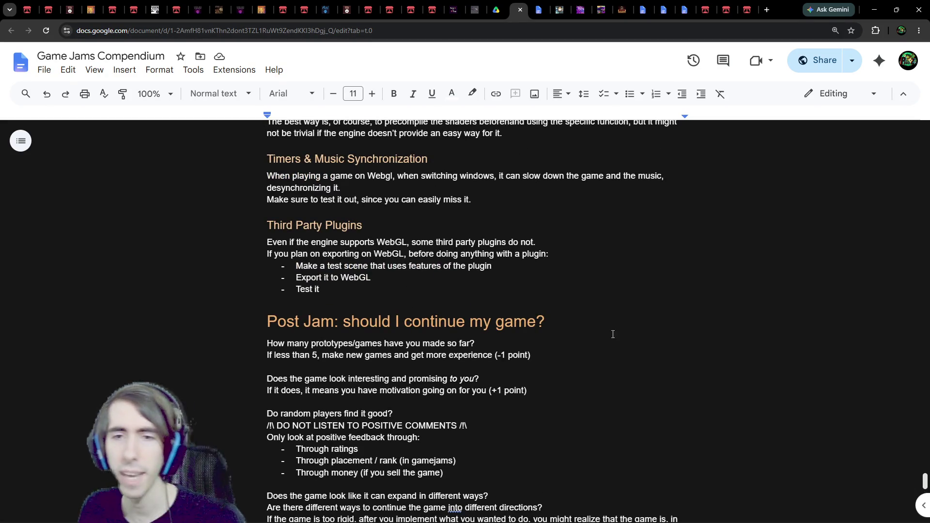
pyautogui.moveTo(613, 335); pyautogui.dragTo(267, 322)
pyautogui.hotkey('ctrl', 'c')
pyautogui.press('Left')
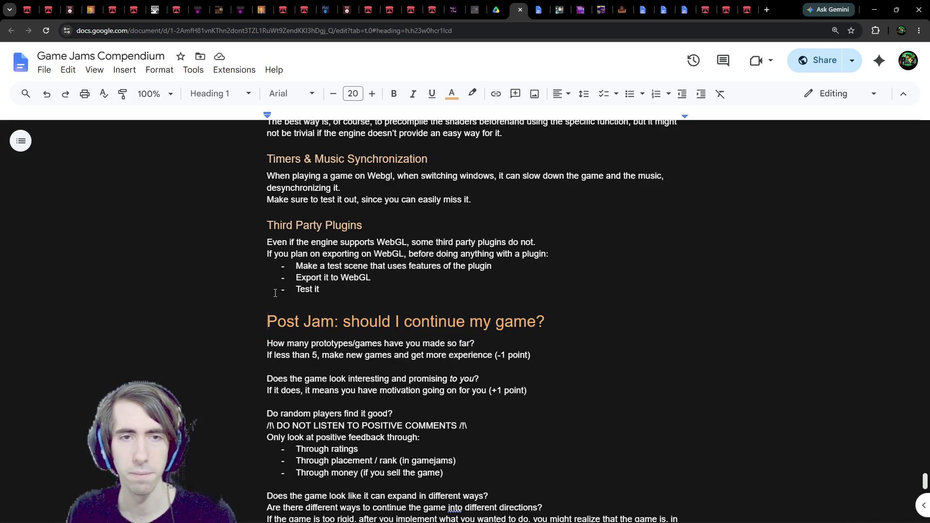
pyautogui.scroll(20, 275, 293)
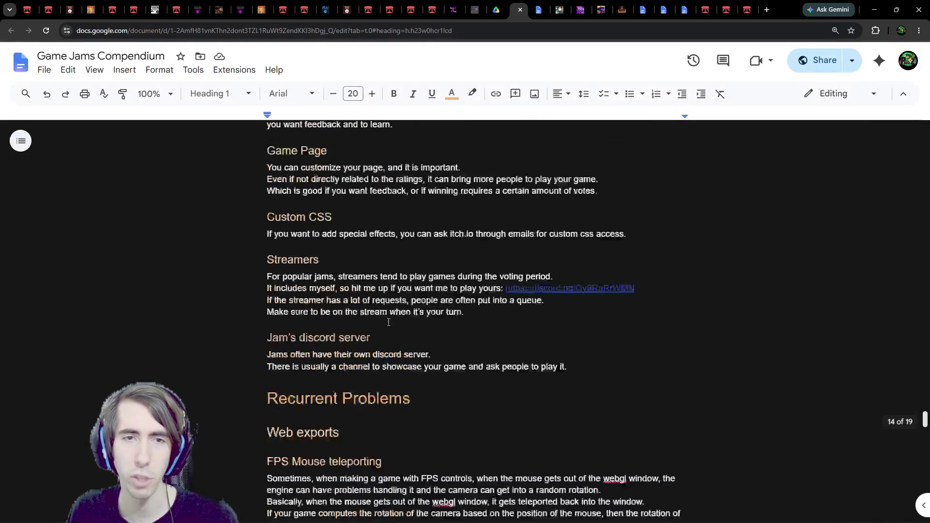
pyautogui.scroll(20, 388, 323)
pyautogui.scroll(-11, 365, 306)
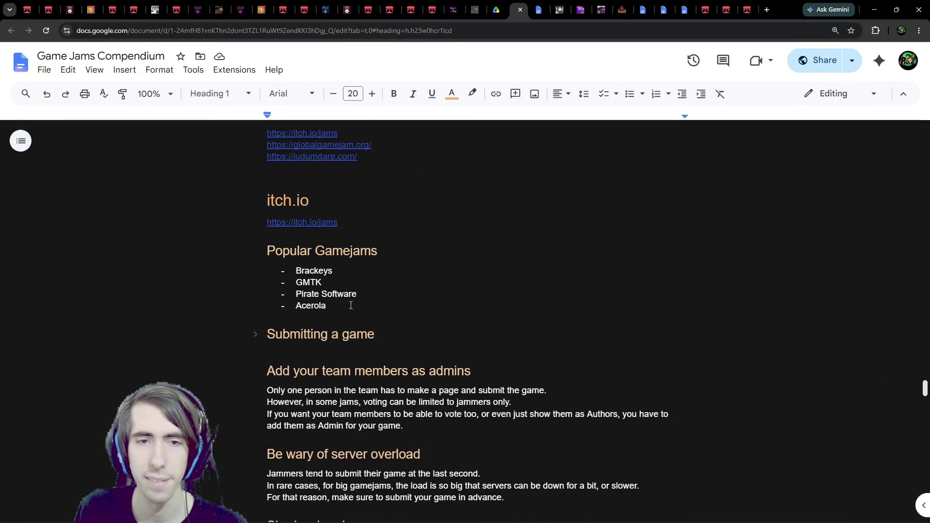
pyautogui.click(255, 334)
# Paste the 'Post Jam: should I continue my game?' heading on the empty line after Trying to win
pyautogui.scroll(2, 403, 307)
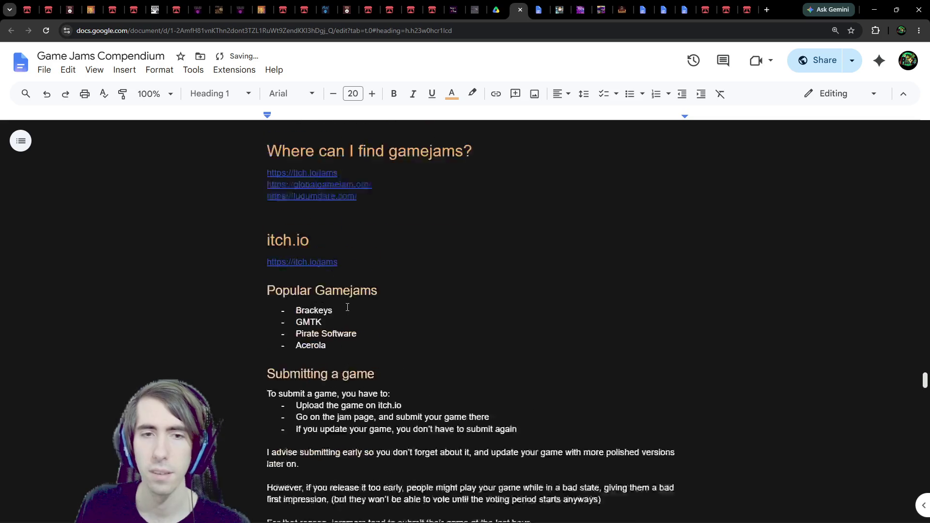
pyautogui.scroll(-1, 368, 326)
pyautogui.moveTo(354, 348)
pyautogui.mouseDown()
pyautogui.moveTo(339, 329)
pyautogui.moveTo(358, 325)
pyautogui.mouseUp()
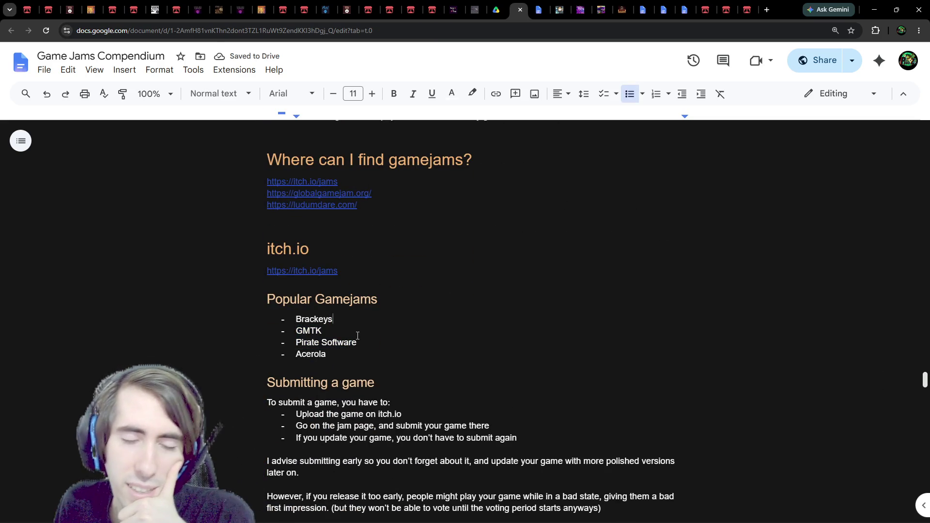
pyautogui.scroll(4, 357, 336)
pyautogui.scroll(-2, 376, 298)
pyautogui.scroll(3, 376, 298)
pyautogui.scroll(-2, 382, 293)
pyautogui.scroll(4, 390, 285)
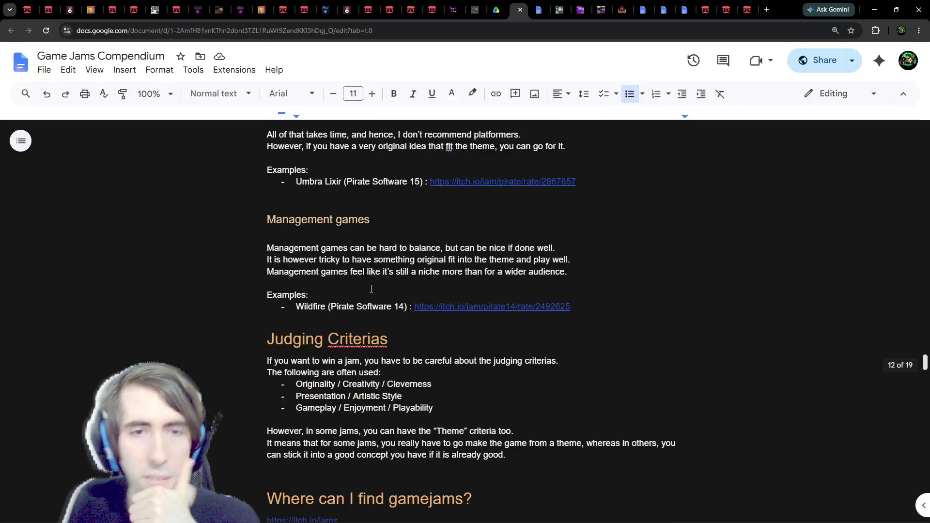
pyautogui.scroll(15, 387, 271)
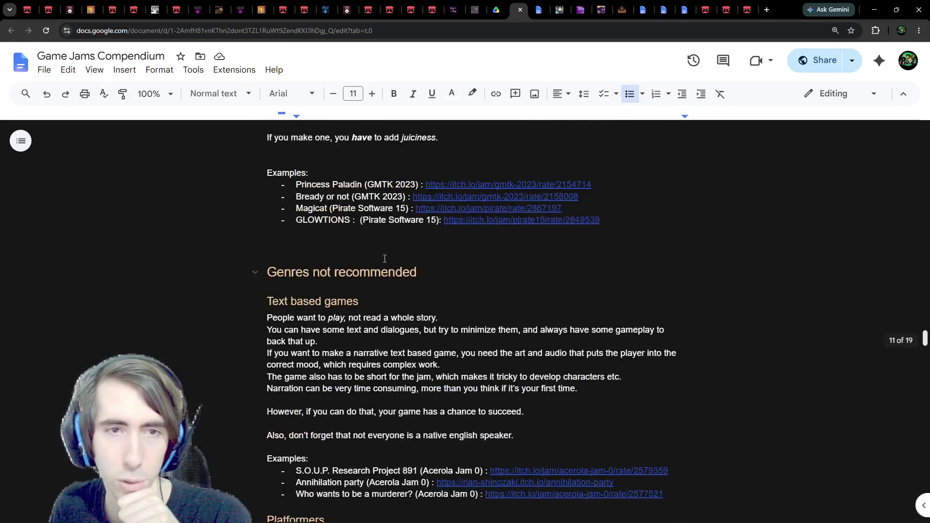
pyautogui.scroll(16, 384, 257)
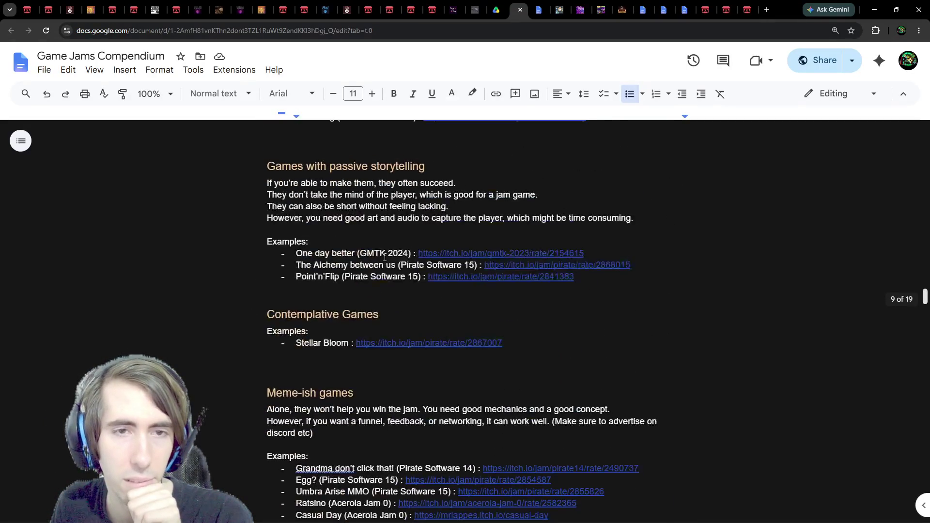
pyautogui.scroll(18, 384, 258)
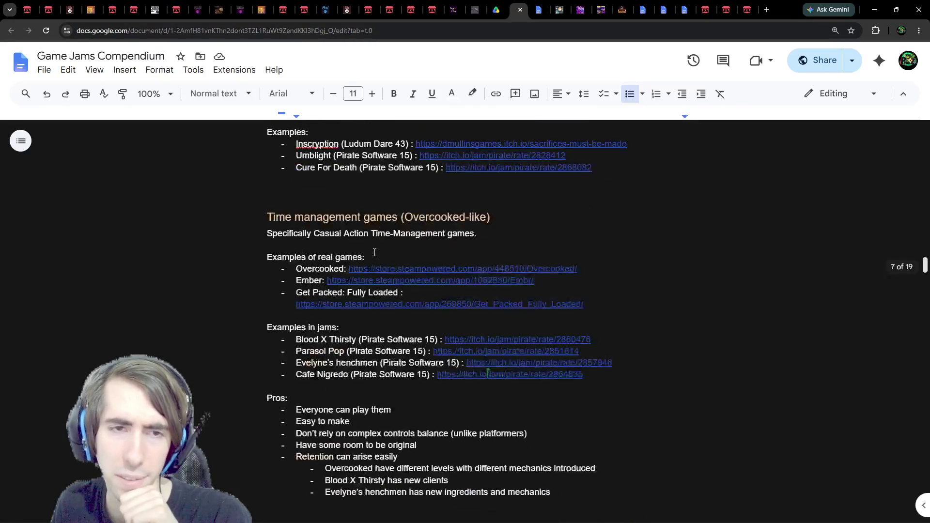
pyautogui.scroll(-2, 366, 253)
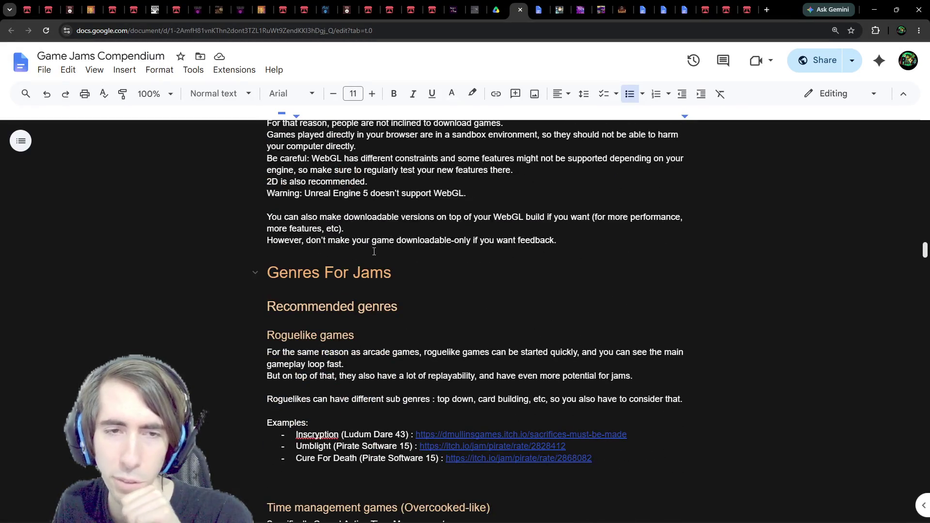
pyautogui.scroll(1, 366, 243)
pyautogui.scroll(8, 366, 243)
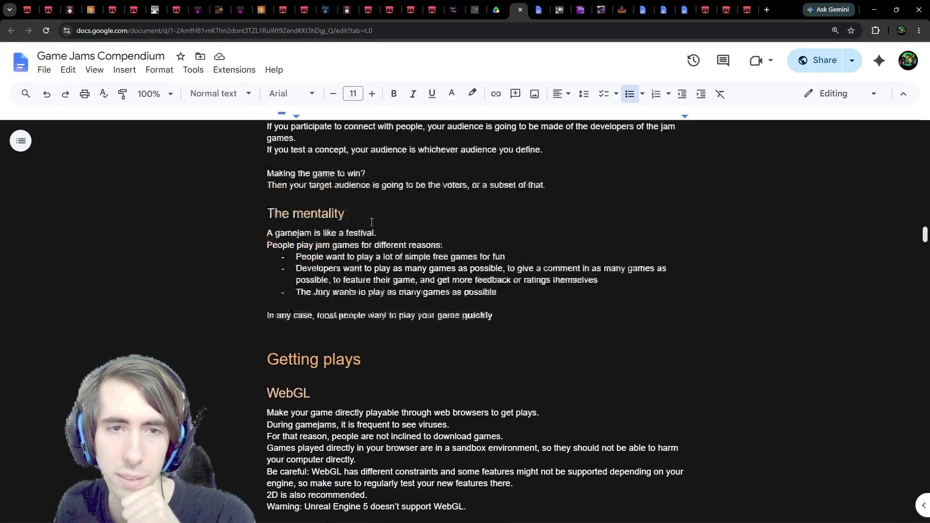
pyautogui.scroll(11, 373, 213)
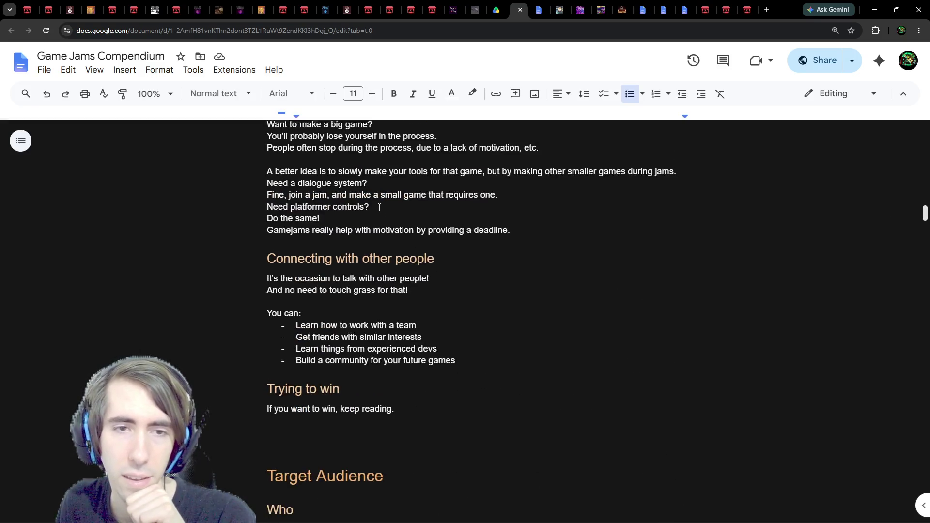
pyautogui.scroll(2, 383, 201)
pyautogui.scroll(-7, 390, 203)
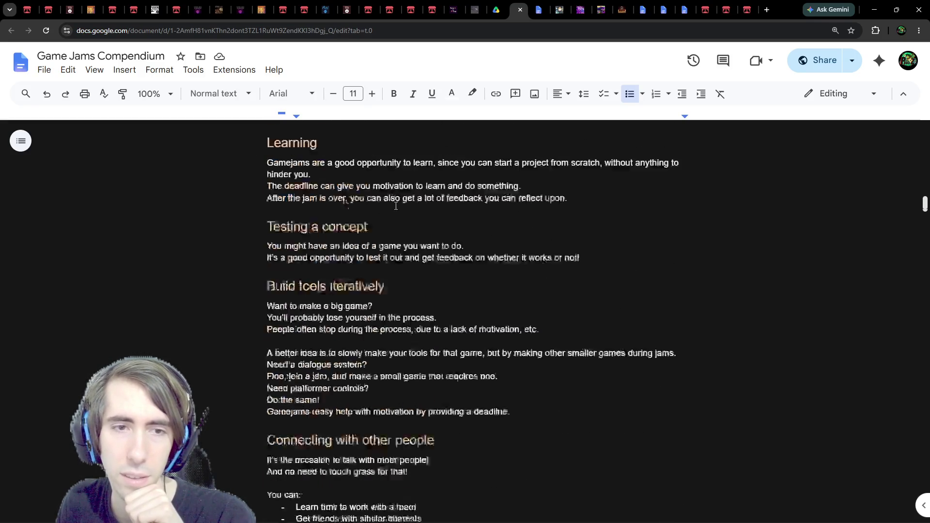
pyautogui.click(338, 438)
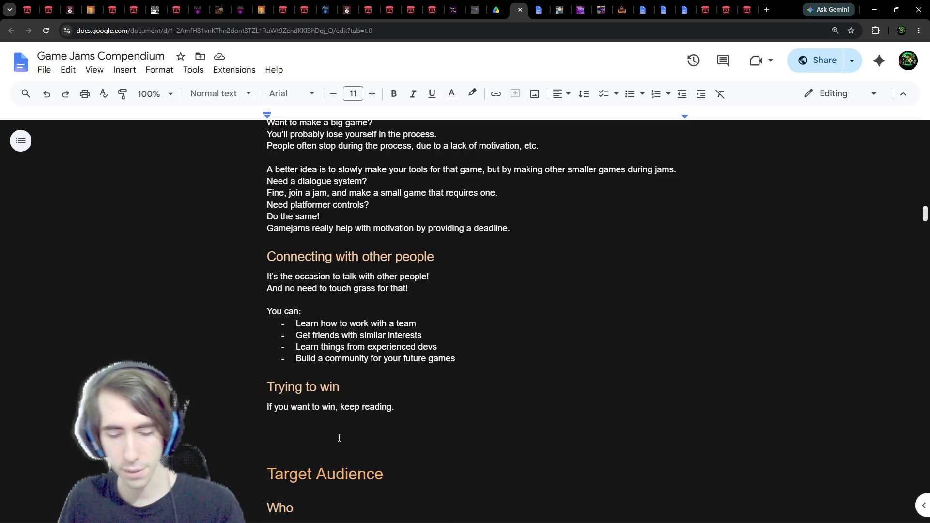
pyautogui.hotkey('ctrl', 'v')
# Retitle the copied Post Jam Heading 1 line as 'What kind of jam should I join?'
pyautogui.scroll(-3, 415, 435)
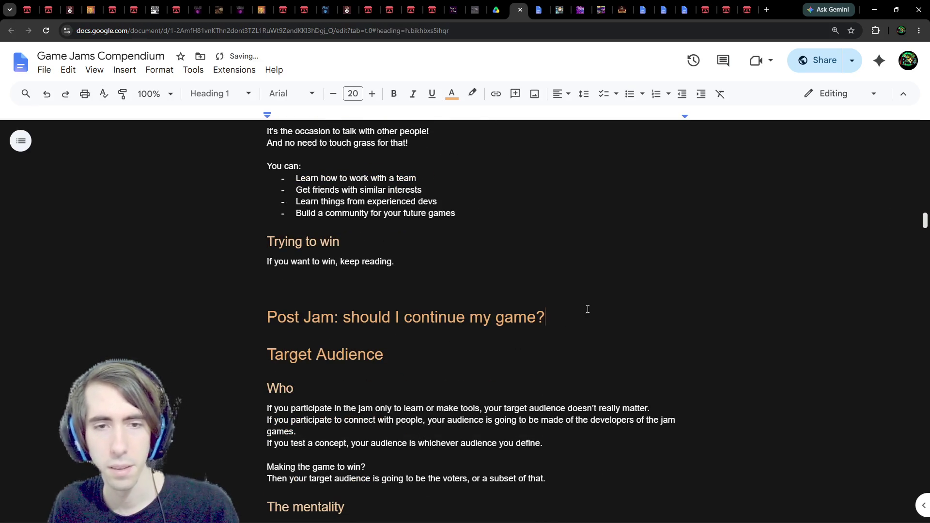
pyautogui.press('Return')
pyautogui.moveTo(552, 317); pyautogui.dragTo(257, 307)
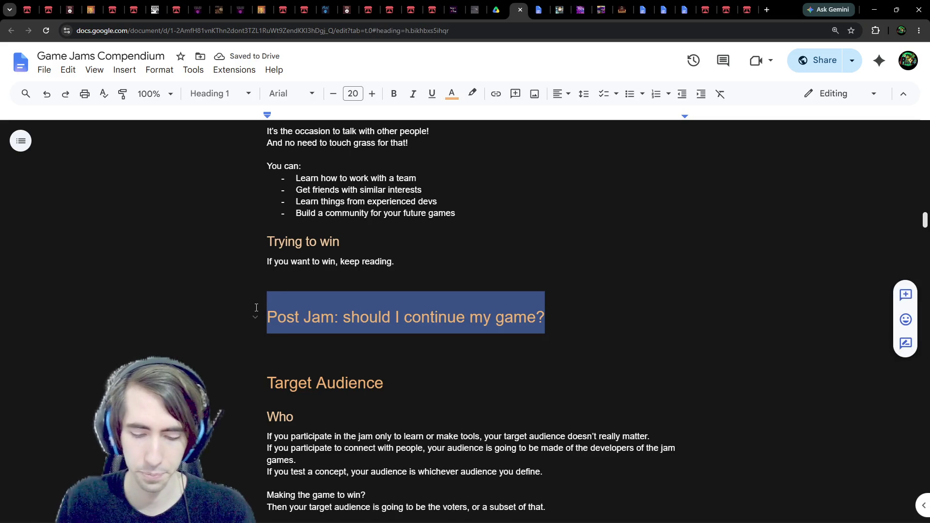
pyautogui.write('Shuld')
pyautogui.press('BackSpace')
pyautogui.press('BackSpace')
pyautogui.press('BackSpace')
pyautogui.press('BackSpace')
pyautogui.press('BackSpace')
pyautogui.write('What kind ')
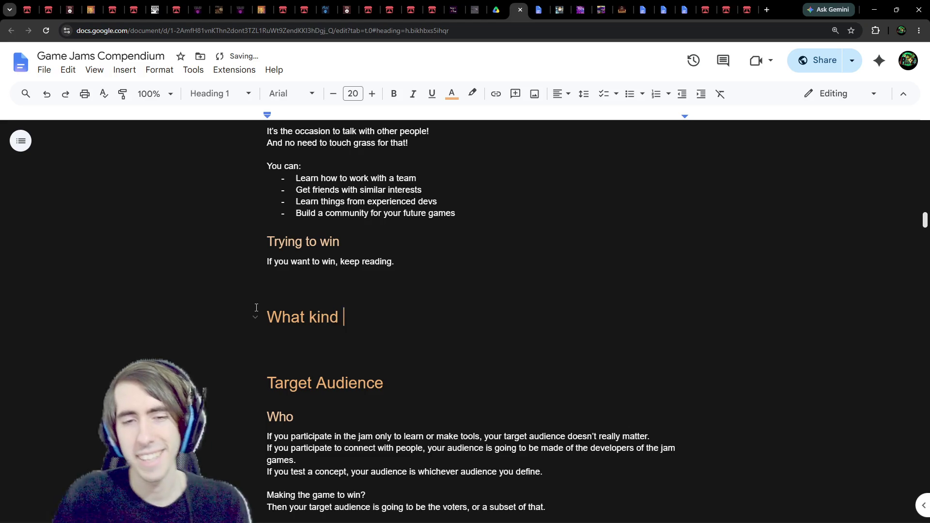
pyautogui.write('of jam should I jo')
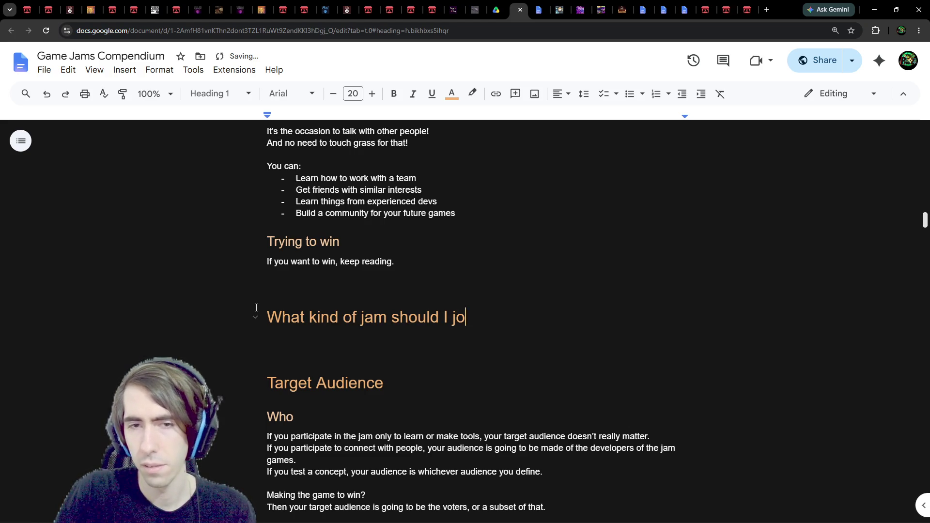
pyautogui.write('in?')
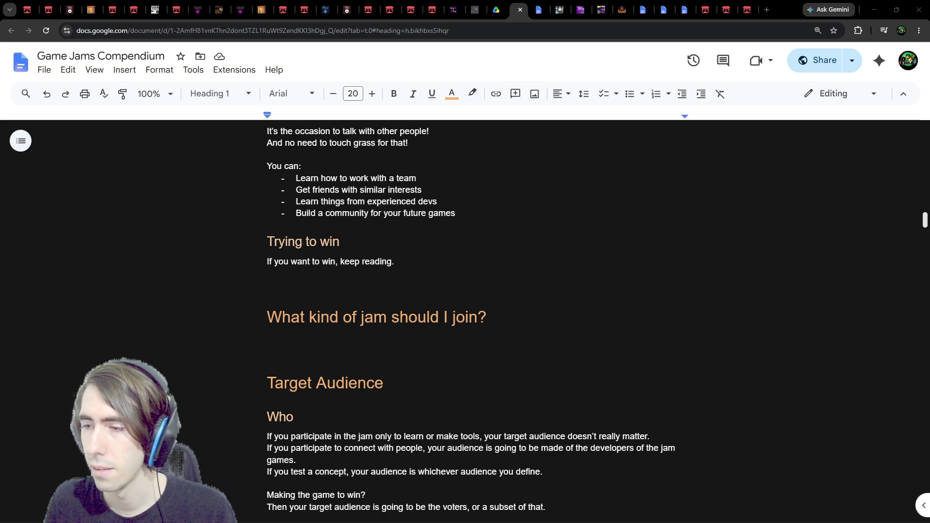
# Type the first topic lines under the heading: Short jams, Big jams and Online / irl jams
pyautogui.click(327, 349)
pyautogui.moveTo(326, 350); pyautogui.dragTo(310, 318)
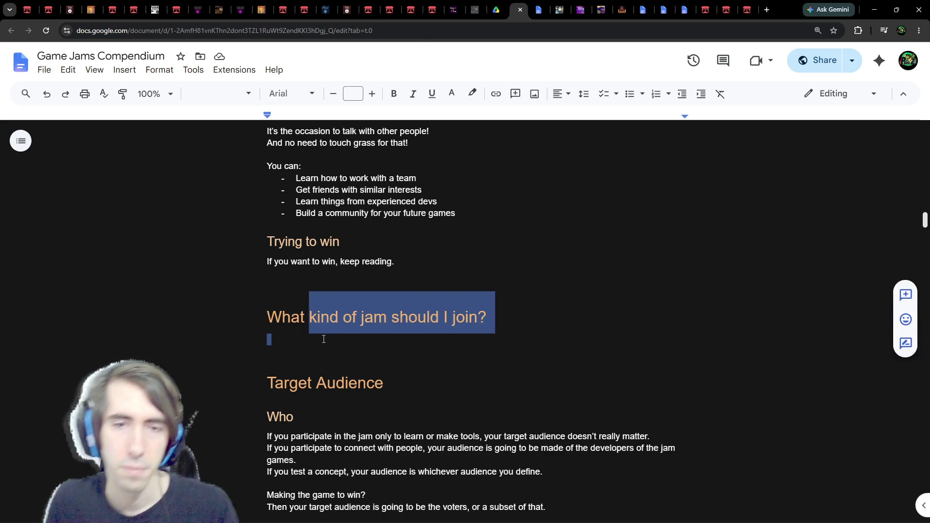
pyautogui.click(326, 339)
pyautogui.press('Return')
pyautogui.press('Return')
pyautogui.press('Up')
pyautogui.write('Short ')
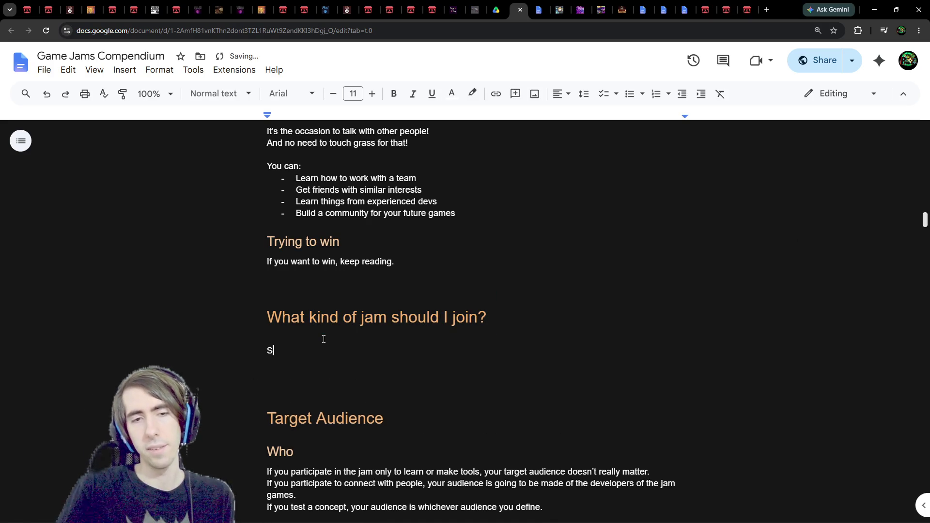
pyautogui.write('jams')
pyautogui.press('Return')
pyautogui.write('L')
pyautogui.press('BackSpace')
pyautogui.write('Big jams')
pyautogui.press('Return')
pyautogui.press('Return')
pyautogui.write('Internet')
pyautogui.hotkey('ctrl', 'BackSpace')
pyautogui.write('Online /')
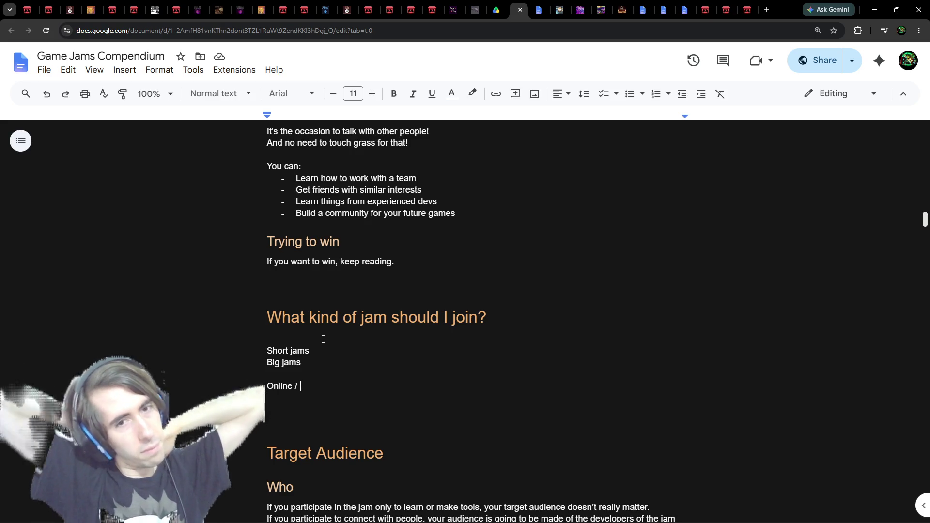
pyautogui.write('irl')
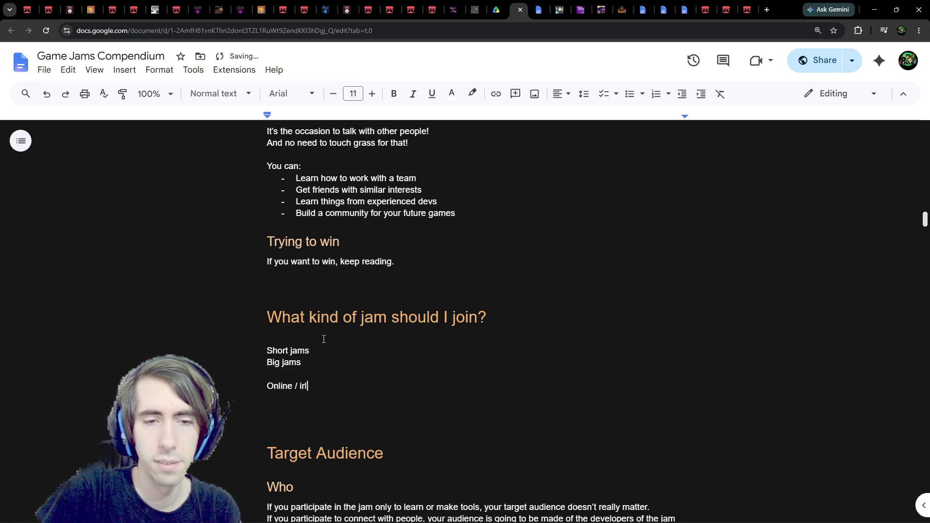
pyautogui.write(' jams')
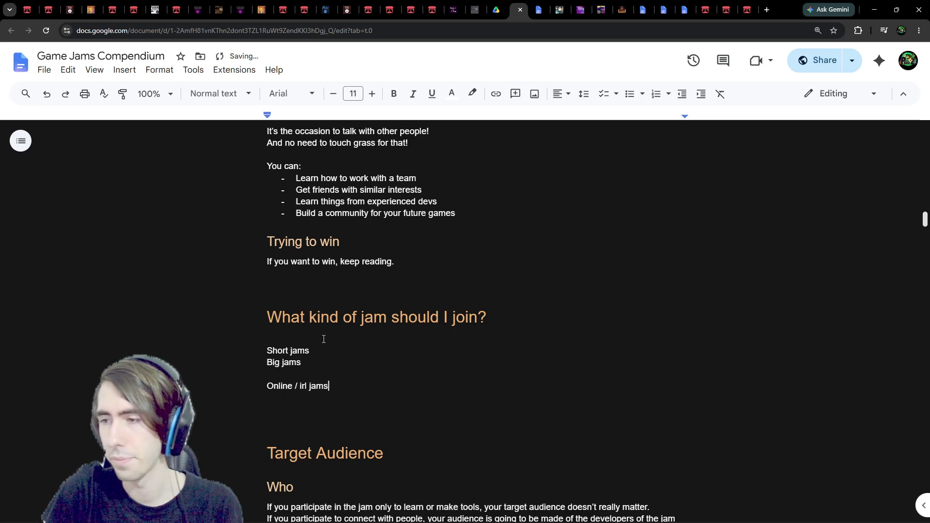
# Join Short jams and Big jams with 'vs' and add a 'No prize vs Prize' line
pyautogui.press('Up')
pyautogui.press('Up')
pyautogui.press('Up')
pyautogui.press('Down')
pyautogui.press('BackSpace')
pyautogui.write('vs')
pyautogui.press('Down')
pyautogui.press('Return')
pyautogui.press('Return')
pyautogui.press('Up')
pyautogui.write('Prize vs N')
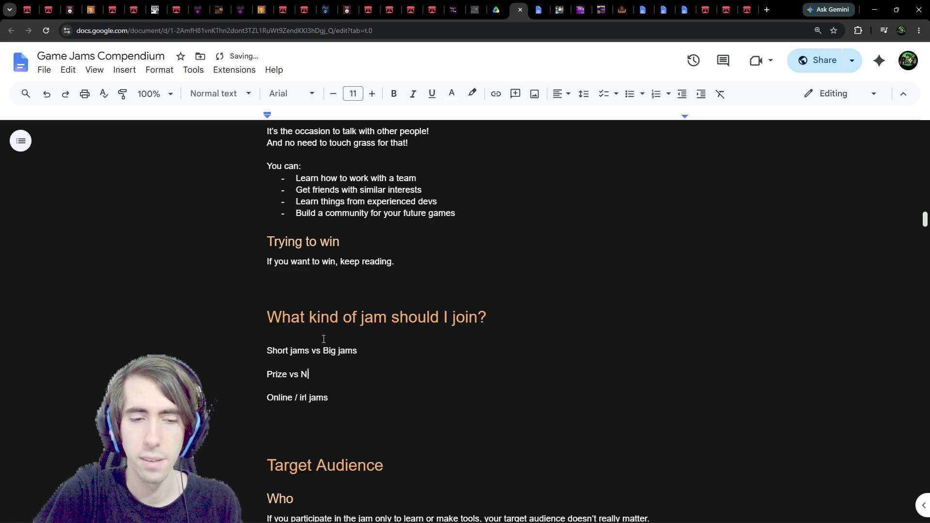
pyautogui.write('o prize')
pyautogui.hotkey('ctrl', 'shift', 'Left')
pyautogui.hotkey('ctrl', 'shift', 'Left')
pyautogui.press('BackSpace')
pyautogui.press('BackSpace')
pyautogui.press('BackSpace')
pyautogui.press('BackSpace')
pyautogui.press('BackSpace')
pyautogui.press('Home')
pyautogui.write('No prize vs')
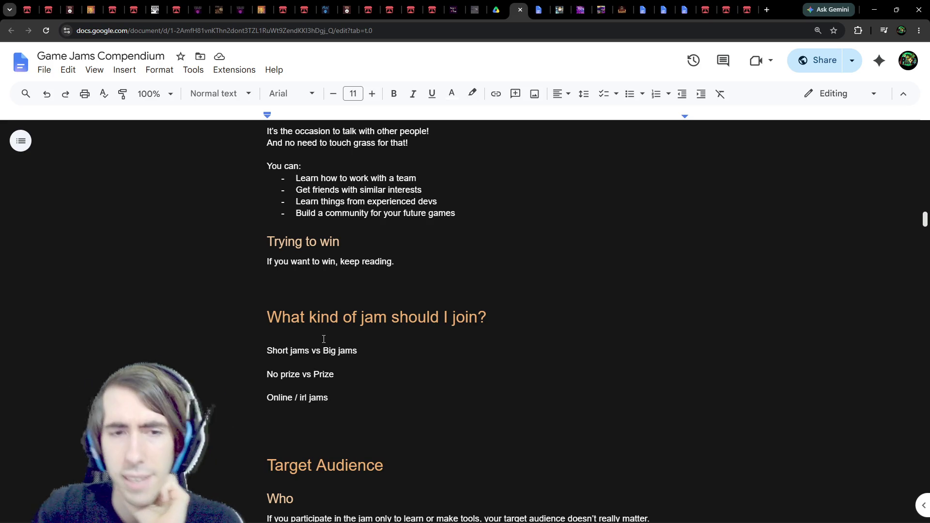
# Change that line to 'Small jams vs Big jams' and add 'Short jams vs Long jams' above it
pyautogui.doubleClick(280, 352)
pyautogui.write('Small')
pyautogui.press('Home')
pyautogui.press('Return')
pyautogui.press('Up')
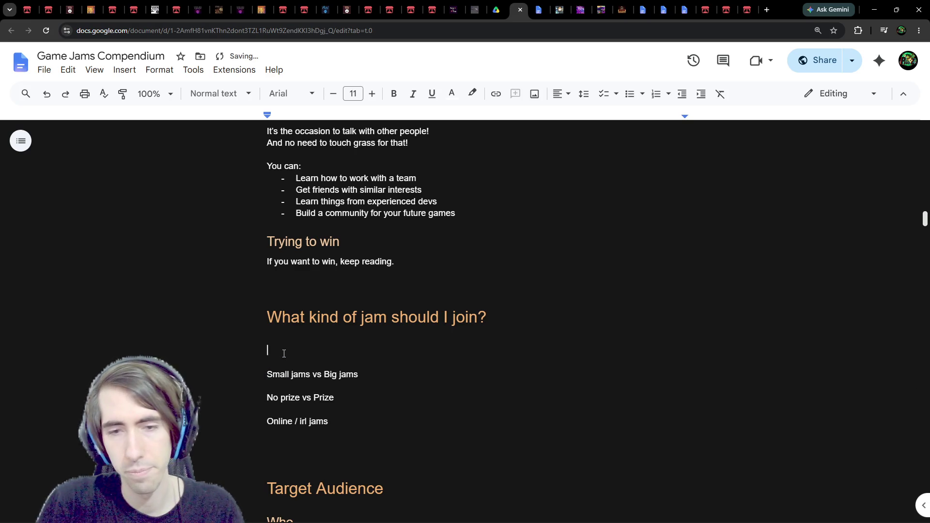
pyautogui.write('Shor')
pyautogui.press('BackSpace')
pyautogui.press('BackSpace')
pyautogui.press('BackSpace')
pyautogui.write('hort ')
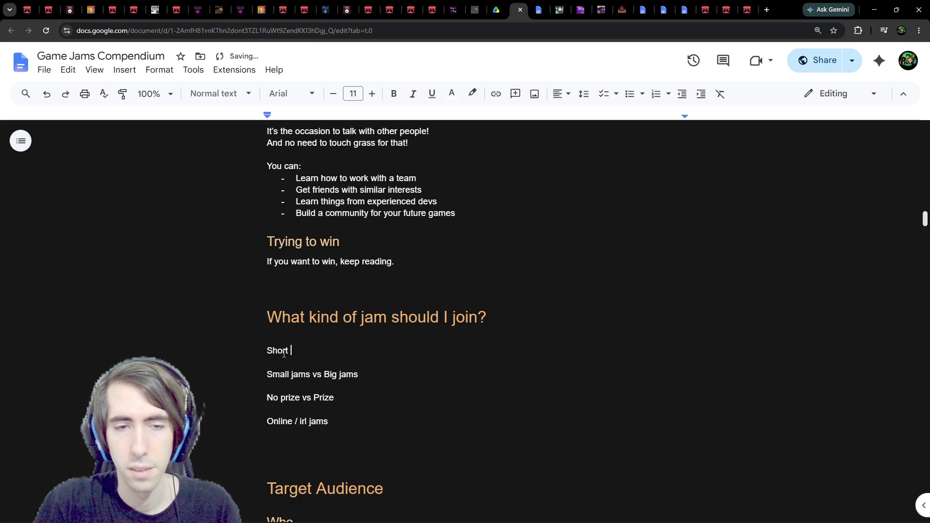
pyautogui.write('jams vs Long jams')
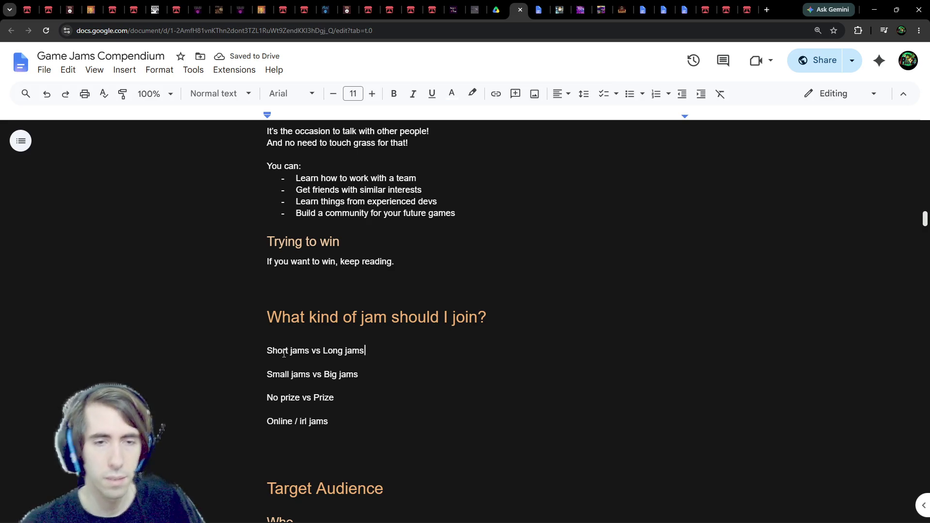
pyautogui.click(341, 443)
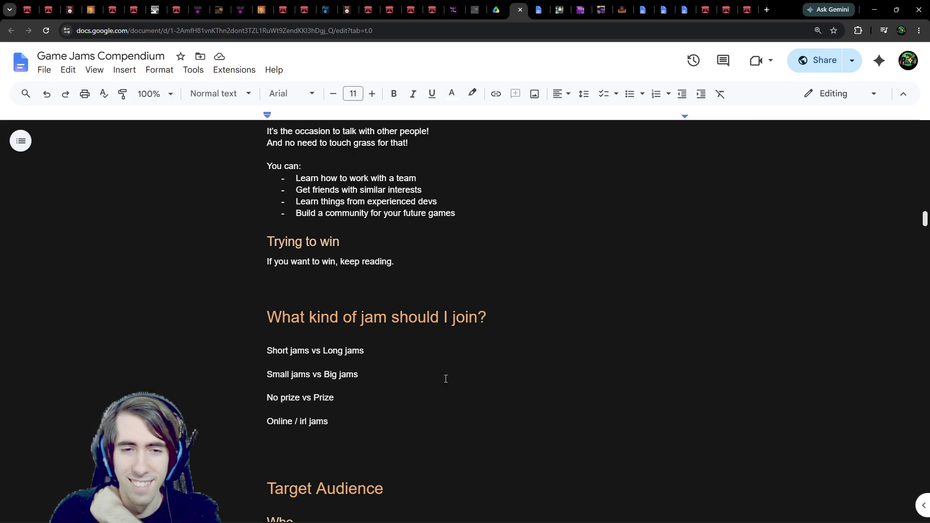
# Apply Heading 2 to the four lines from Short jams vs Long jams to Online / irl jams
pyautogui.click(366, 438)
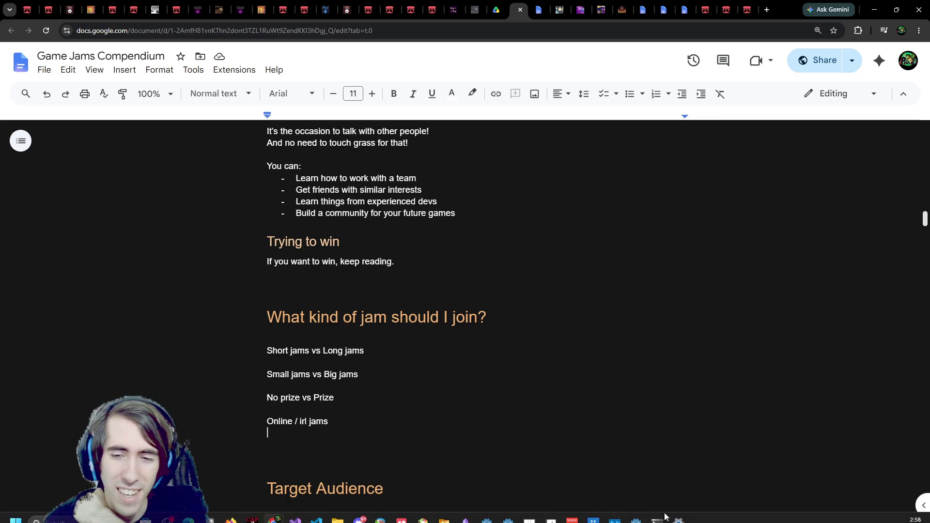
pyautogui.doubleClick(490, 441)
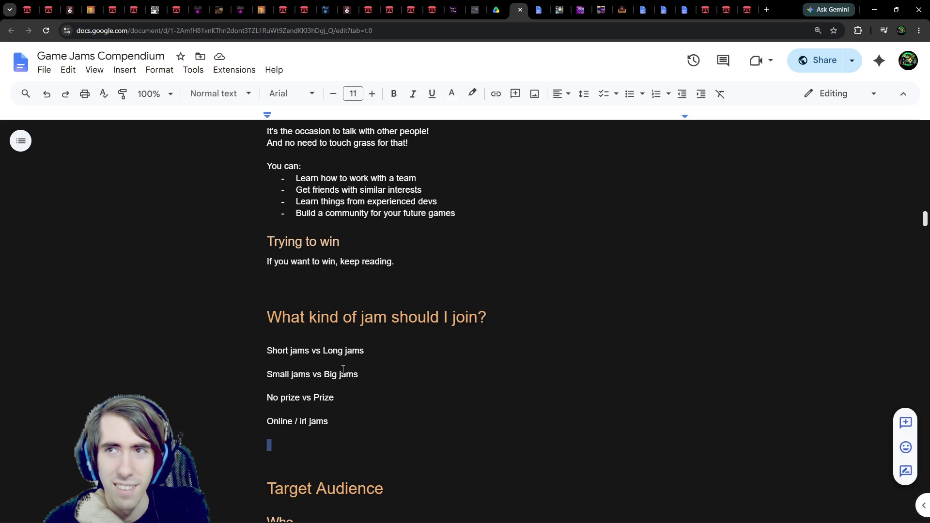
pyautogui.click(317, 341)
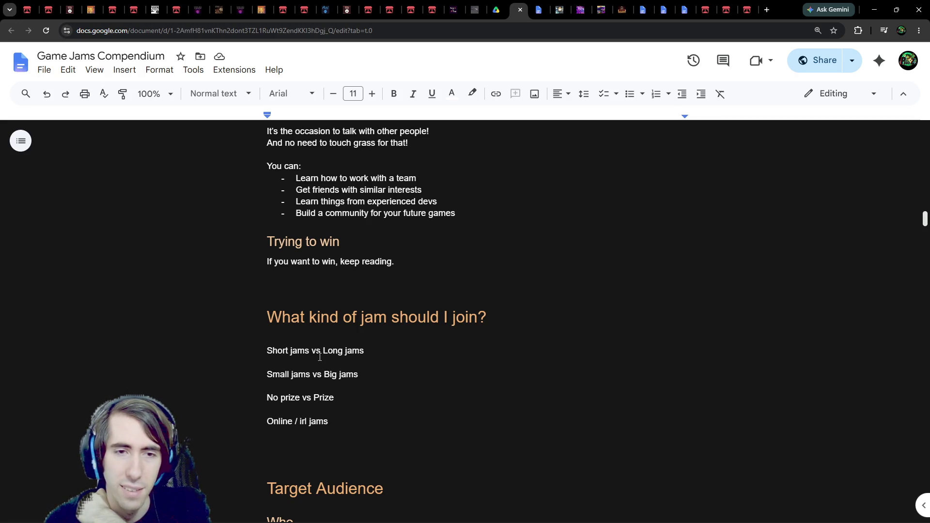
pyautogui.moveTo(403, 348); pyautogui.dragTo(241, 354)
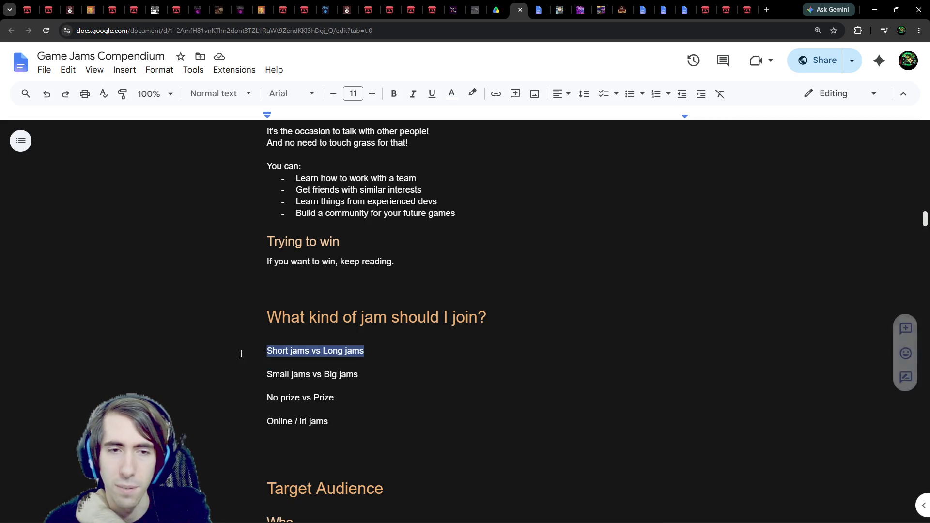
pyautogui.moveTo(350, 432); pyautogui.dragTo(188, 349)
pyautogui.click(206, 95)
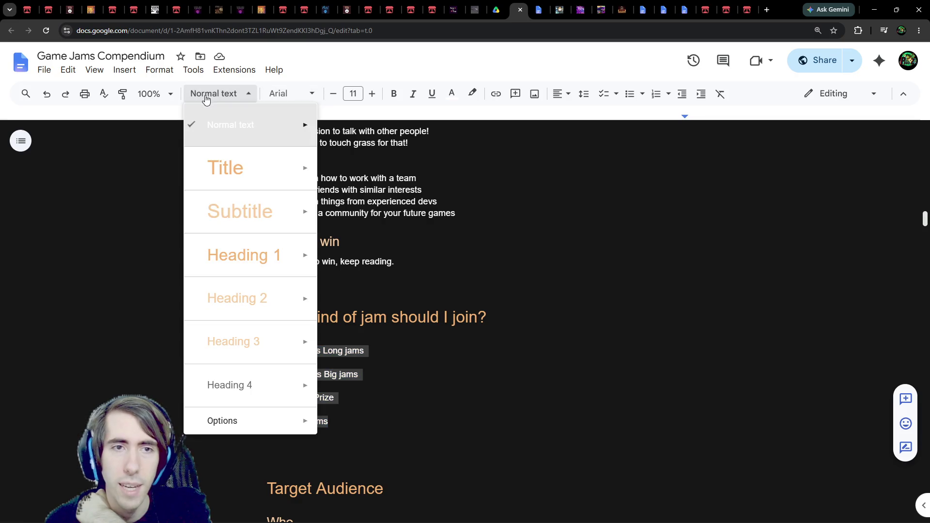
pyautogui.moveTo(242, 298)
pyautogui.click(368, 291)
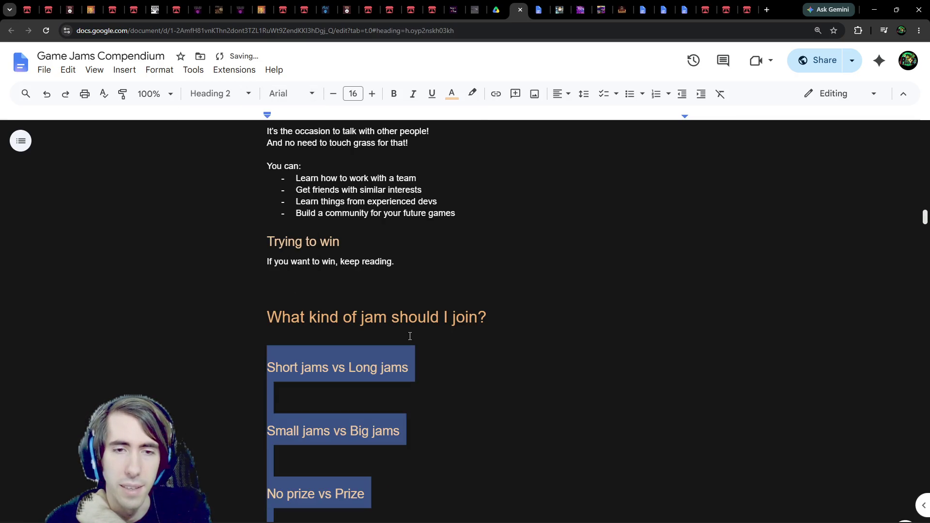
pyautogui.scroll(-2, 410, 334)
pyautogui.click(418, 298)
pyautogui.scroll(-3, 418, 297)
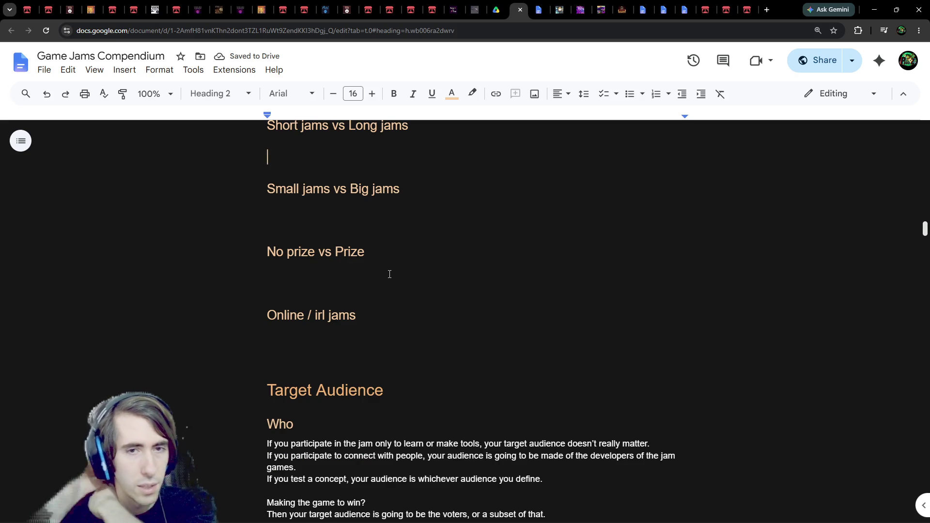
pyautogui.scroll(2, 402, 277)
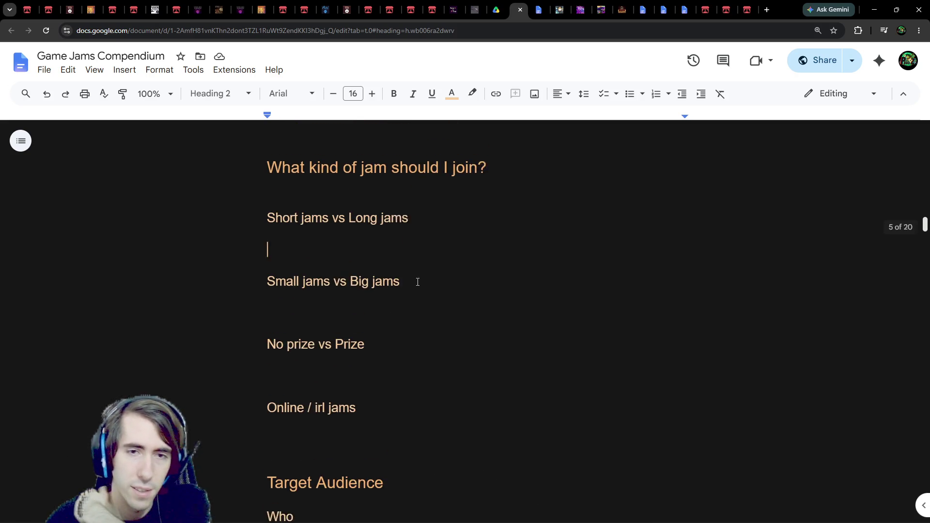
pyautogui.click(321, 433)
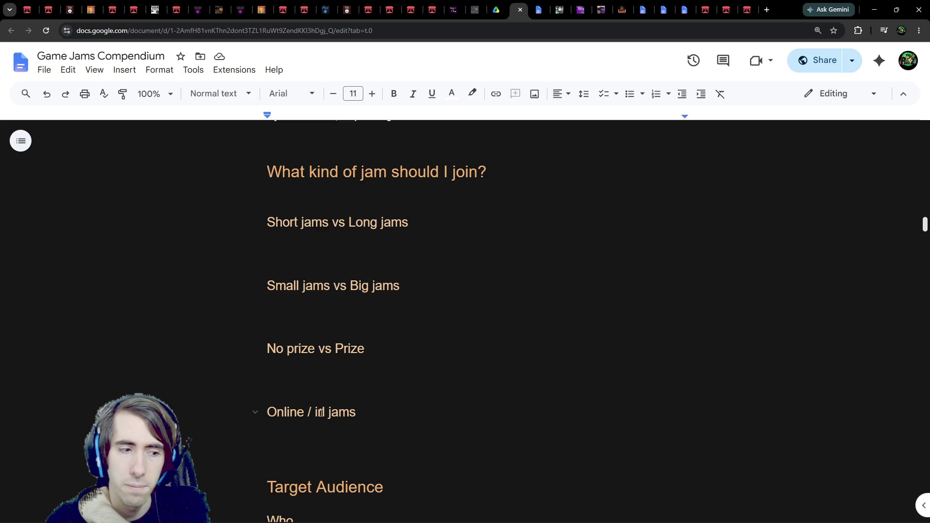
# Write the note 'Online jams are the best if you want something chill.'
pyautogui.write('Online are the es')
pyautogui.press('BackSpace')
pyautogui.press('BackSpace')
pyautogui.write('best if you want')
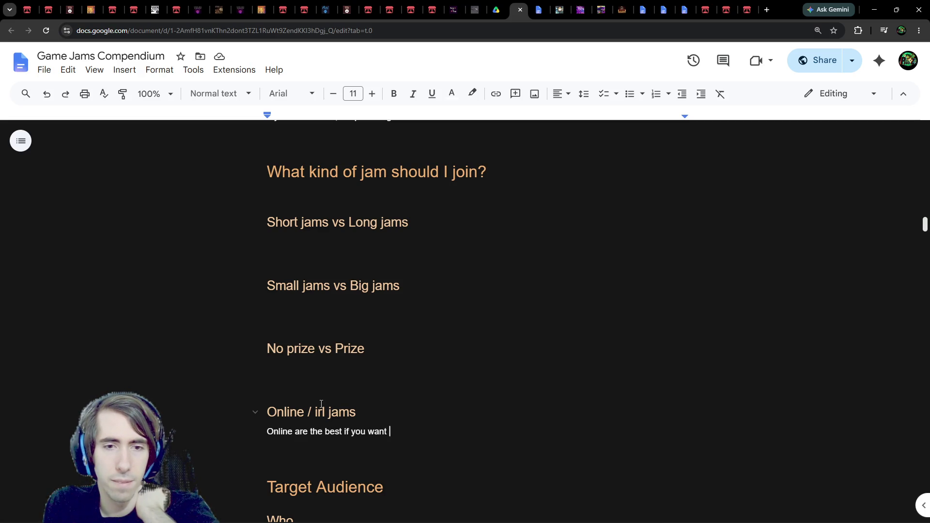
pyautogui.write('a c')
pyautogui.press('BackSpace')
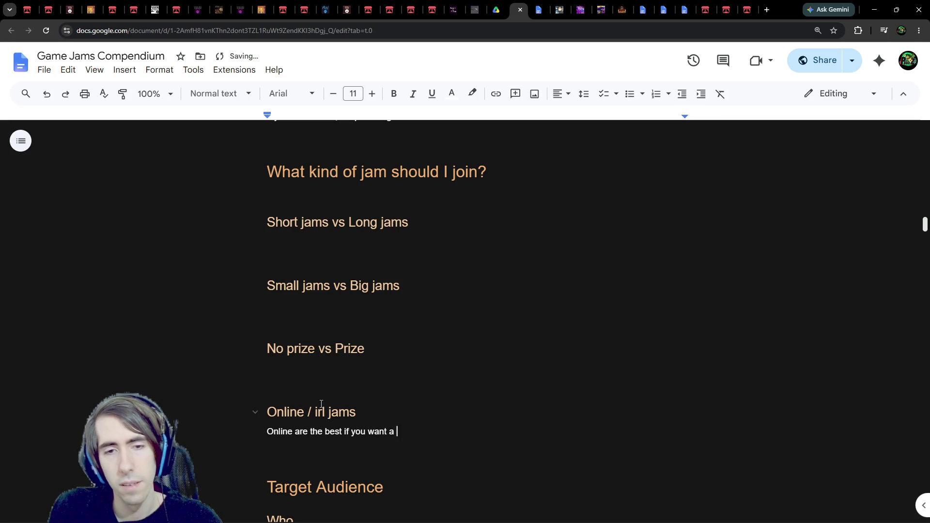
pyautogui.write('chill jam.')
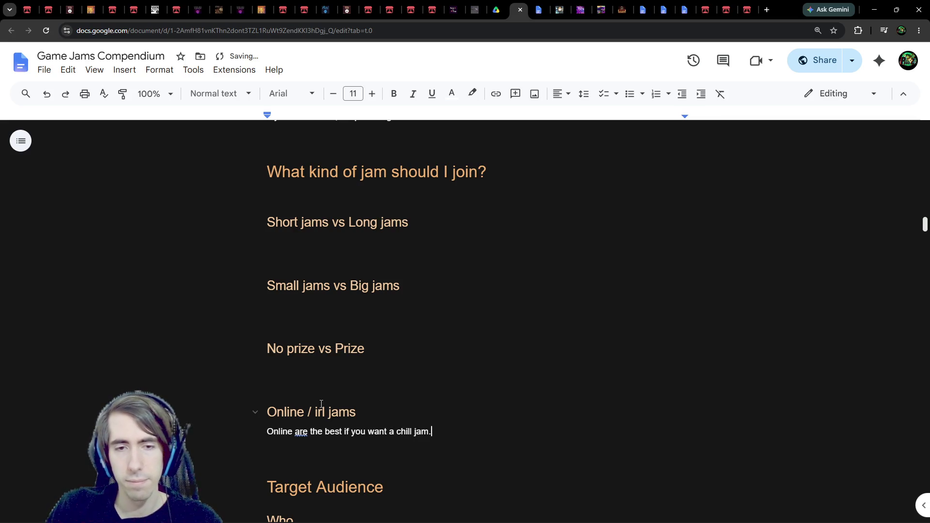
pyautogui.press('BackSpace')
pyautogui.press('BackSpace')
pyautogui.press('BackSpace')
pyautogui.write('something')
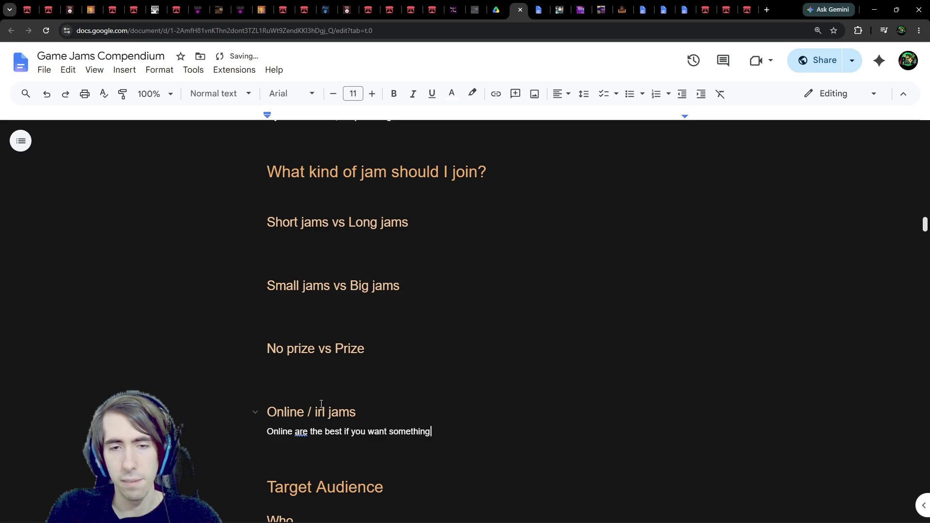
pyautogui.write(' chill.')
pyautogui.press('Return')
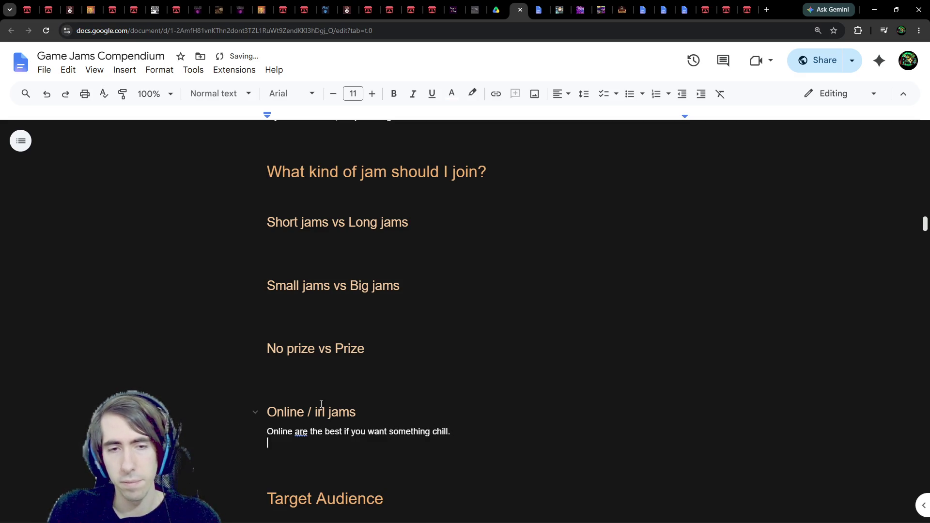
pyautogui.press('Up')
pyautogui.hotkey('ctrl', 'Right')
pyautogui.write('jams')
pyautogui.press('Down')
pyautogui.press('Return')
# Add the IRL jams note about pressure, strict times and exhaustion, with 'must' italicized
pyautogui.write('IRL jams')
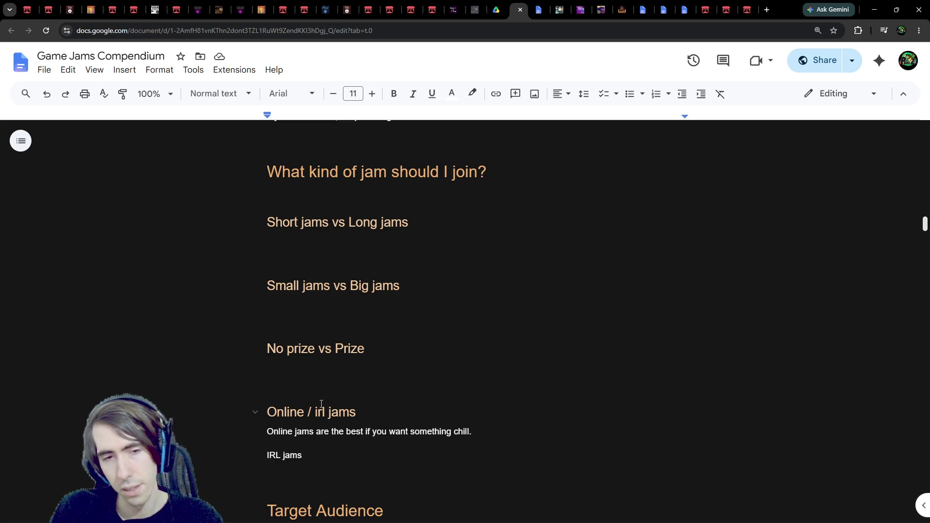
pyautogui.write('can ')
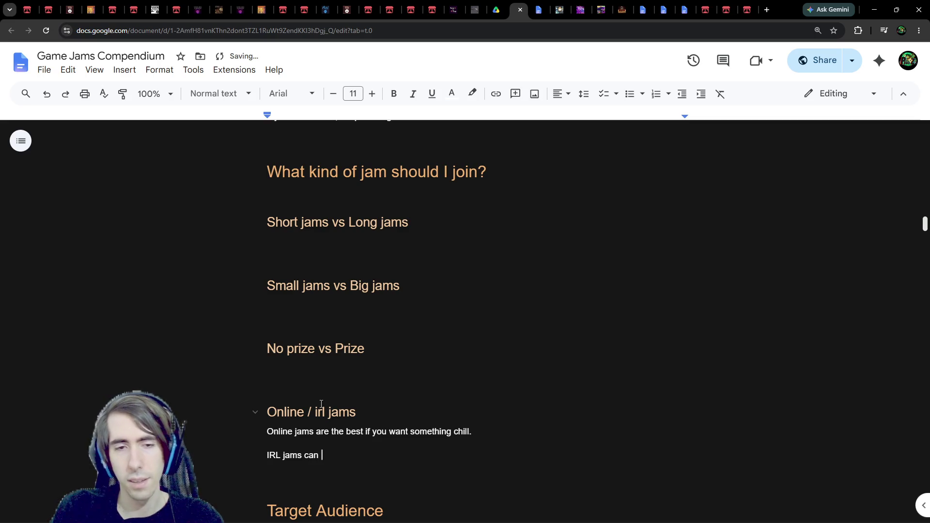
pyautogui.write('put some "pres')
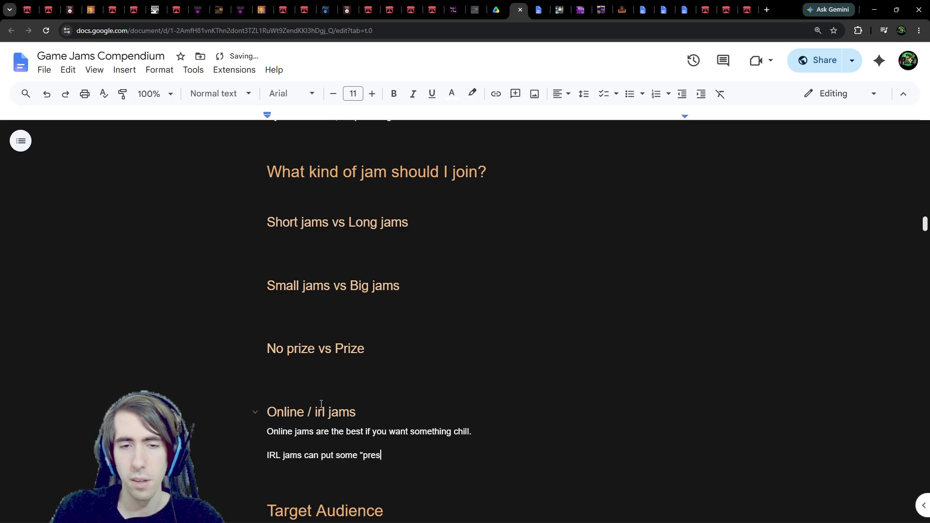
pyautogui.write('sure" on you')
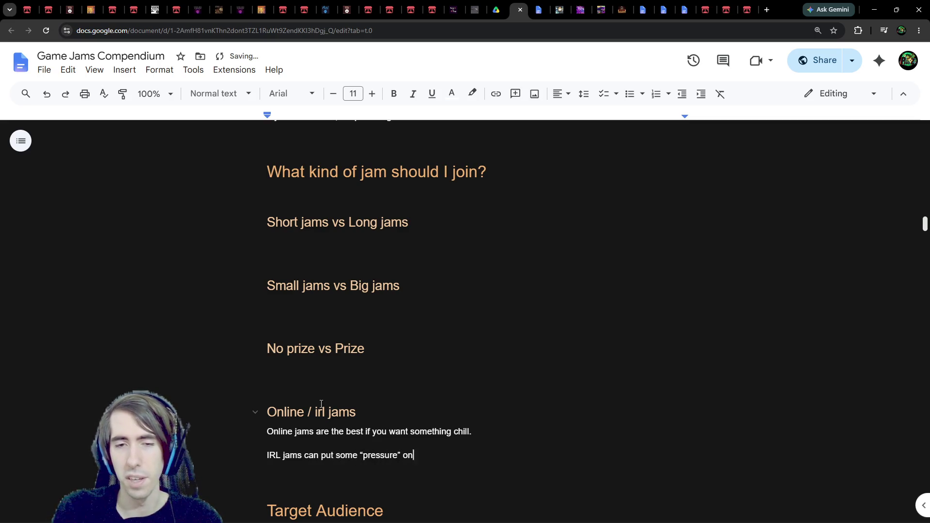
pyautogui.press('BackSpace')
pyautogui.write(', can have strict times,')
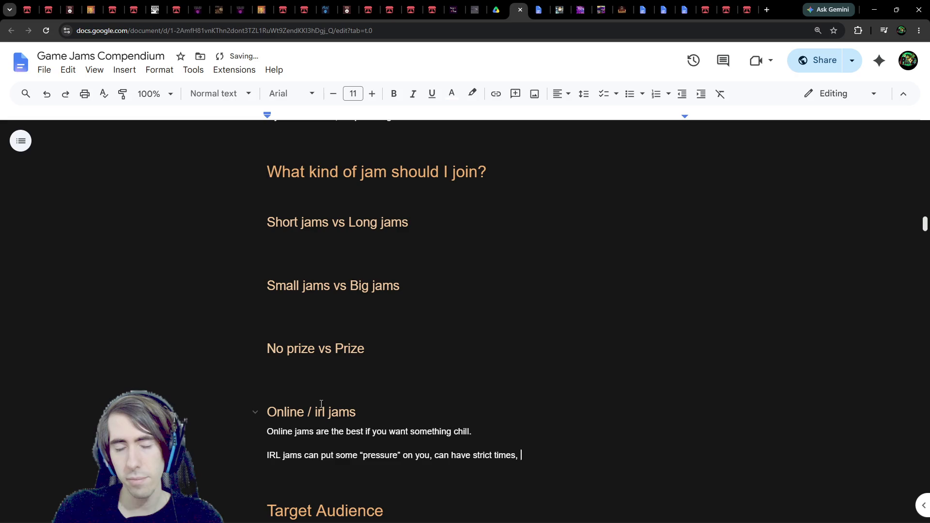
pyautogui.press('BackSpace')
pyautogui.press('BackSpace')
pyautogui.write('where you must')
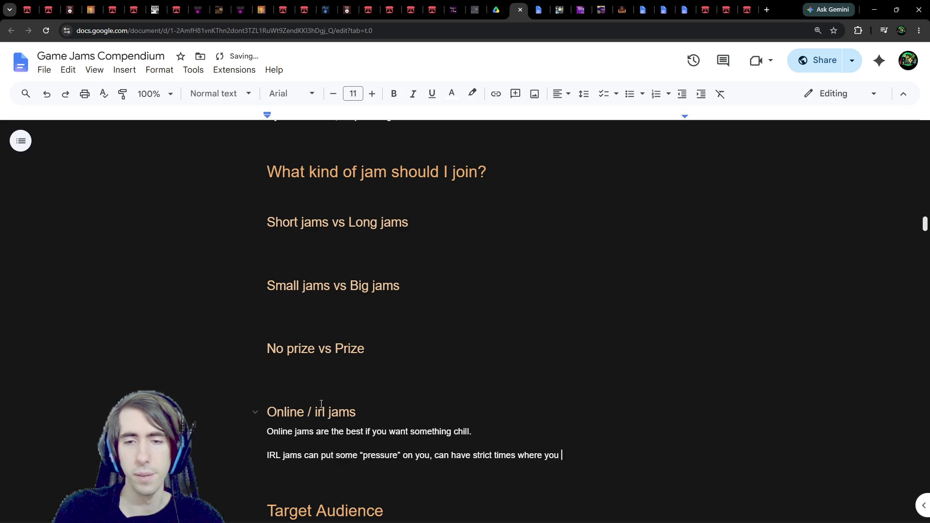
pyautogui.write(' be ther')
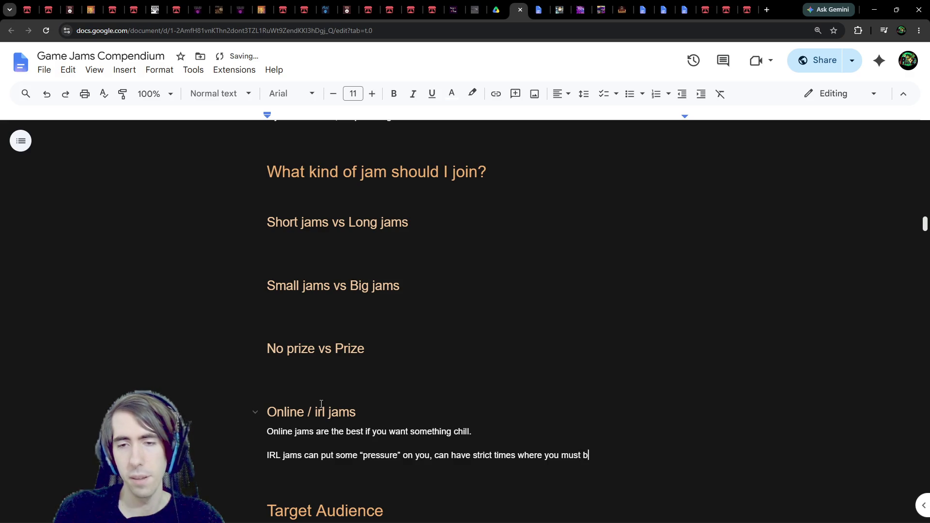
pyautogui.press('Left')
pyautogui.press('Left')
pyautogui.press('Left')
pyautogui.hotkey('ctrl', 'shift', 'Left')
pyautogui.hotkey('ctrl', 'i')
pyautogui.press('End')
pyautogui.hotkey('ctrl', 'shift', 'Left')
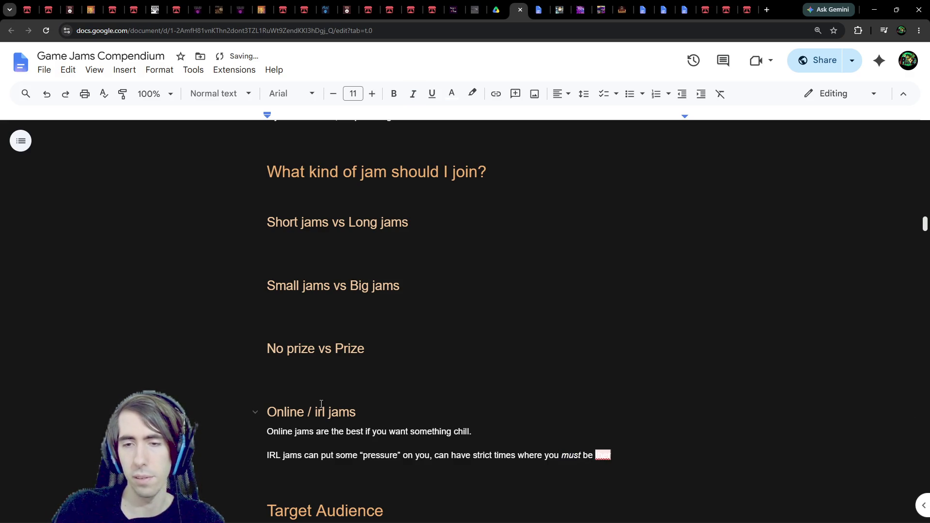
pyautogui.write('there')
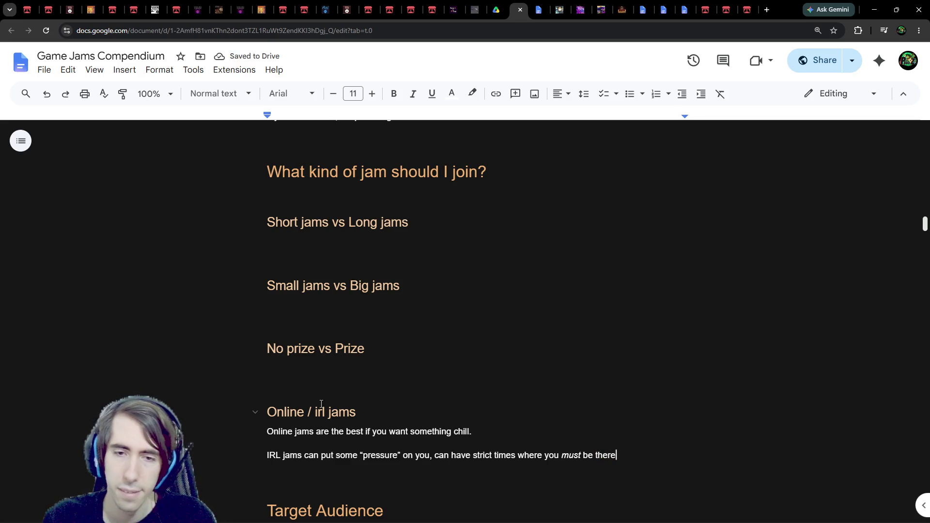
pyautogui.write(" (so you can't ")
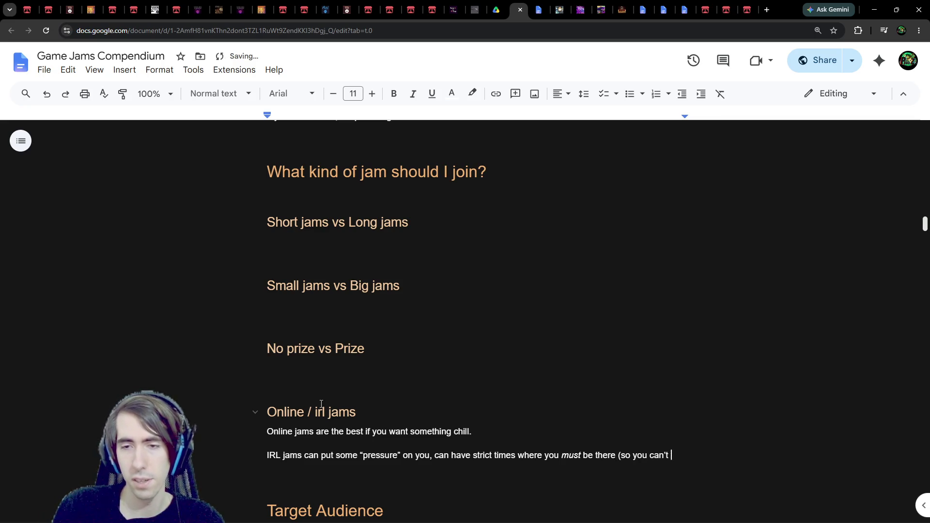
pyautogui.write('sleep during that time')
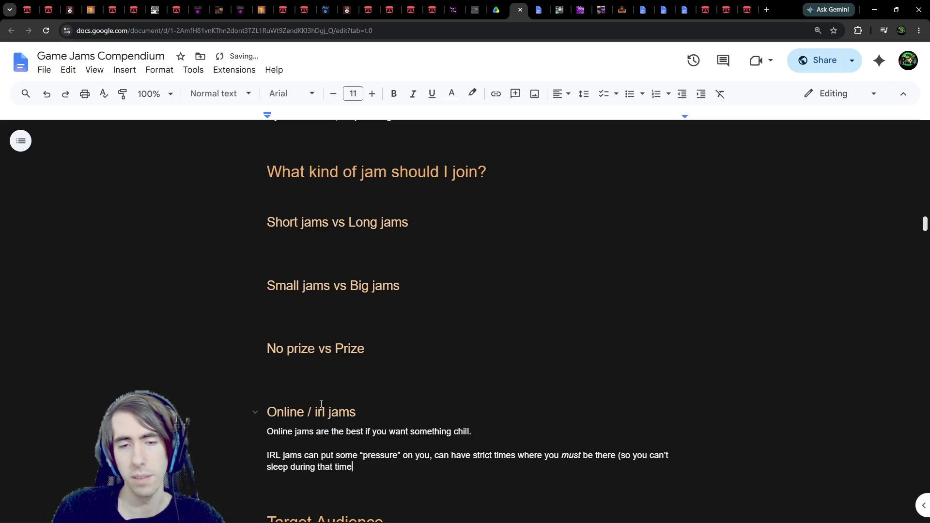
pyautogui.write(')')
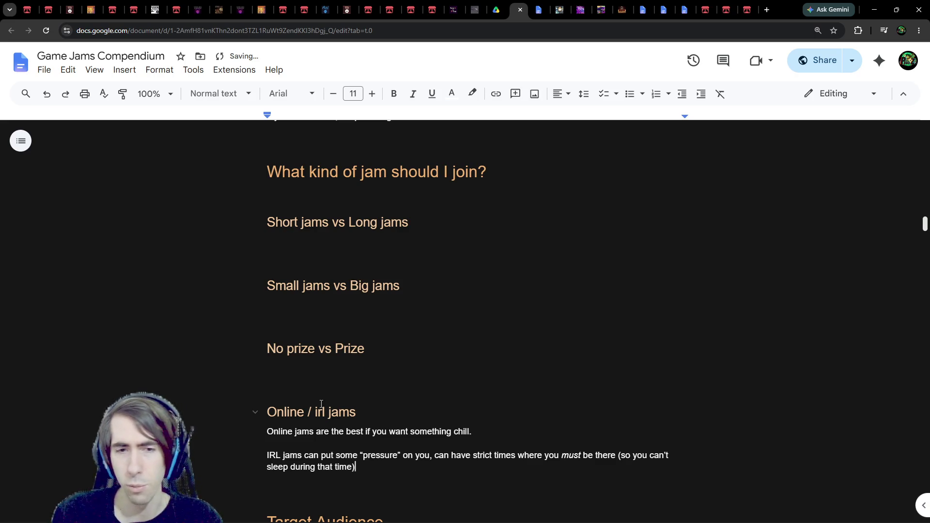
pyautogui.write(', so more exh')
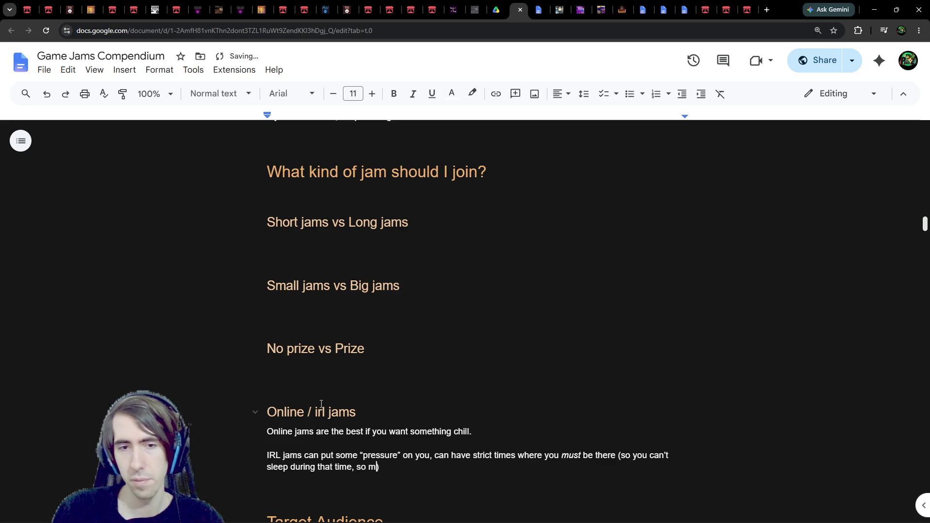
pyautogui.write('austing')
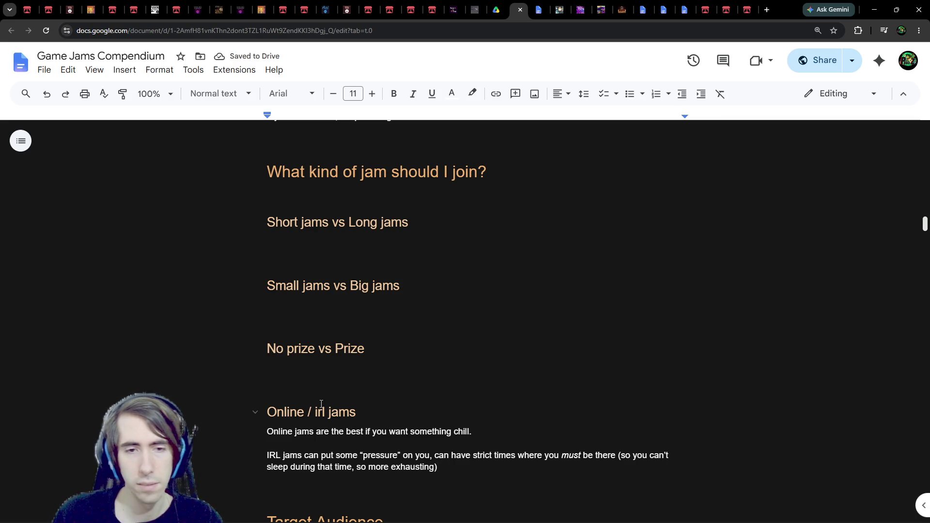
pyautogui.hotkey('ctrl', 'Left')
pyautogui.hotkey('ctrl', 'Left')
pyautogui.hotkey('ctrl', 'Left')
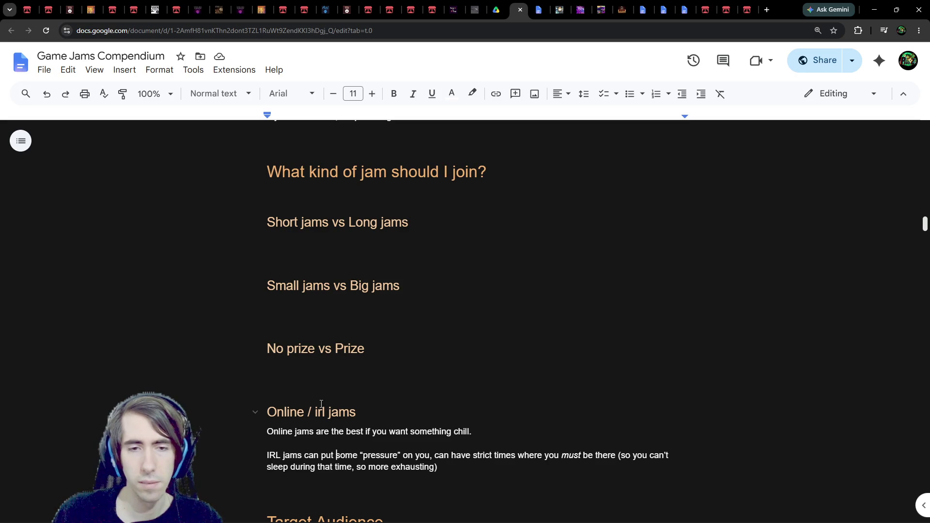
# Turn the note into a dash bullet under 'IRL jams:', adding 'to sacrifice sleep for dev'
pyautogui.hotkey('ctrl', 'Right')
pyautogui.press('BackSpace')
pyautogui.write(':')
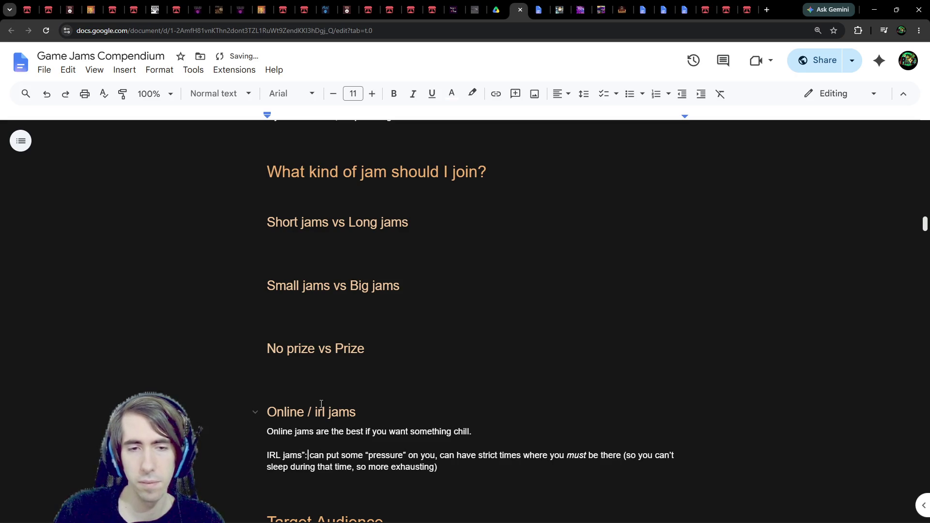
pyautogui.press('Return')
pyautogui.write('-')
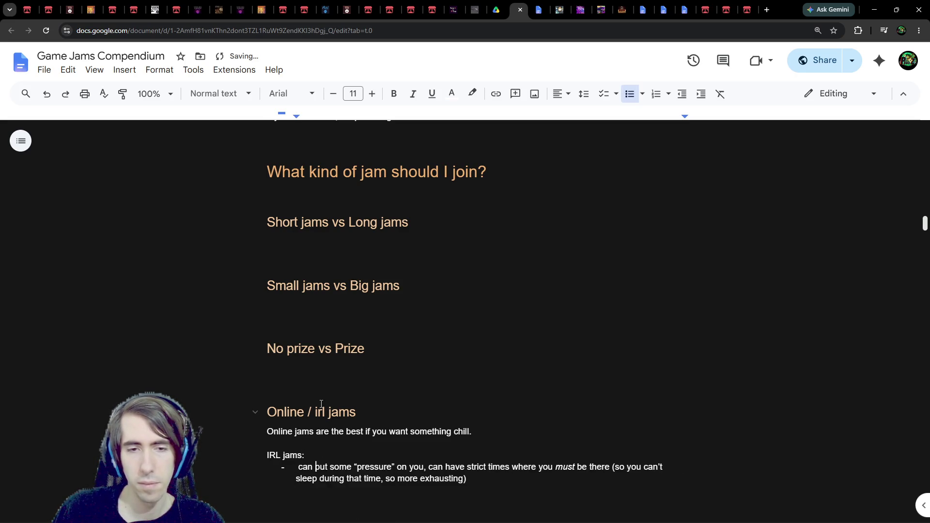
pyautogui.press('BackSpace')
pyautogui.hotkey('ctrl', 'Right')
pyautogui.hotkey('ctrl', 'Right')
pyautogui.hotkey('ctrl', 'Right')
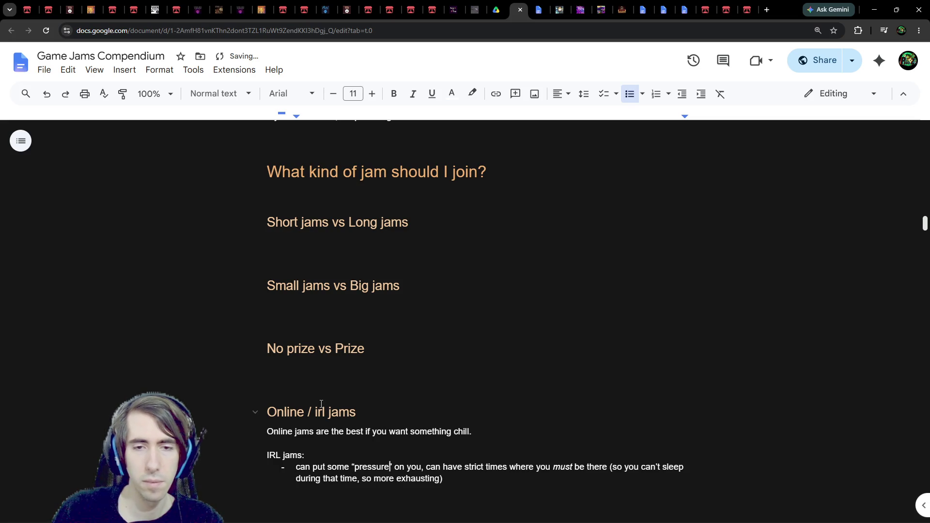
pyautogui.write('to de')
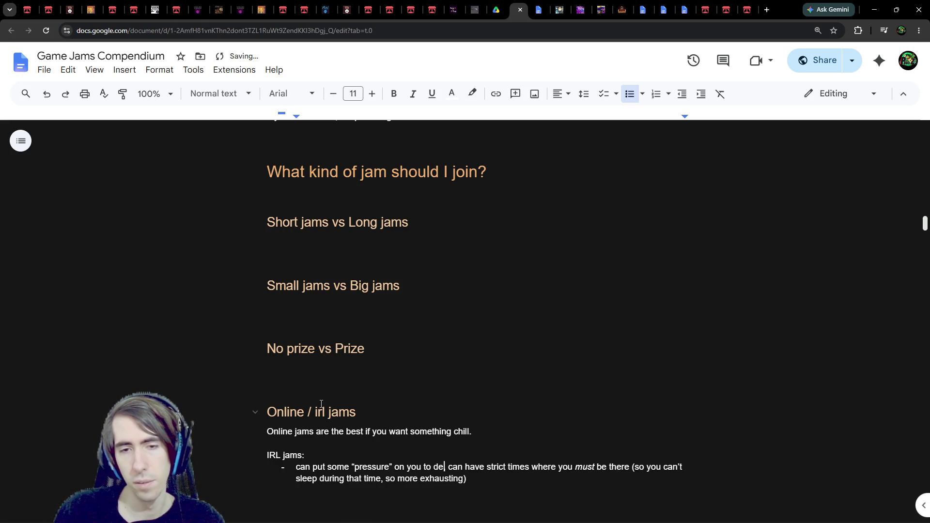
pyautogui.press('BackSpace')
pyautogui.press('BackSpace')
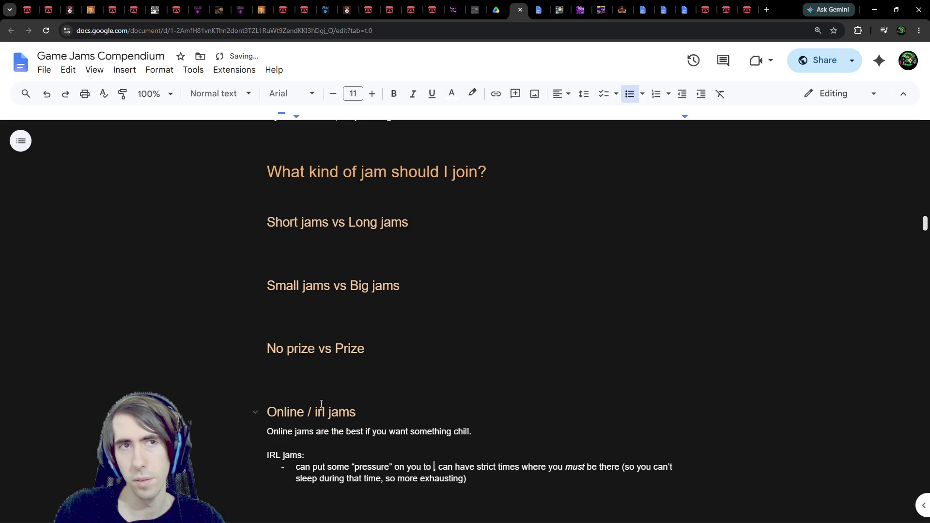
pyautogui.write('sacrific')
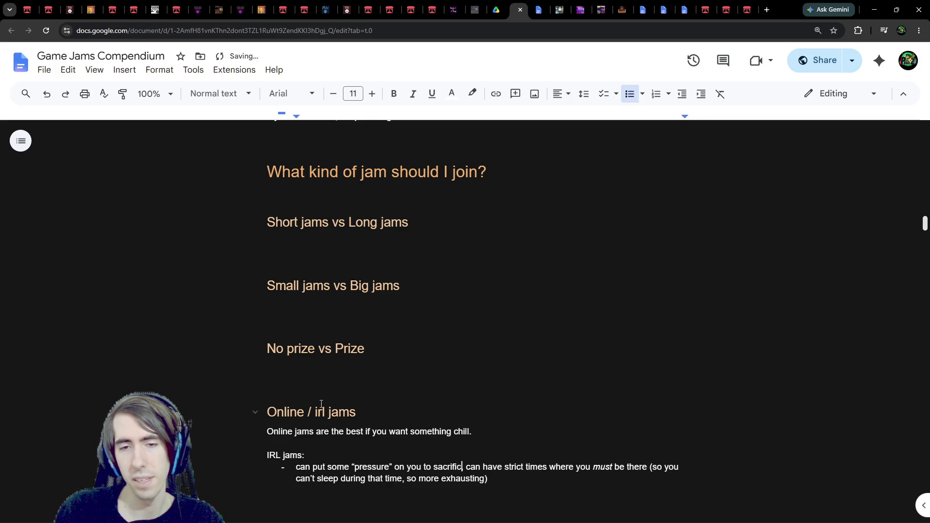
pyautogui.write('iate ')
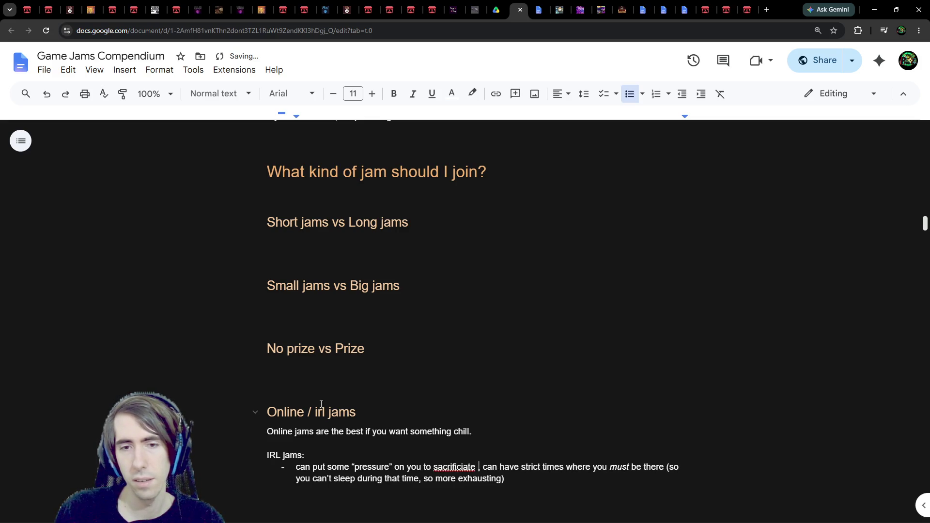
pyautogui.write('sleep for ')
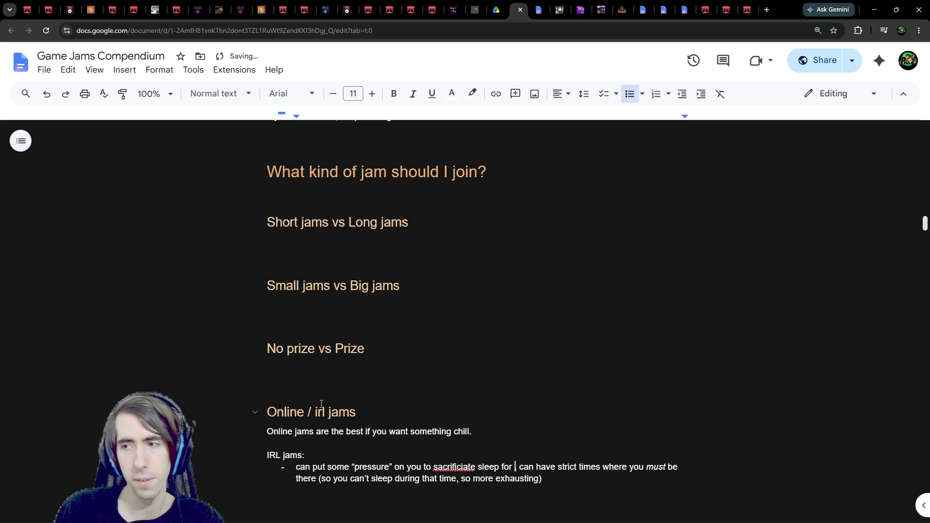
pyautogui.write('dev')
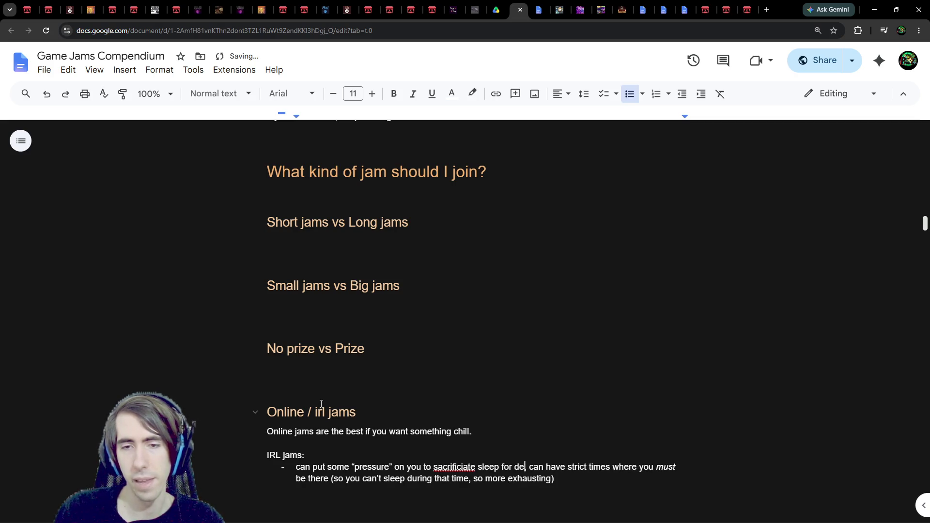
pyautogui.rightClick(454, 467)
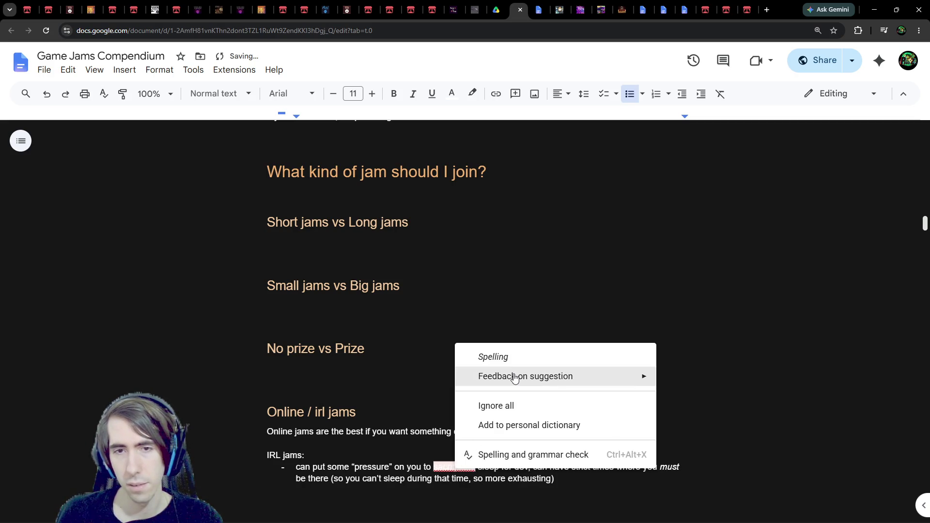
pyautogui.moveTo(307, 456); pyautogui.dragTo(476, 467)
pyautogui.doubleClick(455, 467)
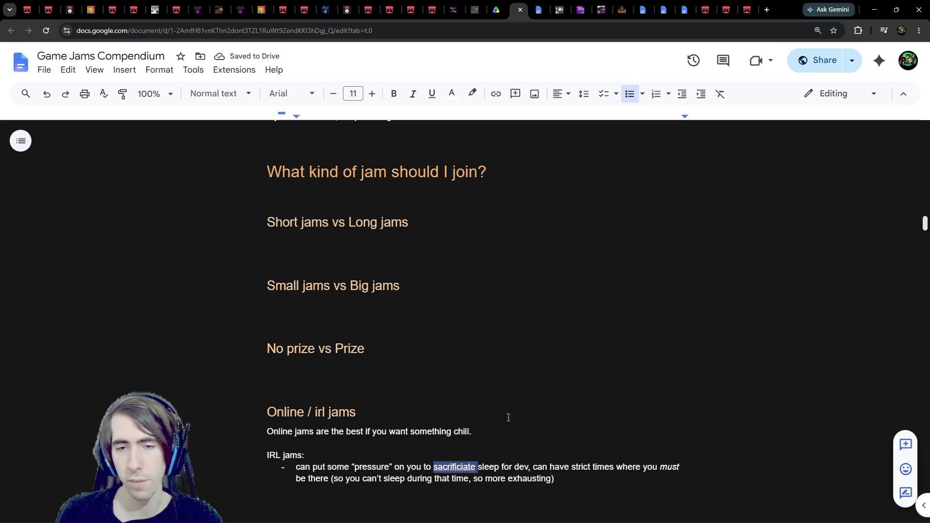
pyautogui.write('sacrifice')
# Split the strict-times clause into a second bullet and start an empty third bullet
pyautogui.hotkey('ctrl', 'Right')
pyautogui.hotkey('ctrl', 'Right')
pyautogui.hotkey('ctrl', 'Right')
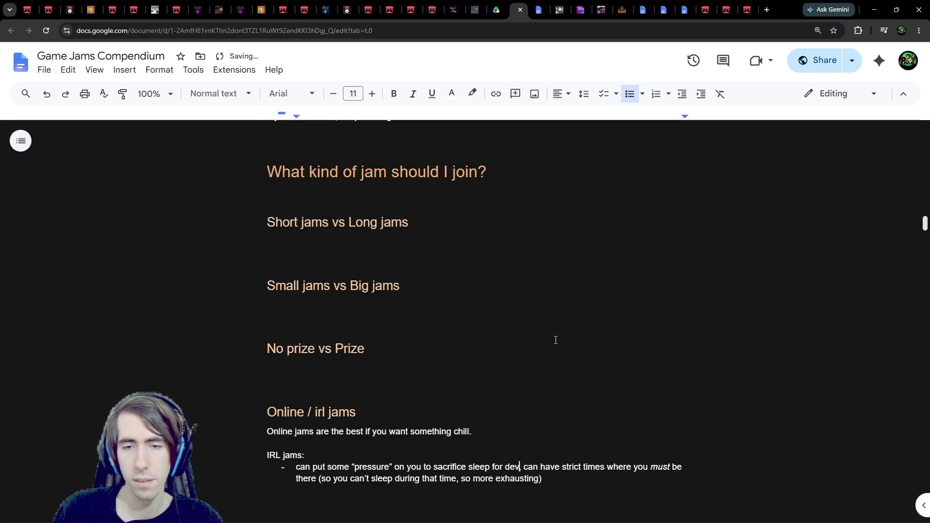
pyautogui.press('BackSpace')
pyautogui.press('BackSpace')
pyautogui.press('Return')
pyautogui.press('Delete')
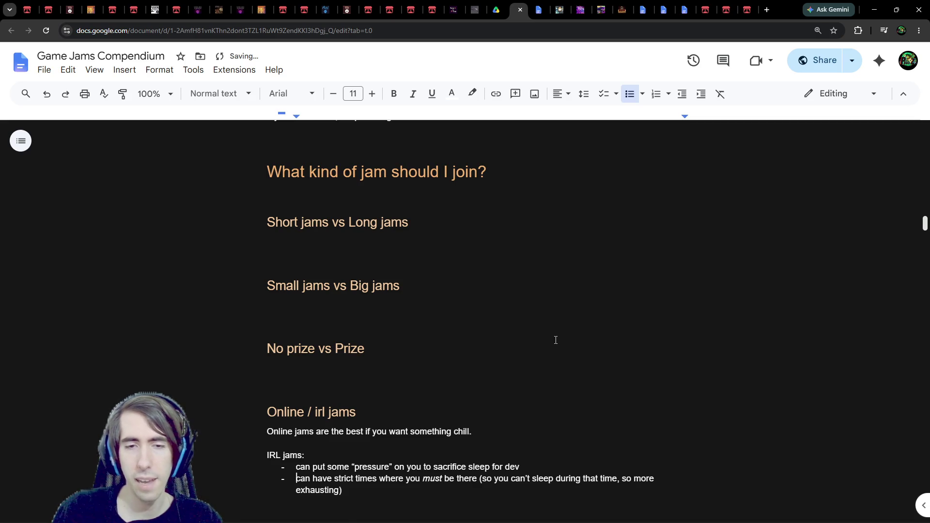
pyautogui.press('Down')
pyautogui.press('End')
pyautogui.press('Return')
pyautogui.press('Return')
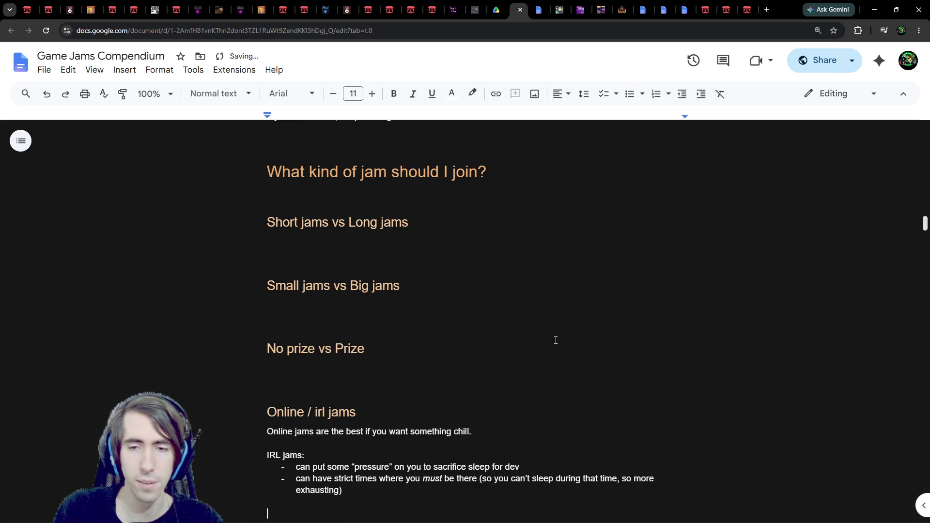
pyautogui.press('BackSpace')
pyautogui.press('Return')
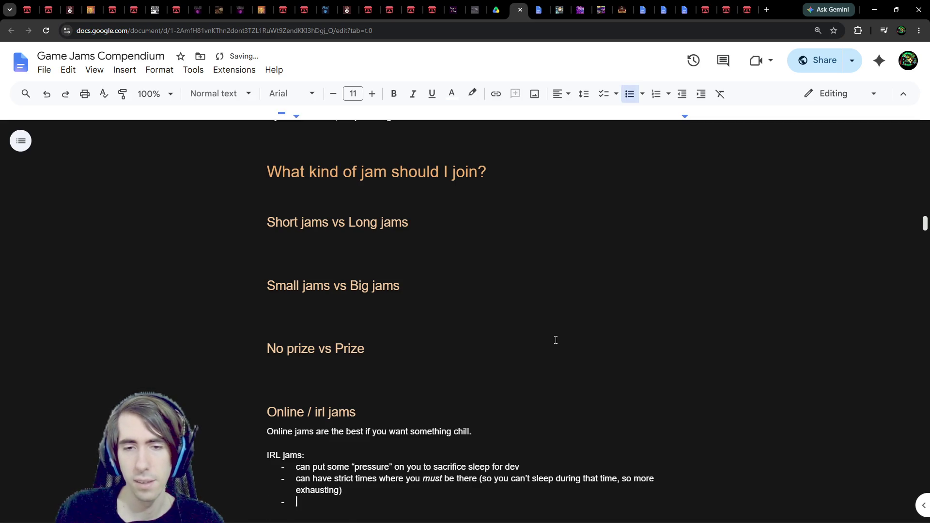
pyautogui.scroll(-1, 515, 305)
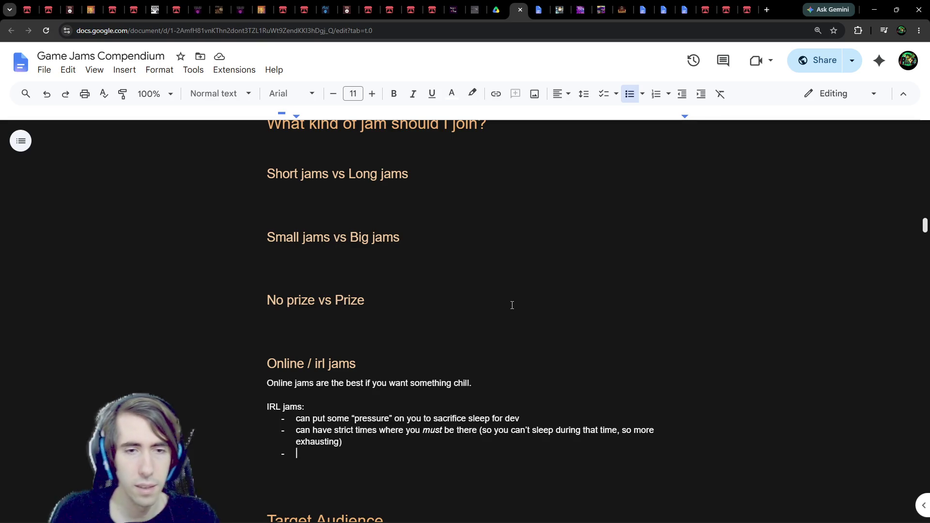
# Add a 'Cons:' label line directly under 'IRL jams:'
pyautogui.click(328, 406)
pyautogui.press('Return')
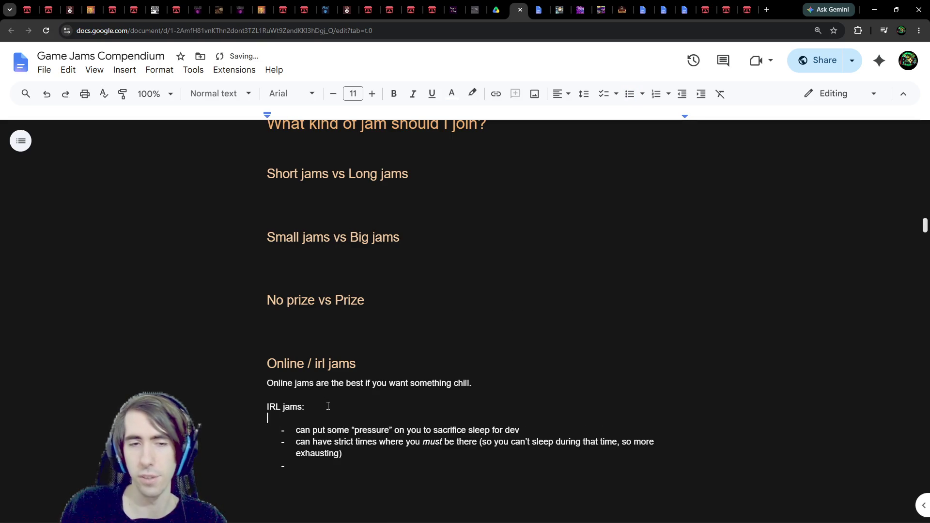
pyautogui.write('Cons:')
pyautogui.press('Down')
pyautogui.press('Down')
pyautogui.press('Down')
pyautogui.press('BackSpace')
# Add a third bullet reading 'It's hard to leave the jam in the middle of it'
pyautogui.press('BackSpace')
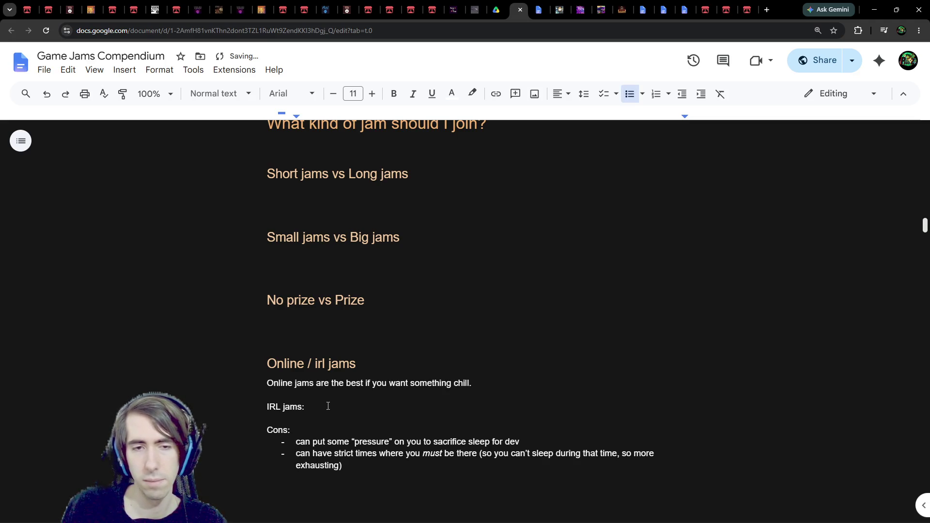
pyautogui.press('Up')
pyautogui.press('Up')
pyautogui.press('Up')
pyautogui.press('Down')
pyautogui.press('Down')
pyautogui.press('Down')
pyautogui.press('End')
pyautogui.press('Return')
pyautogui.write('y')
pyautogui.write("ou can't")
pyautogui.press('BackSpace')
pyautogui.press('BackSpace')
pyautogui.press('BackSpace')
pyautogui.press('BackSpace')
pyautogui.write("- You can't really stop")
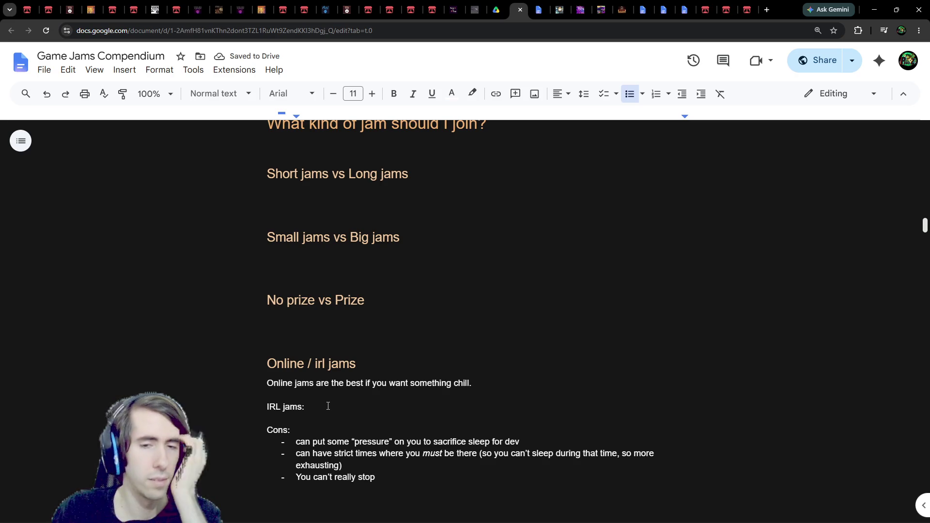
pyautogui.write('out o')
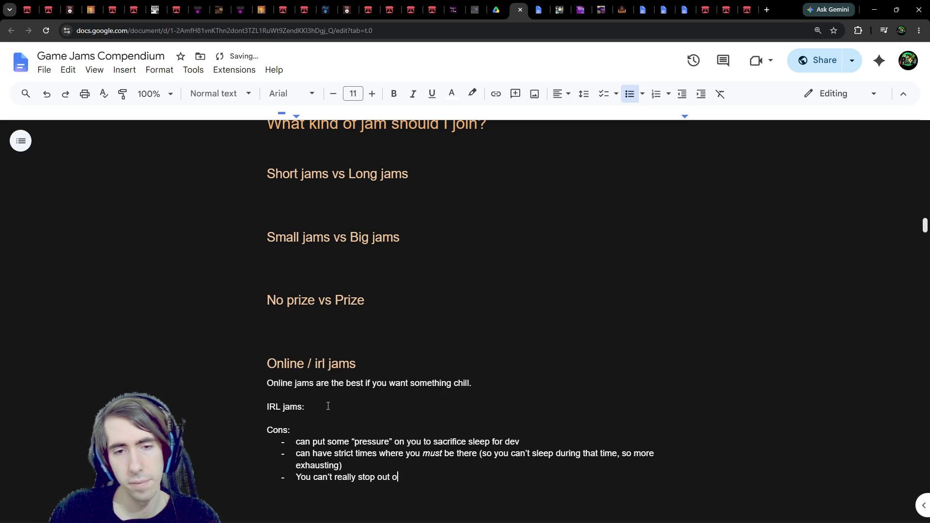
pyautogui.write('f nowhere')
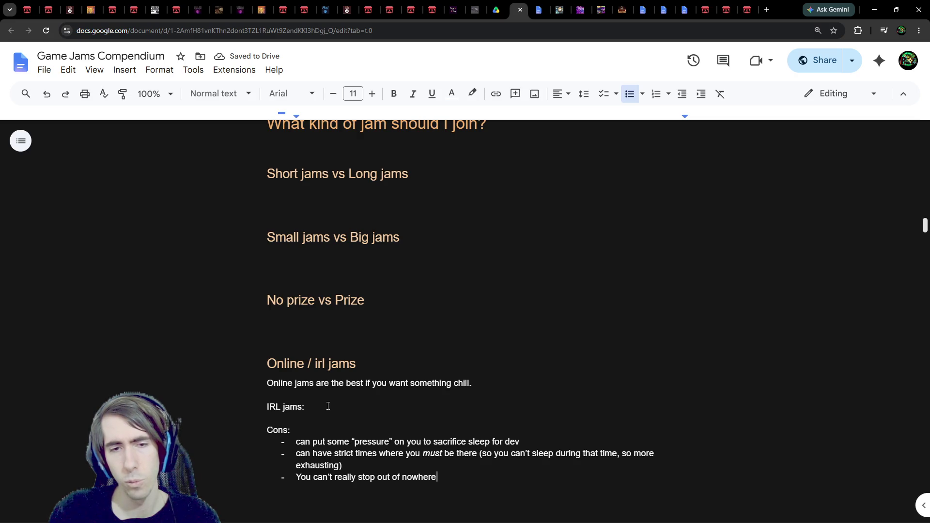
pyautogui.hotkey('ctrl', 'BackSpace')
pyautogui.hotkey('ctrl', 'BackSpace')
pyautogui.hotkey('ctrl', 'BackSpace')
pyautogui.write("It's an")
pyautogui.press('BackSpace')
pyautogui.press('BackSpace')
pyautogui.write('hard to stop')
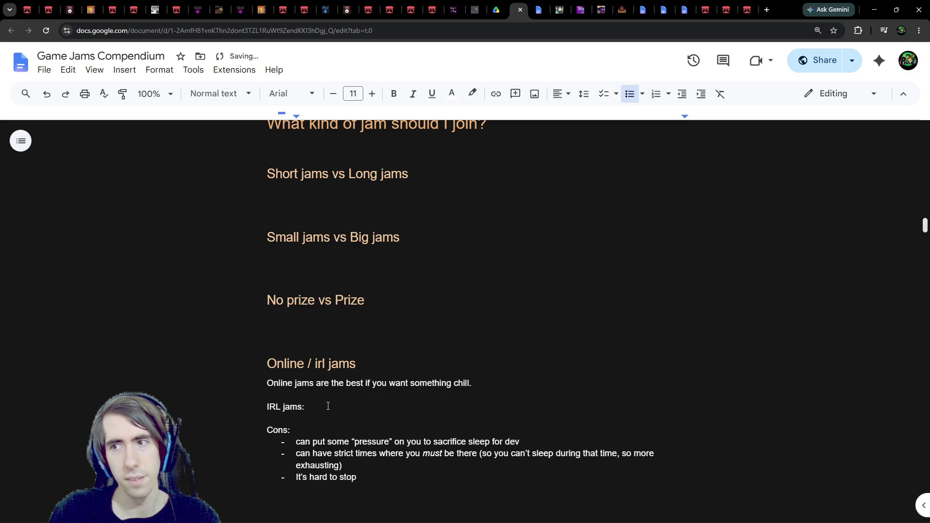
pyautogui.press('BackSpace')
pyautogui.press('BackSpace')
pyautogui.press('BackSpace')
pyautogui.press('BackSpace')
pyautogui.write('leave the jam in the middle of it')
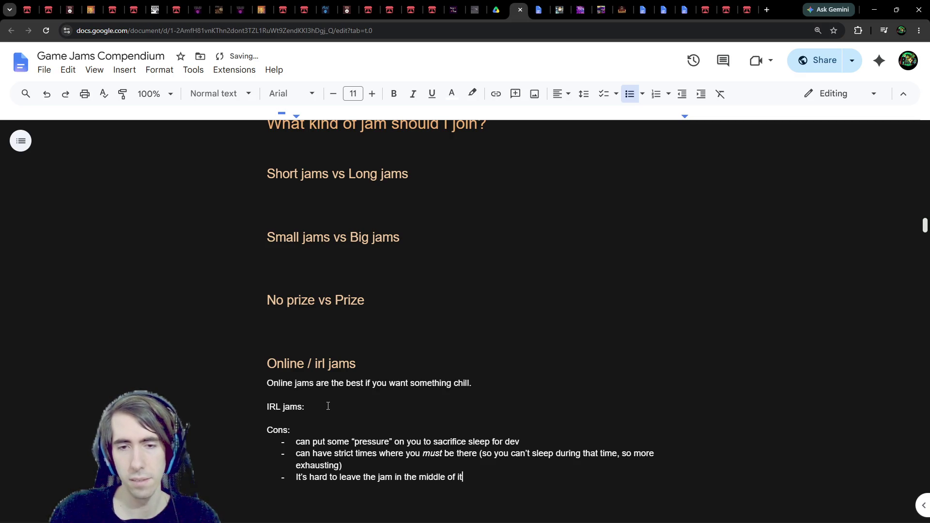
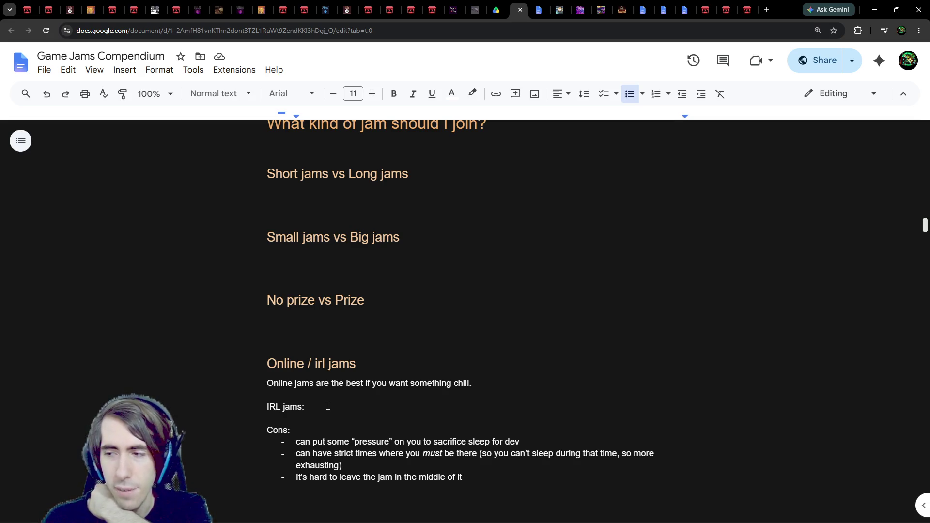
# Add a fourth IRL Cons bullet: weekday work and school push jams to short weekends, easily causing crunch
pyautogui.scroll(-2, 372, 375)
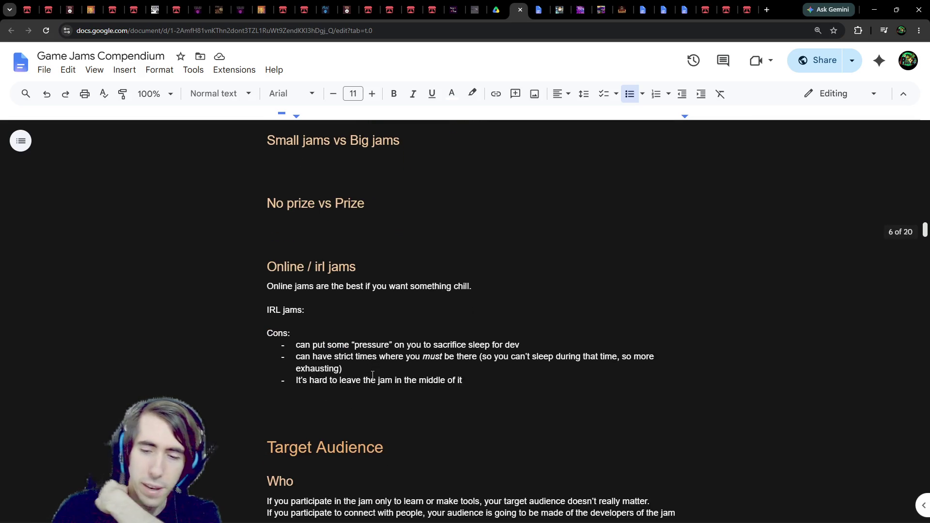
pyautogui.press('Return')
pyautogui.write('during the week, ')
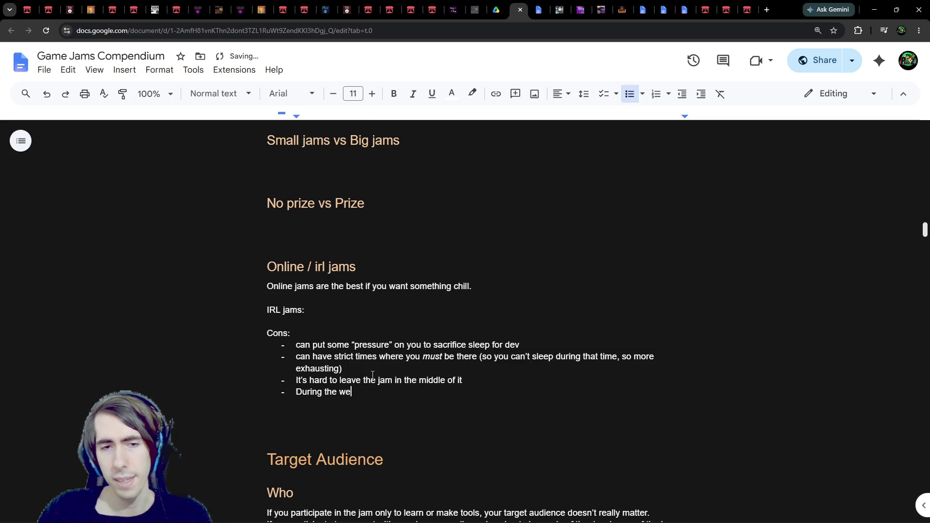
pyautogui.write('peopl')
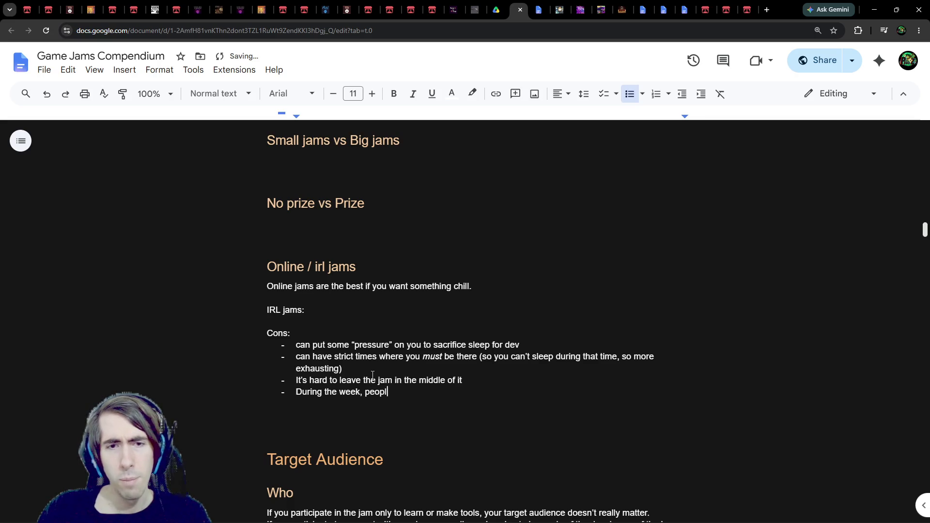
pyautogui.write('e work and go to school, ')
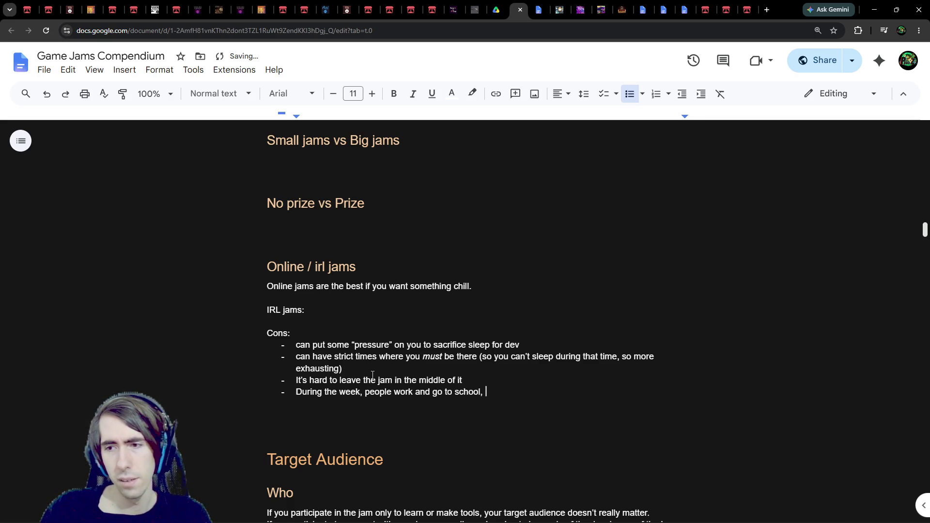
pyautogui.write('so irl ')
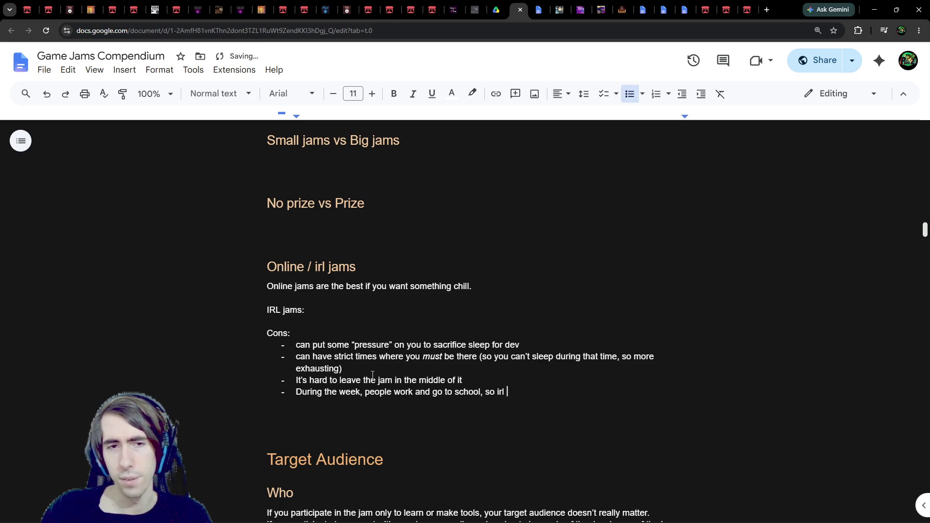
pyautogui.write('jams often ha')
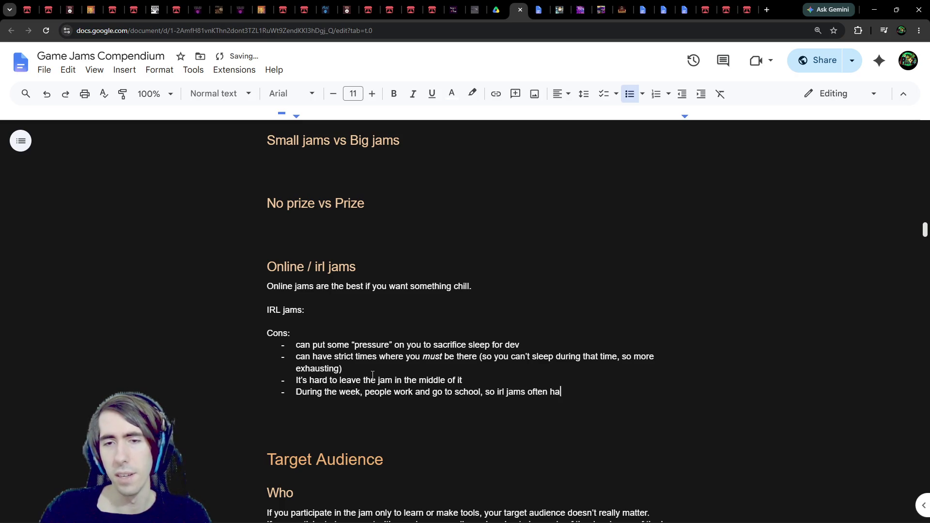
pyautogui.write('ppen o')
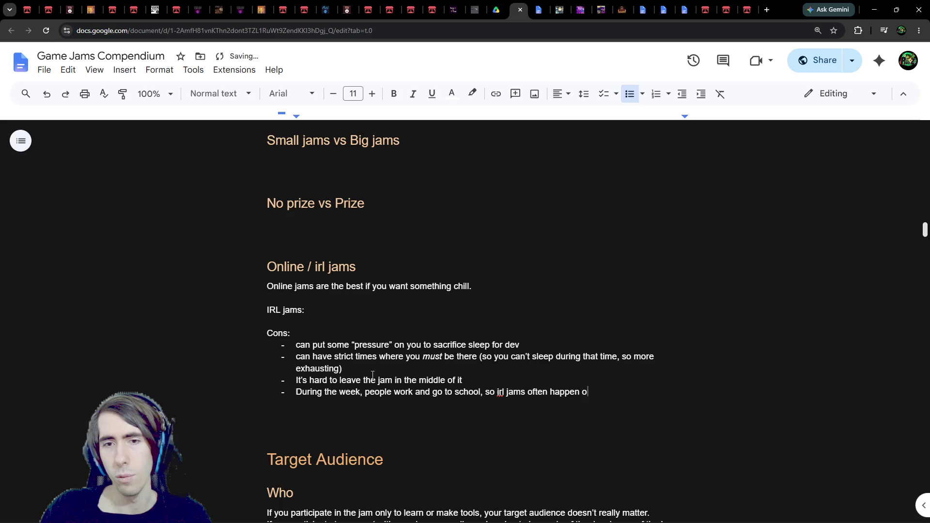
pyautogui.press('BackSpace')
pyautogui.press('BackSpace')
pyautogui.press('BackSpace')
pyautogui.write('often hap')
pyautogui.press('BackSpace')
pyautogui.press('BackSpace')
pyautogui.press('BackSpace')
pyautogui.write('en happen')
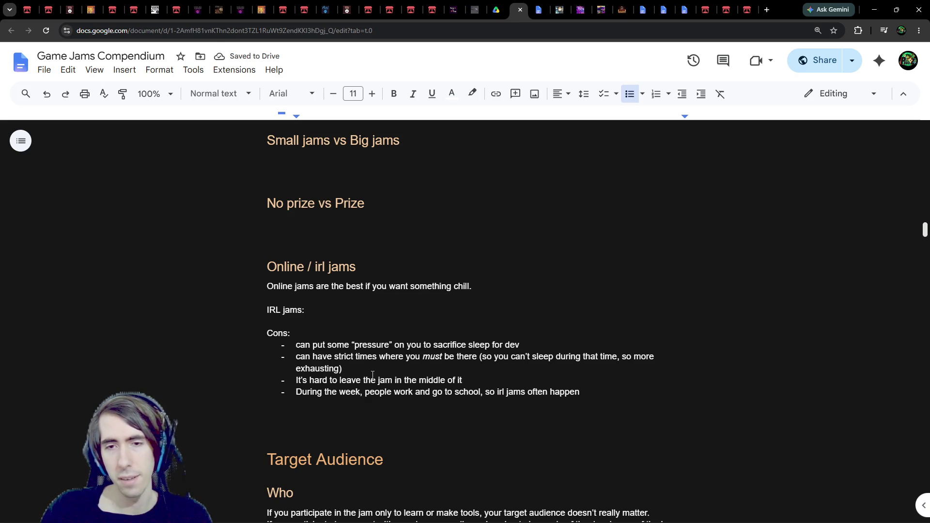
pyautogui.write('during the wee')
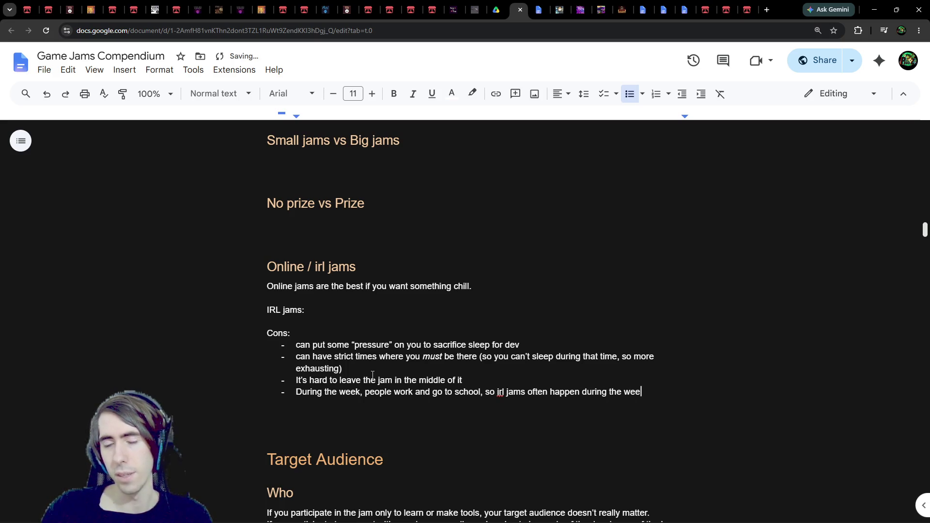
pyautogui.write('k end, so ')
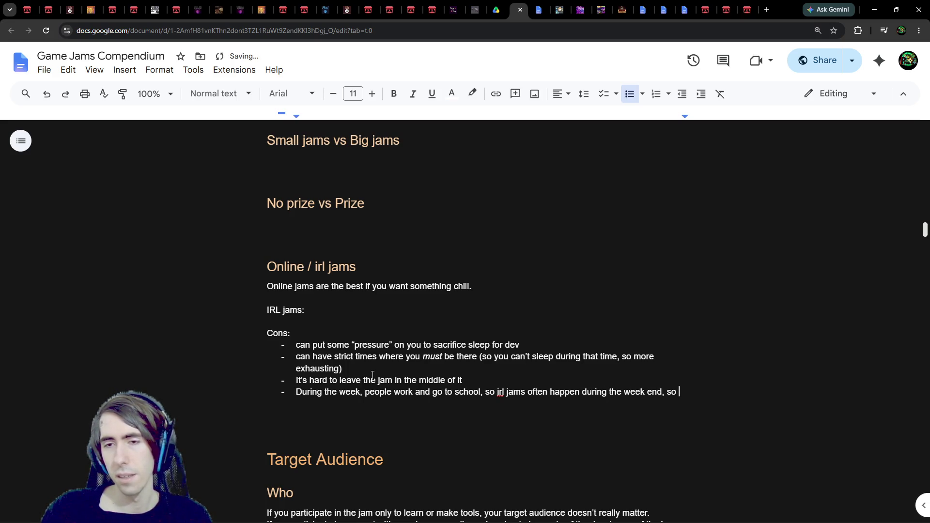
pyautogui.write("it's a very short ")
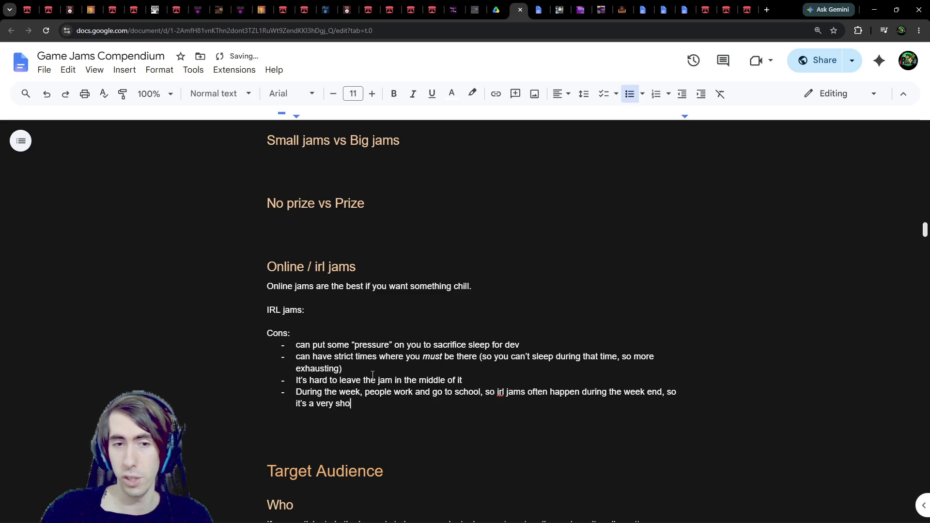
pyautogui.write('duration ')
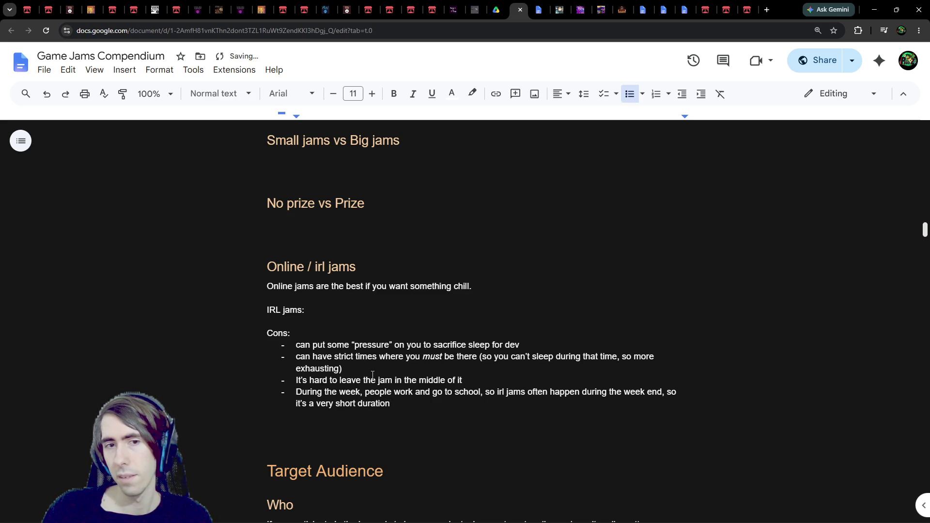
pyautogui.write(' and cna')
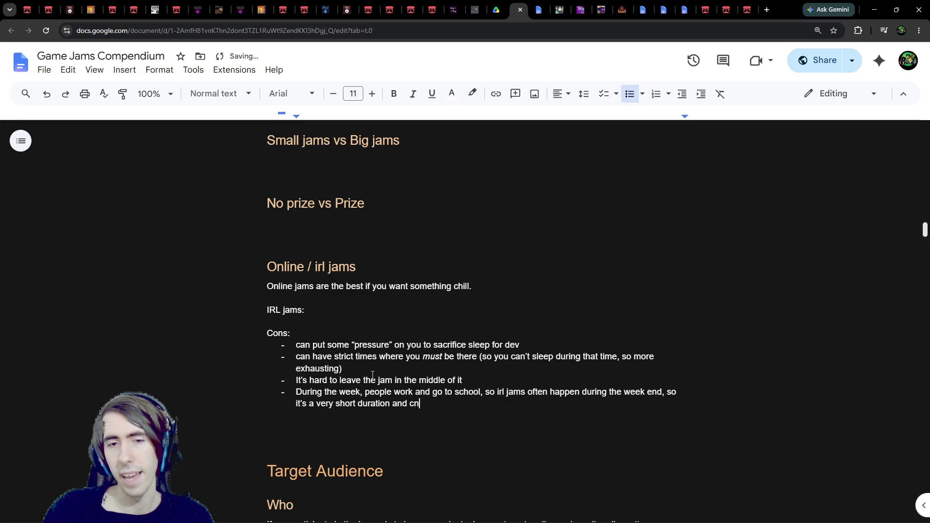
pyautogui.press('BackSpace')
pyautogui.press('BackSpace')
pyautogui.press('BackSpace')
pyautogui.write('can lead ')
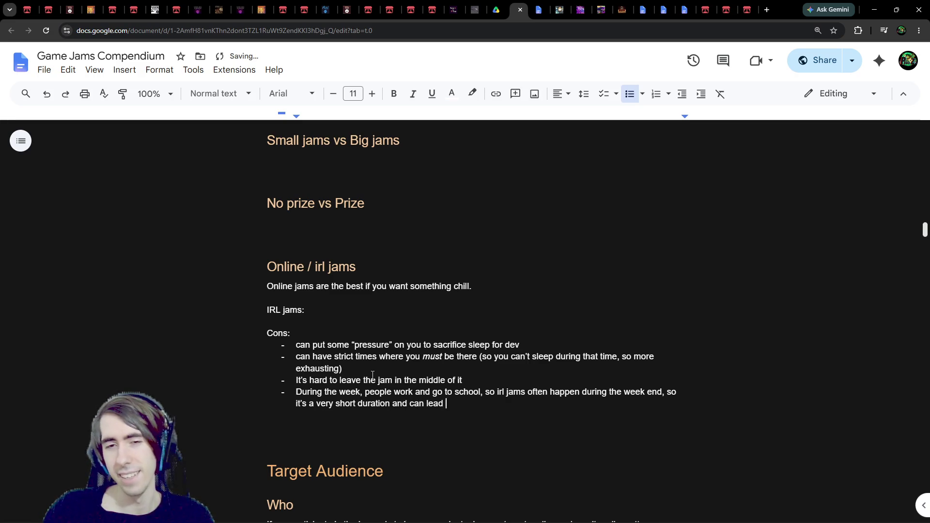
pyautogui.write('to crunch very easily')
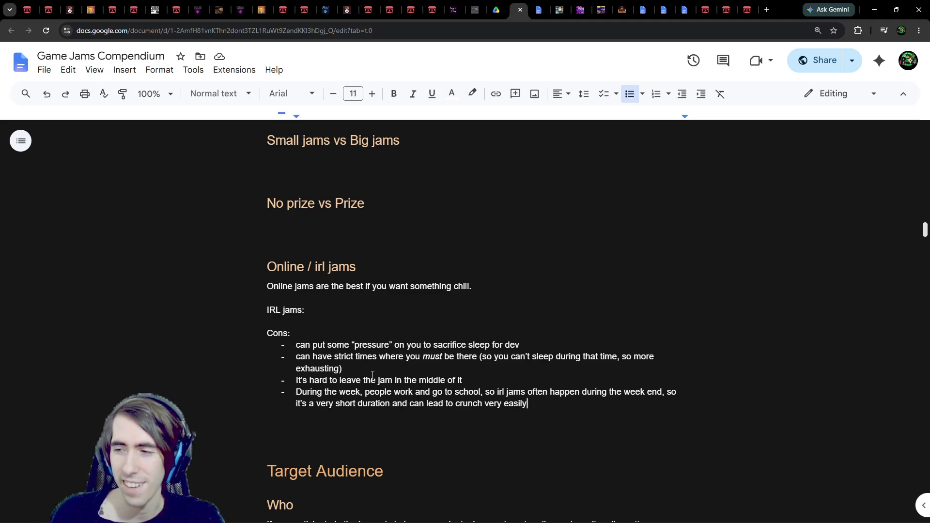
# Insert a 'Pros:' label directly under 'IRL jams:', above the Cons list
pyautogui.click(313, 321)
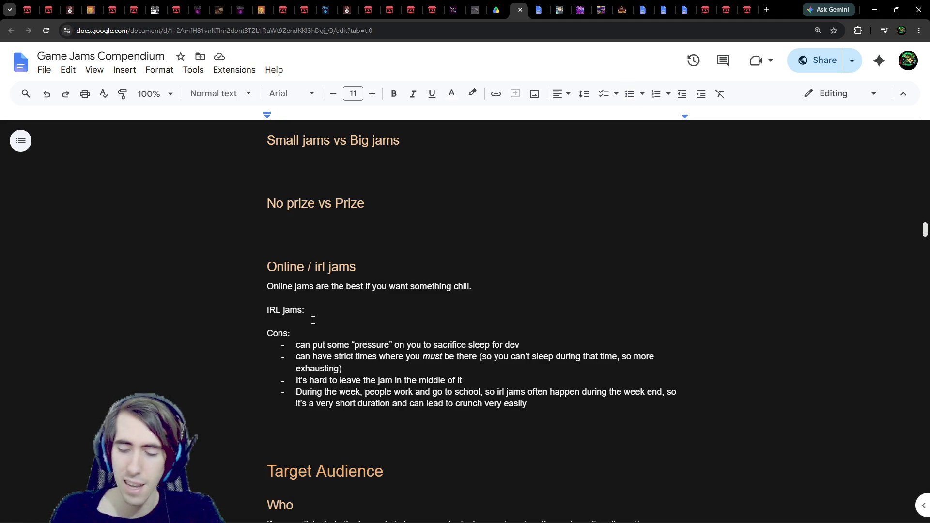
pyautogui.press('Return')
pyautogui.press('Return')
pyautogui.press('Up')
pyautogui.write('Pros:')
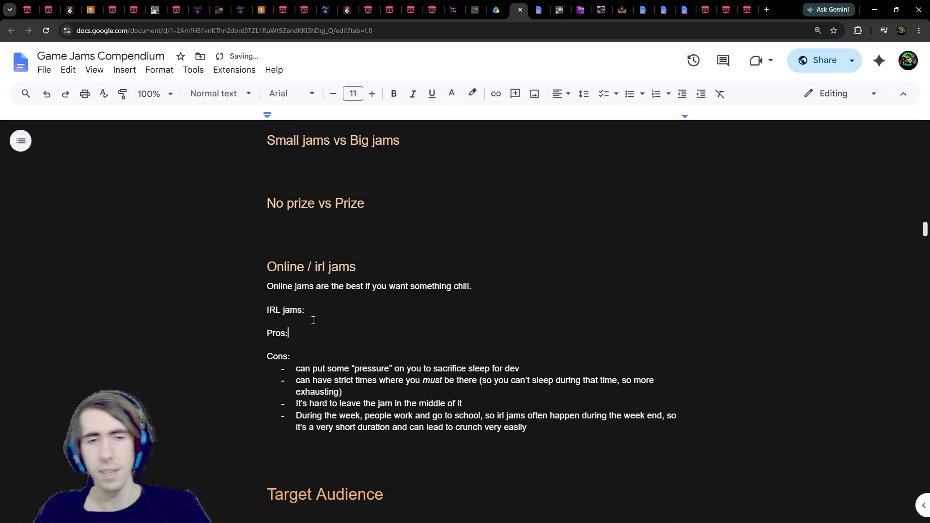
pyautogui.press('Return')
# List the IRL pros: connections come more easily with randomly chosen teammates, and less crunch with friends
pyautogui.write('- You can connec')
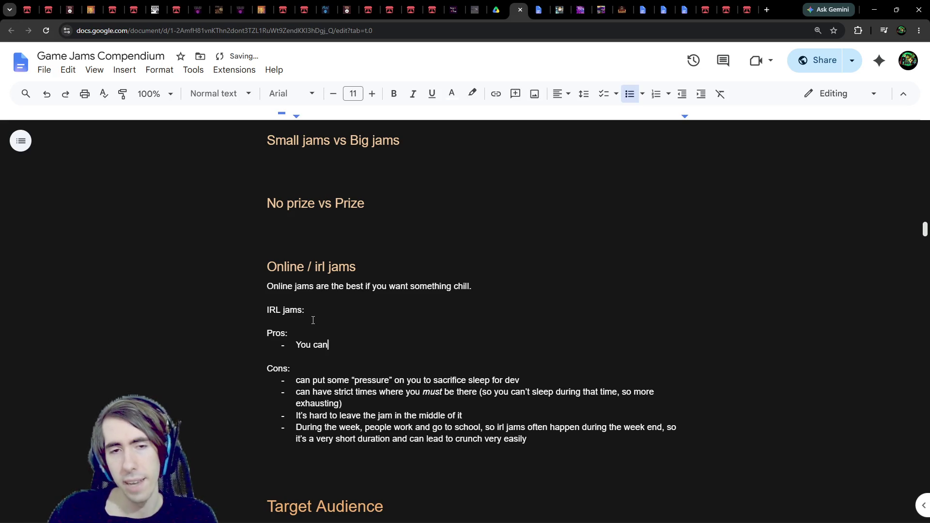
pyautogui.write('t with o')
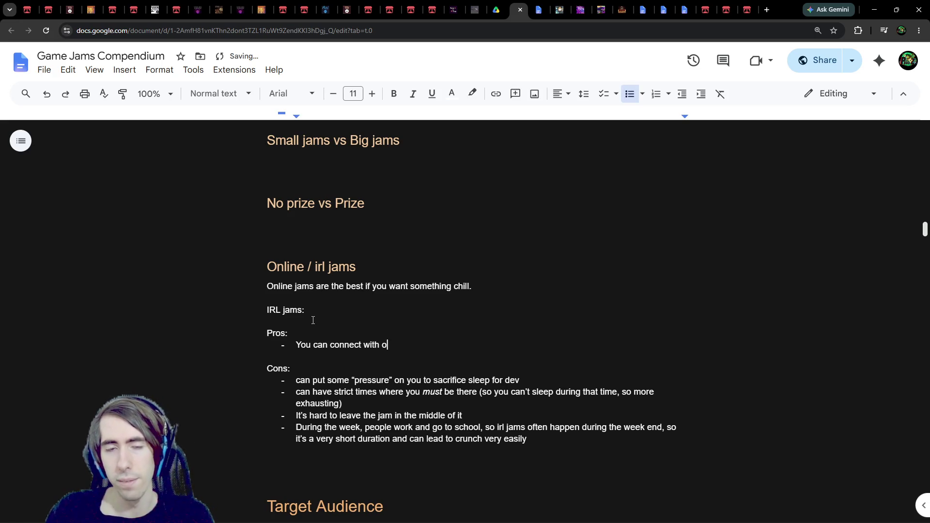
pyautogui.write('ther people')
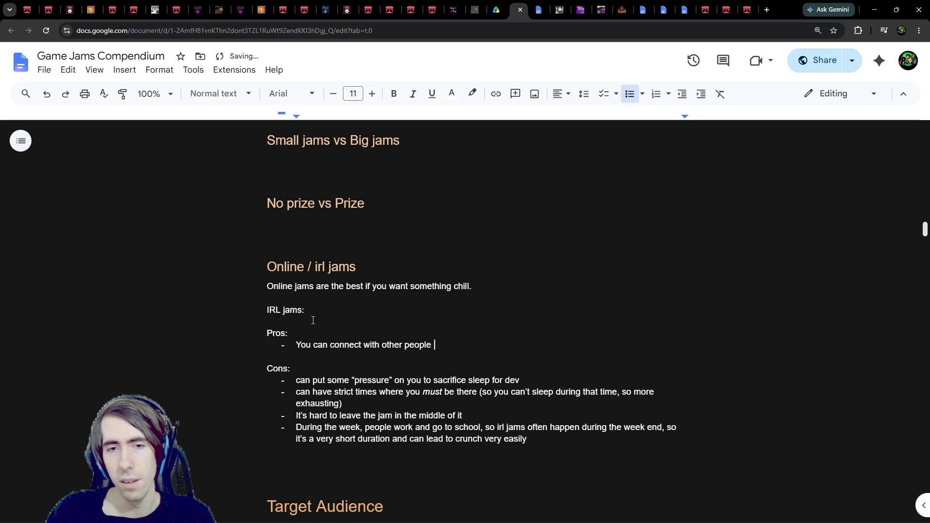
pyautogui.hotkey('ctrl', 'BackSpace')
pyautogui.hotkey('ctrl', 'BackSpace')
pyautogui.hotkey('ctrl', 'BackSpace')
pyautogui.write('make more connecti')
pyautogui.write('ons')
pyautogui.hotkey('ctrl', 'BackSpace')
pyautogui.hotkey('ctrl', 'BackSpace')
pyautogui.write('connections more easily, e')
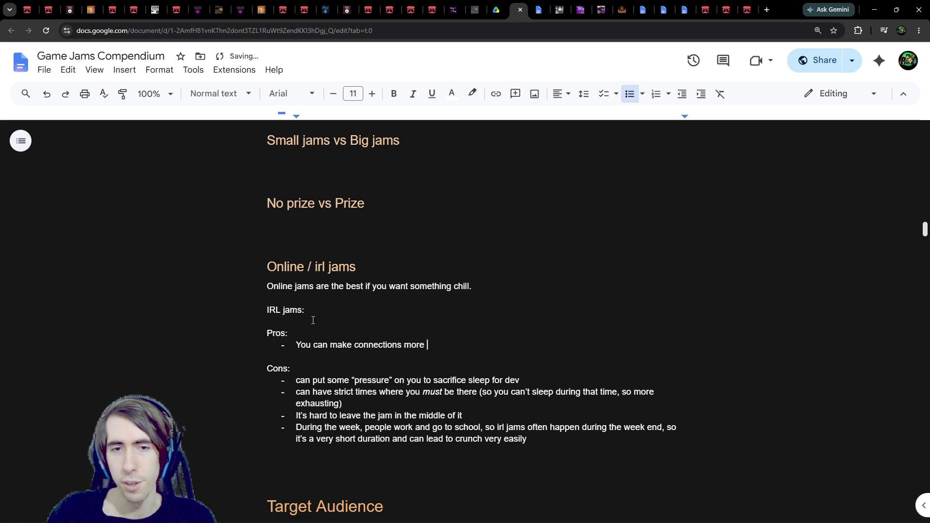
pyautogui.write('specially ')
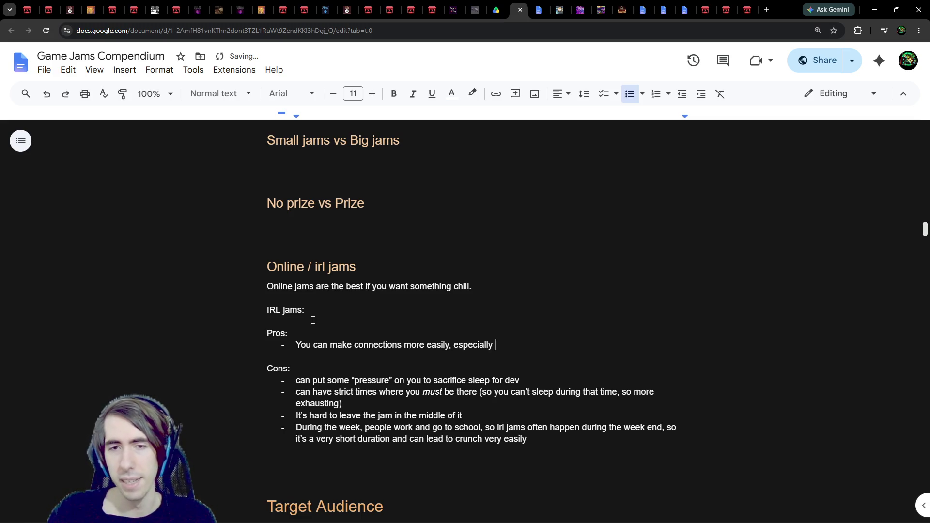
pyautogui.write('if your teammate')
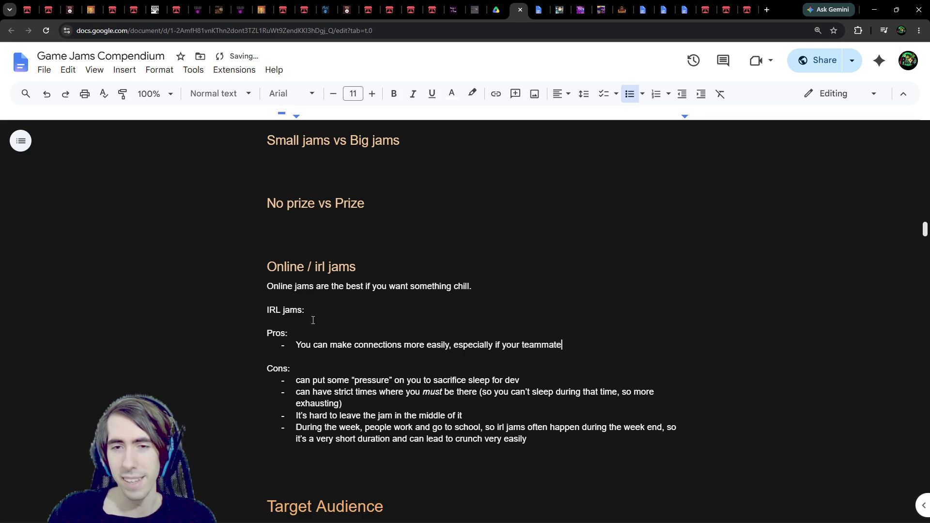
pyautogui.write('s are s')
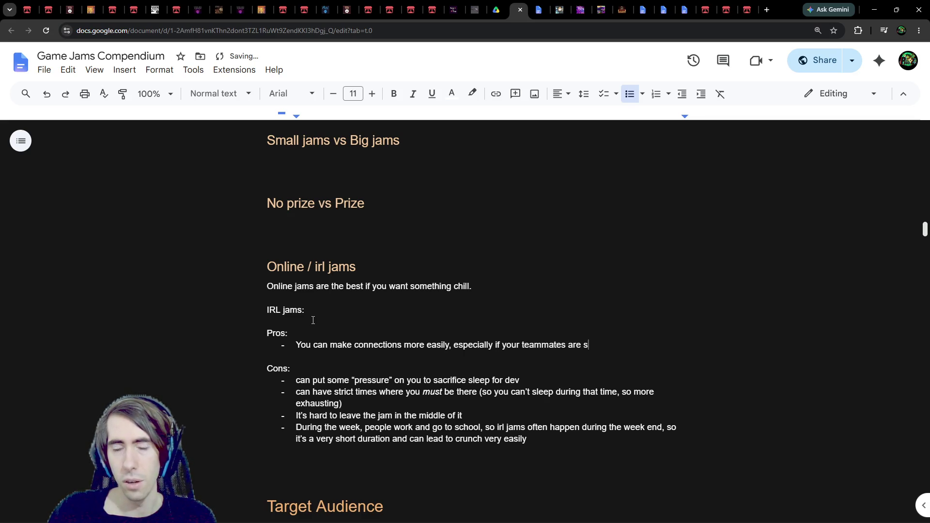
pyautogui.press('BackSpace')
pyautogui.write('chosen randomly')
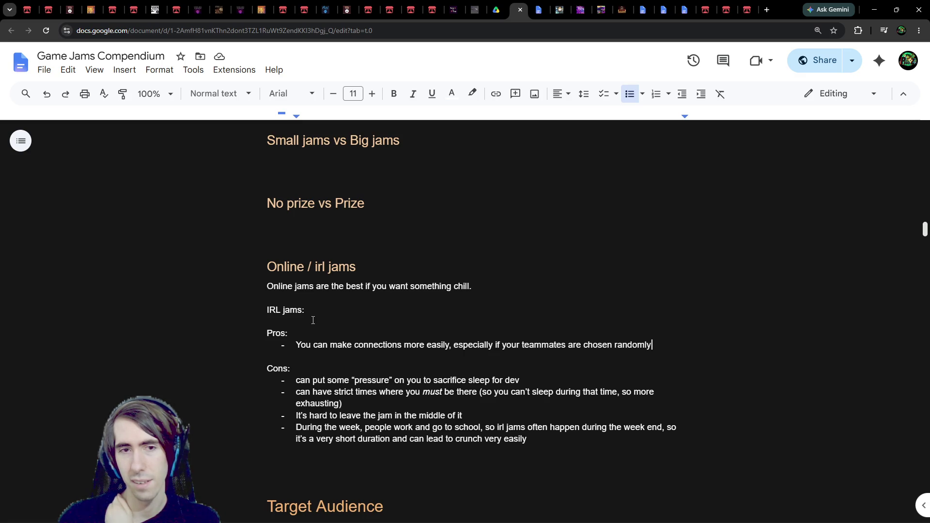
pyautogui.press('Return')
pyautogui.write('Can be')
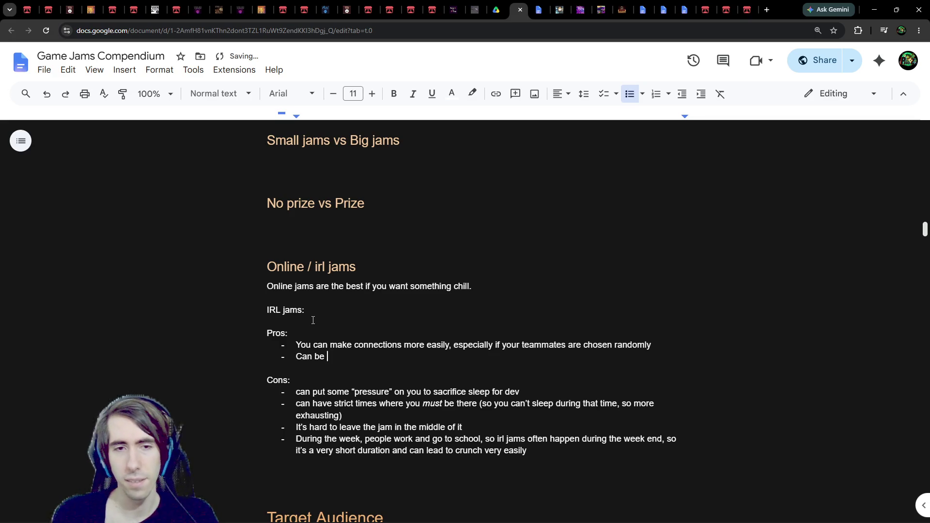
pyautogui.write(' less crunchy ')
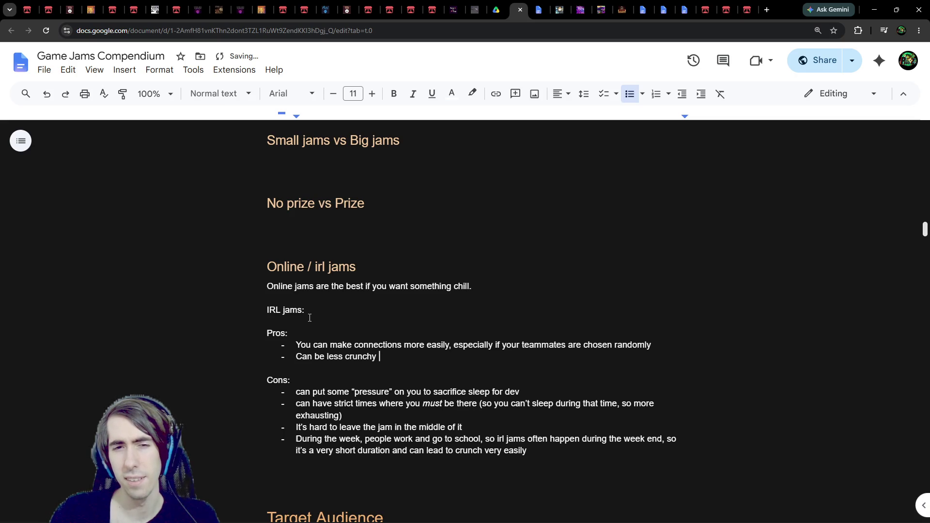
pyautogui.write('with friends if you set')
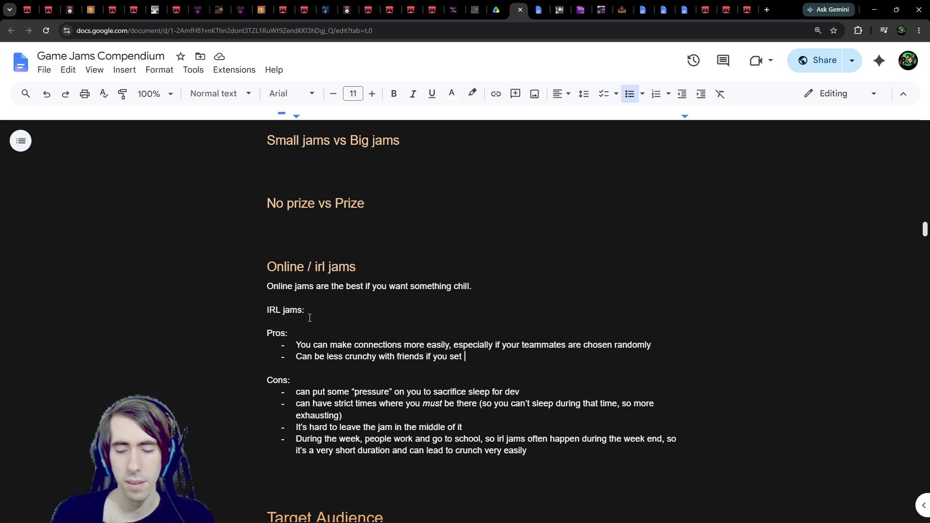
# Remove the unfinished second Pros bullet about being less crunchy with friends
pyautogui.write('limits')
pyautogui.hotkey('ctrl', 'shift', 'Left')
pyautogui.hotkey('ctrl', 'shift', 'Left')
pyautogui.hotkey('ctrl', 'shift', 'Left')
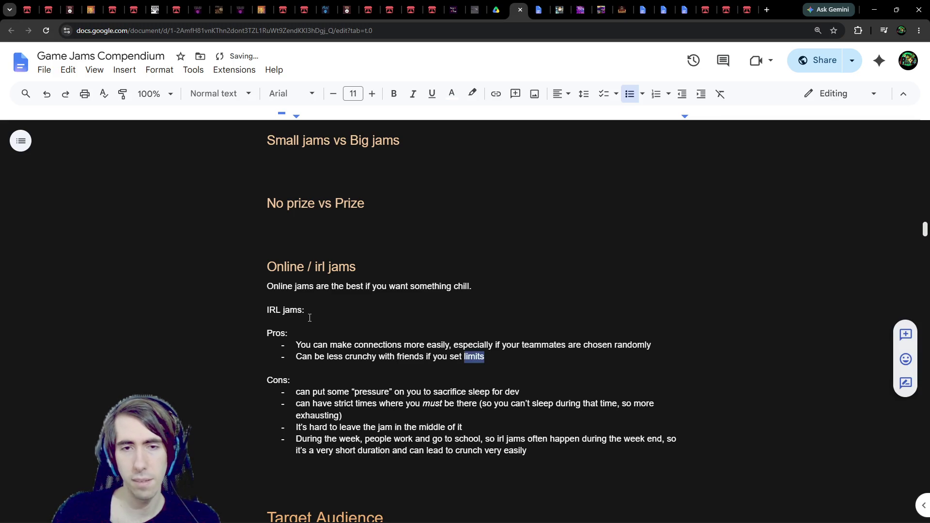
pyautogui.press('BackSpace')
pyautogui.press('BackSpace')
pyautogui.press('BackSpace')
pyautogui.press('BackSpace')
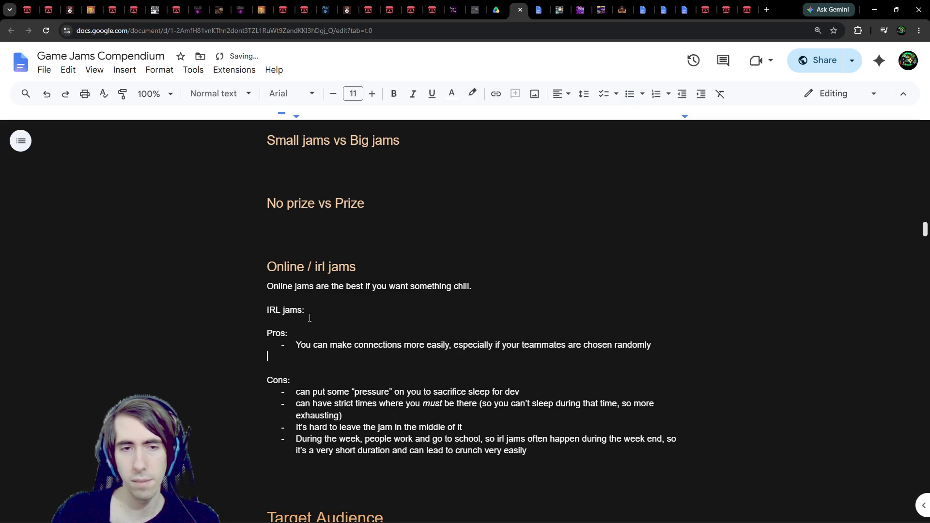
pyautogui.press('Up')
pyautogui.press('Down')
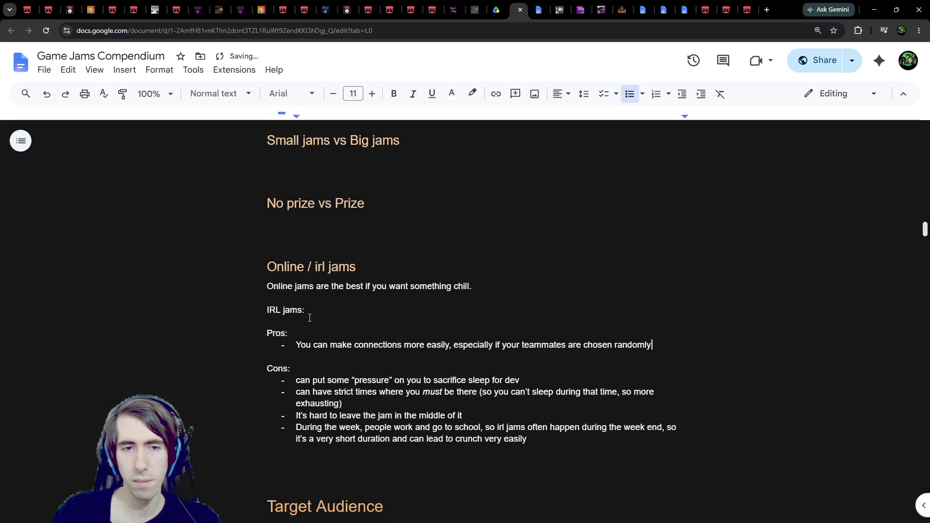
# Below the Cons list, add a 'Balance:' label with the bullet 'Can be less crunchy with friends if you set limits'
pyautogui.press('Down')
pyautogui.press('Down')
pyautogui.press('Down')
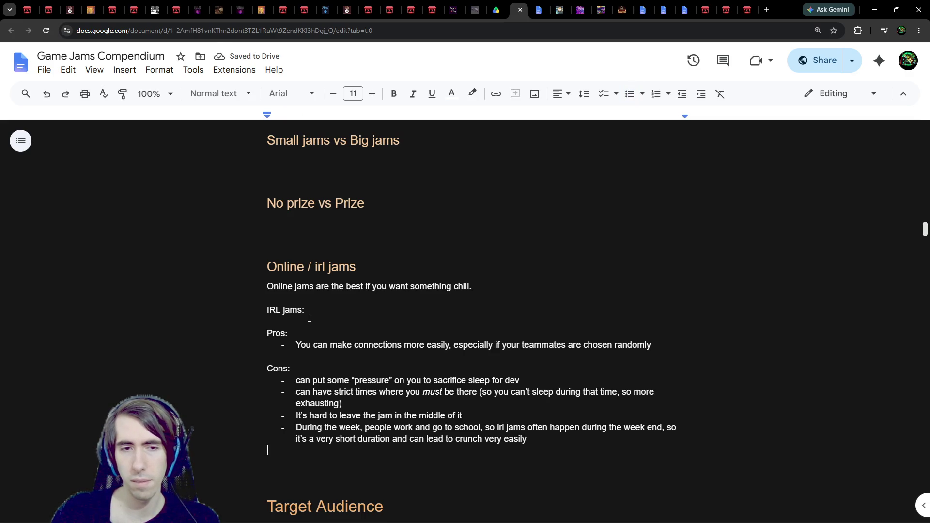
pyautogui.press('Return')
pyautogui.write('- Can be less crunchy with friends if you set limits')
pyautogui.press('Up')
pyautogui.write('\\')
pyautogui.press('BackSpace')
pyautogui.press('Return')
pyautogui.write('Balan')
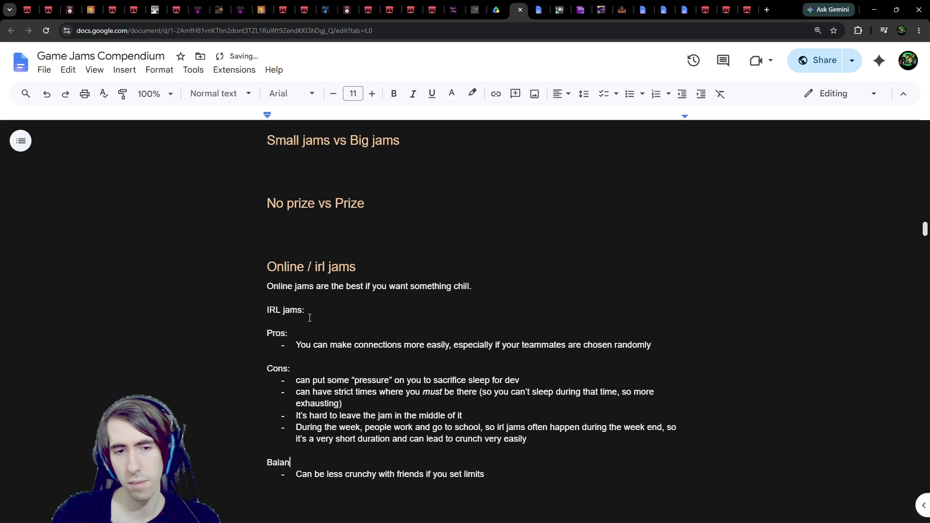
pyautogui.write('ce:')
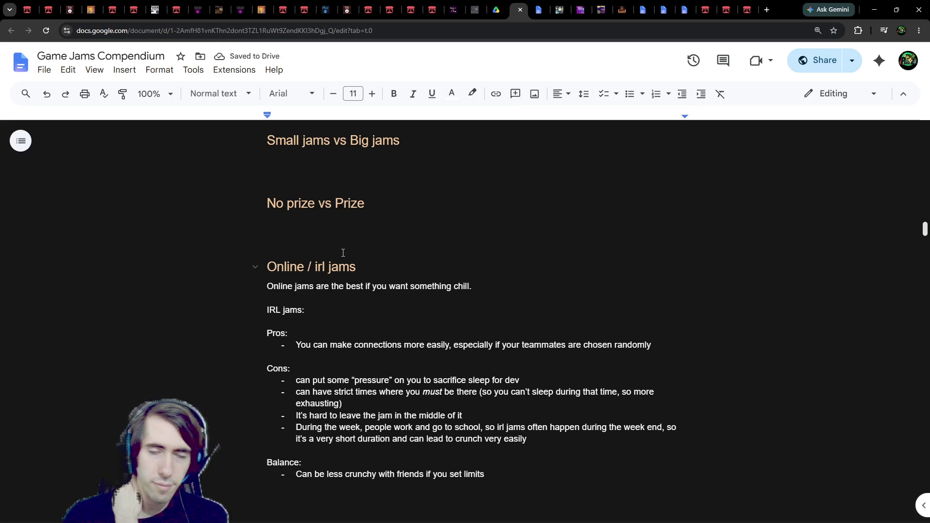
pyautogui.scroll(-2, 295, 233)
pyautogui.scroll(2, 340, 232)
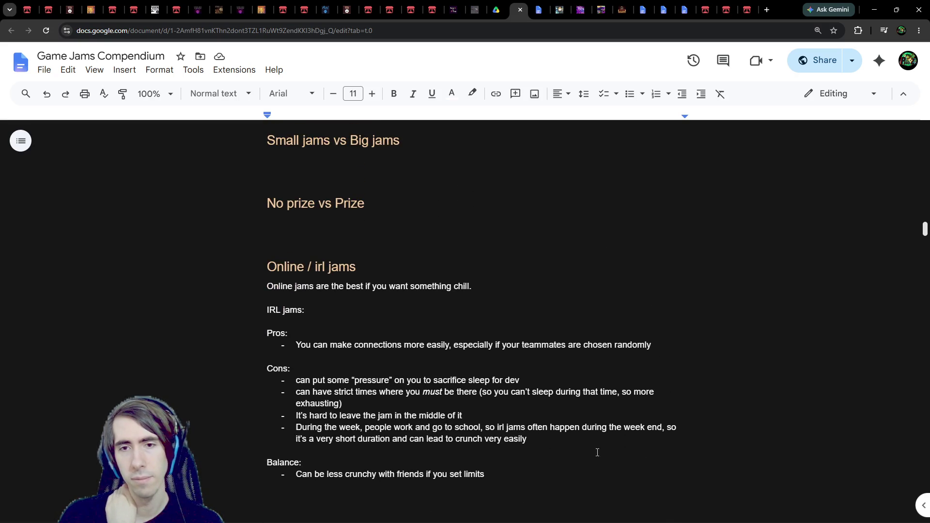
pyautogui.click(525, 486)
# Append '(but getting less connections)' to the Balance bullet and remove the blank line below it
pyautogui.press('BackSpace')
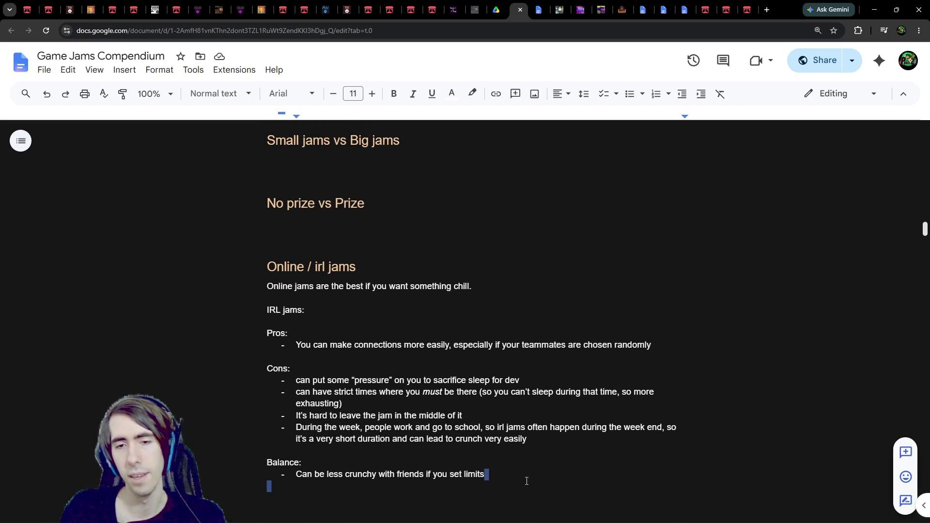
pyautogui.write(' (but getting ')
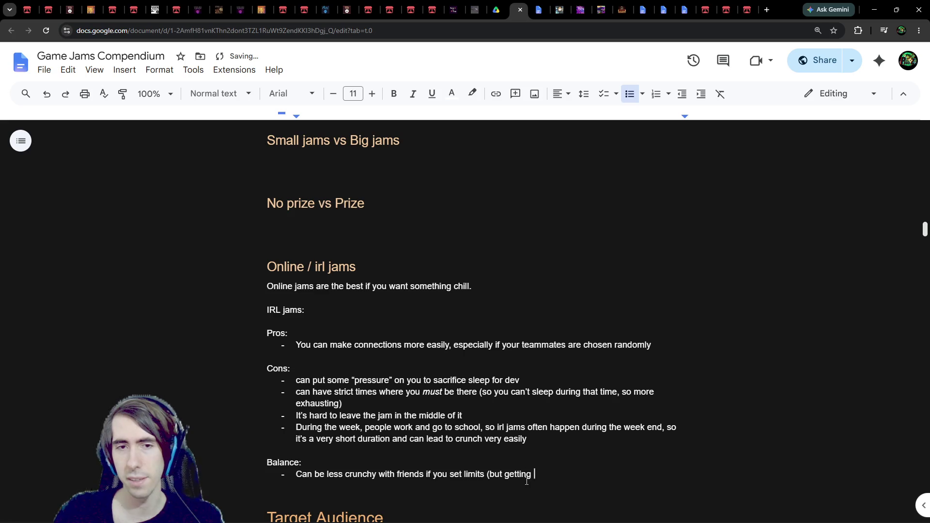
pyautogui.write('lse')
pyautogui.press('BackSpace')
pyautogui.press('BackSpace')
pyautogui.write('ess connections)')
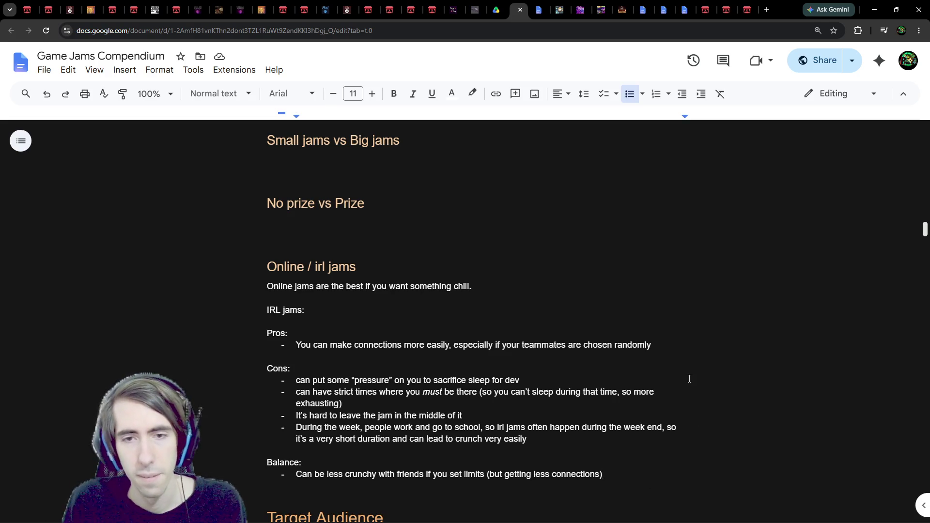
pyautogui.doubleClick(665, 345)
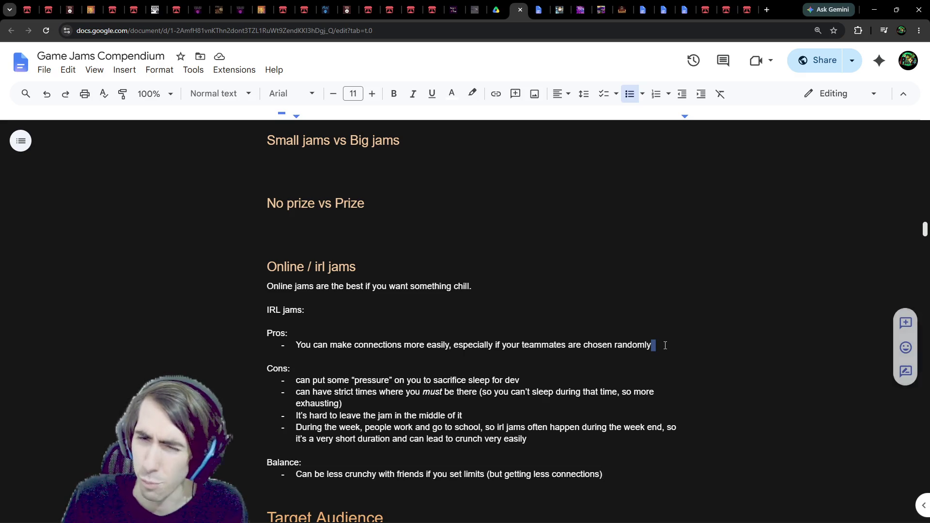
# Add an IRL pro: you notice more easily if teammates slack, work improperly, or ignore what was agreed
pyautogui.press('Return')
pyautogui.write('U')
pyautogui.press('BackSpace')
pyautogui.write('You ')
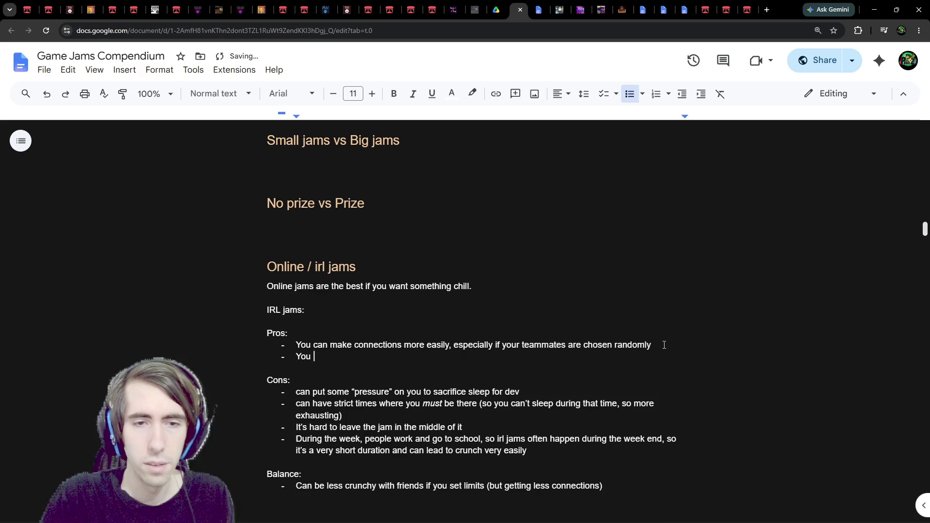
pyautogui.write('can r')
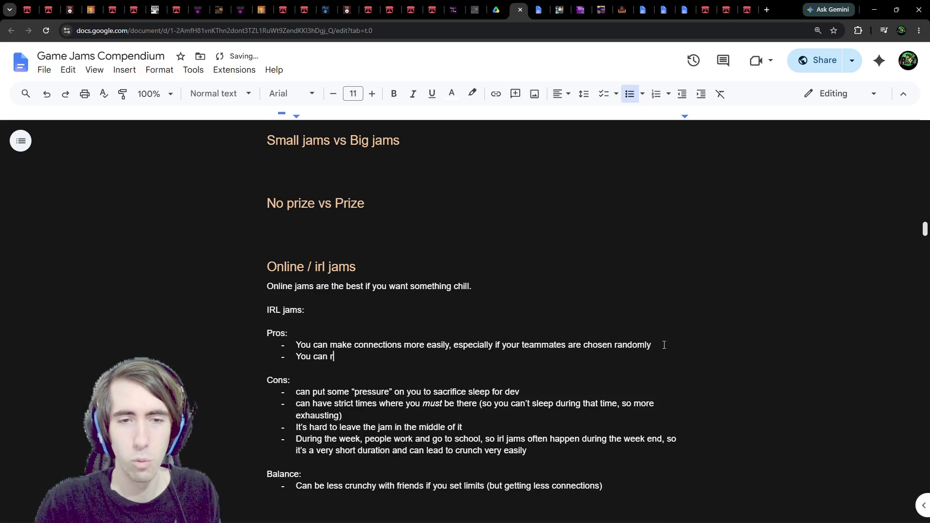
pyautogui.write('ealize more easily if your')
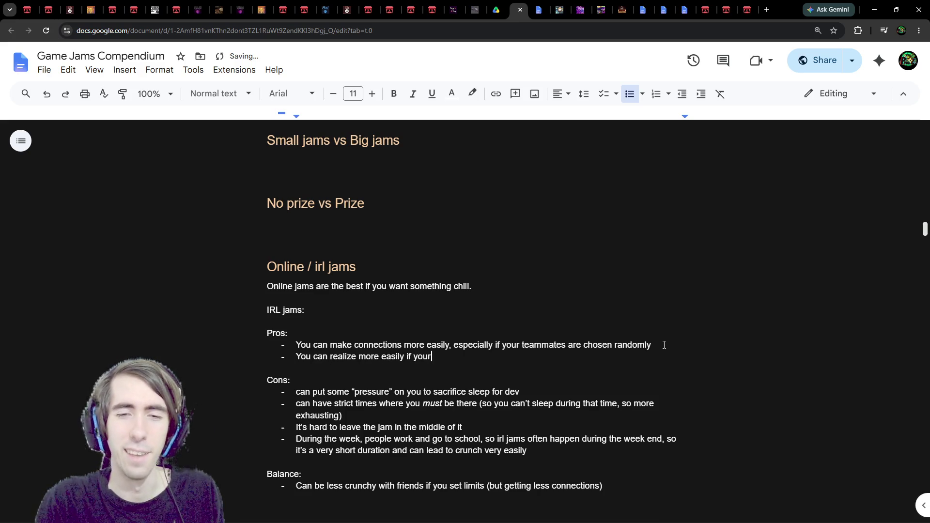
pyautogui.write(' teammates are slack')
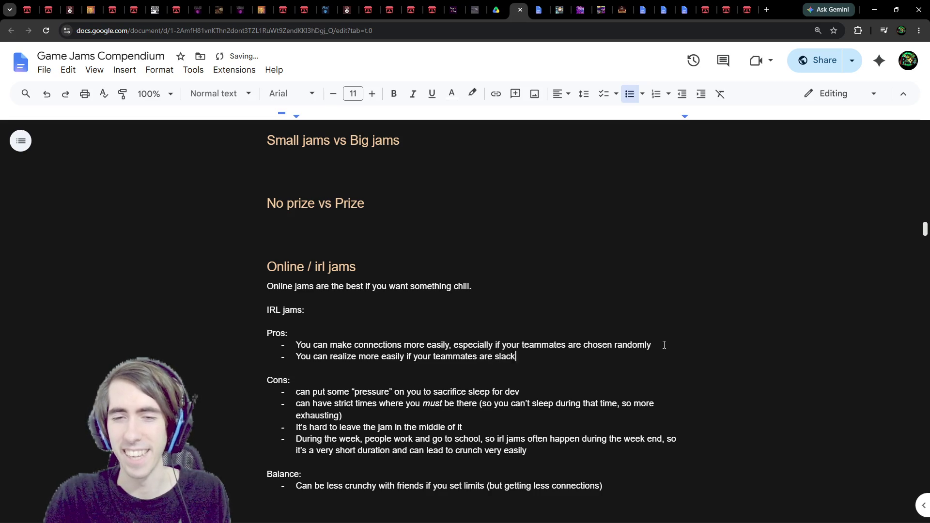
pyautogui.write('ing / doi')
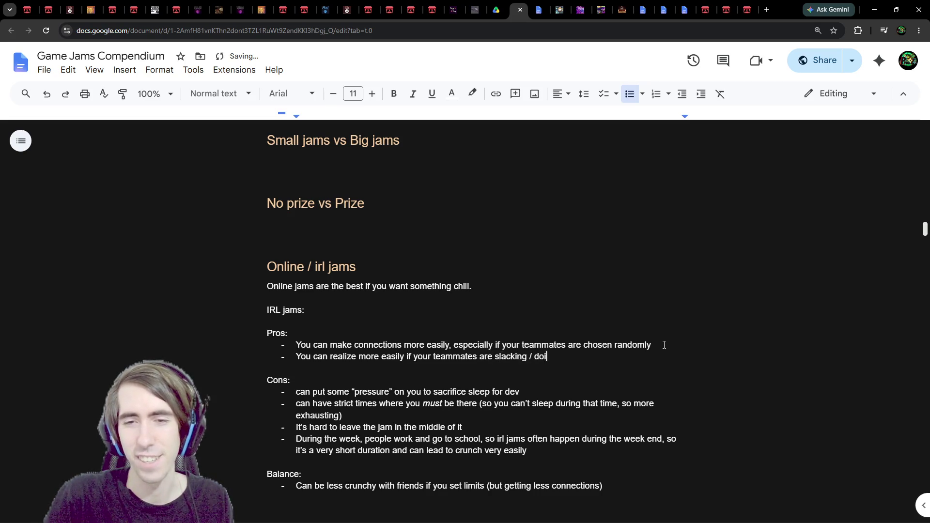
pyautogui.write('ng work improperly')
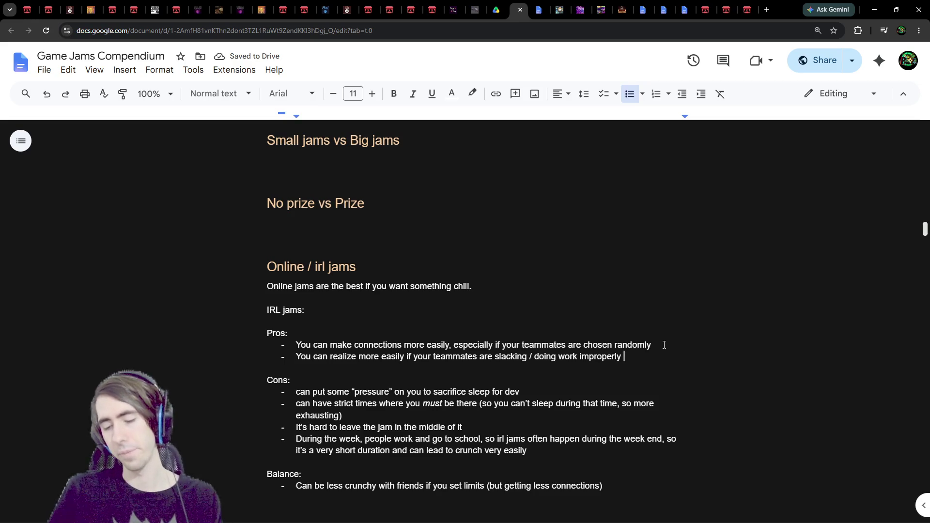
pyautogui.hotkey('ctrl', 'Left')
pyautogui.press('BackSpace')
pyautogui.press('BackSpace')
pyautogui.press('BackSpace')
pyautogui.write(',')
pyautogui.hotkey('ctrl', 'Right')
pyautogui.hotkey('ctrl', 'Right')
pyautogui.hotkey('ctrl', 'Right')
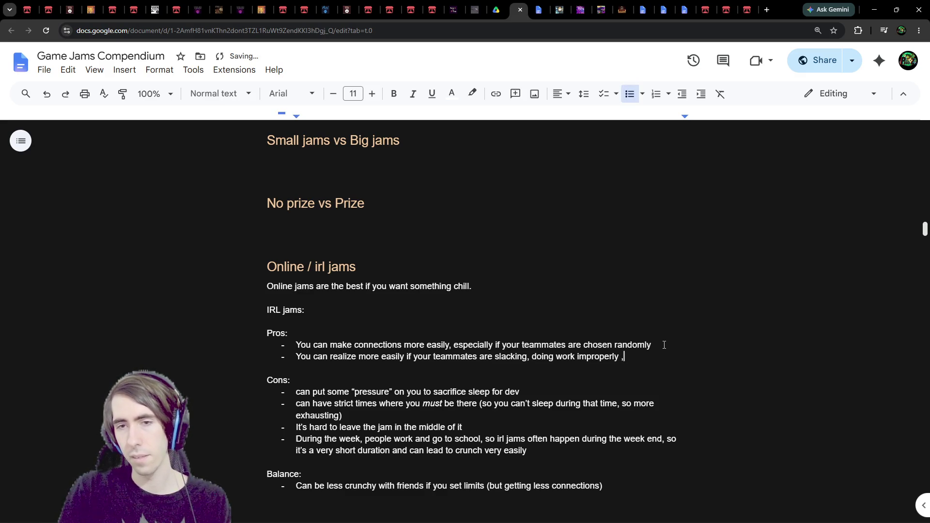
pyautogui.write(', or ju')
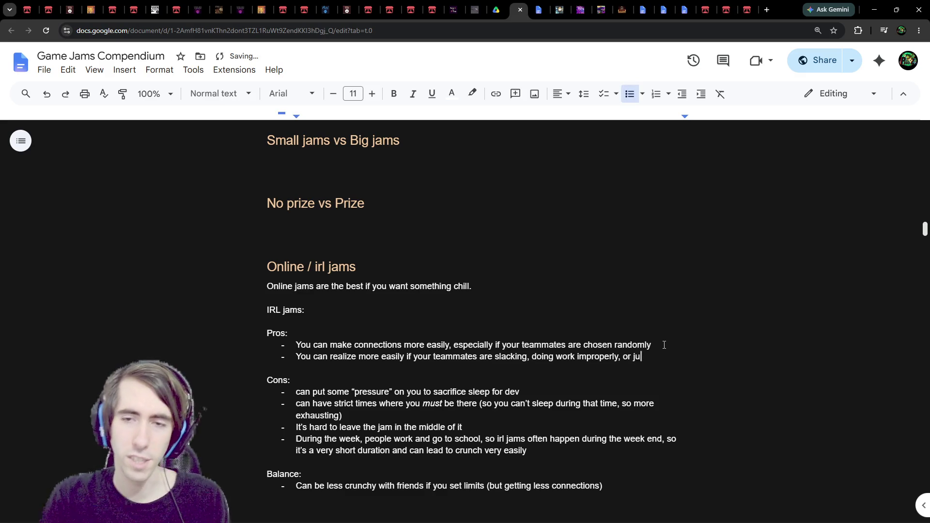
pyautogui.write('st do things in a way ')
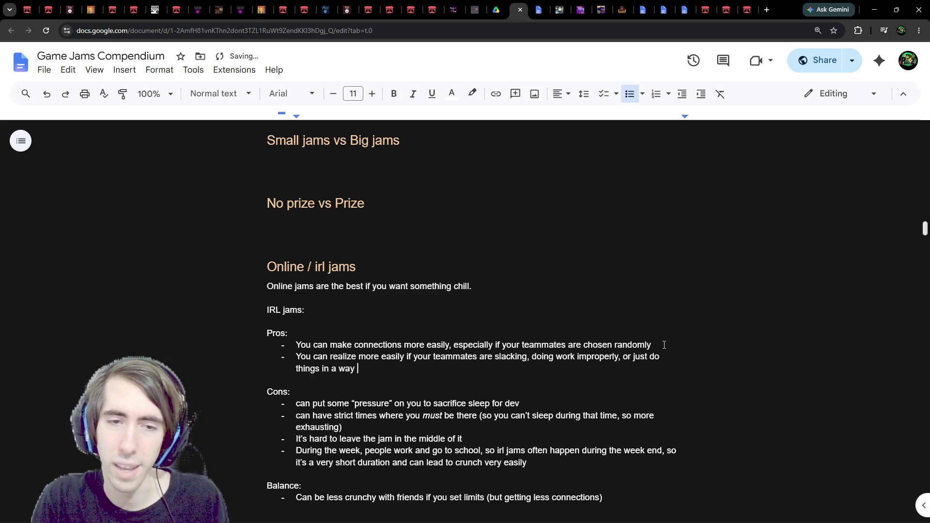
pyautogui.write("that wasn't agreed on")
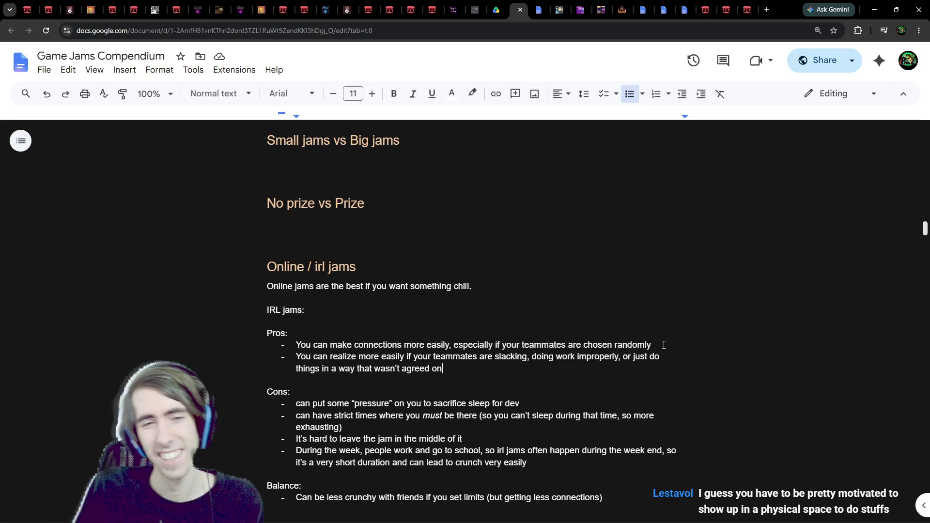
pyautogui.click(518, 390)
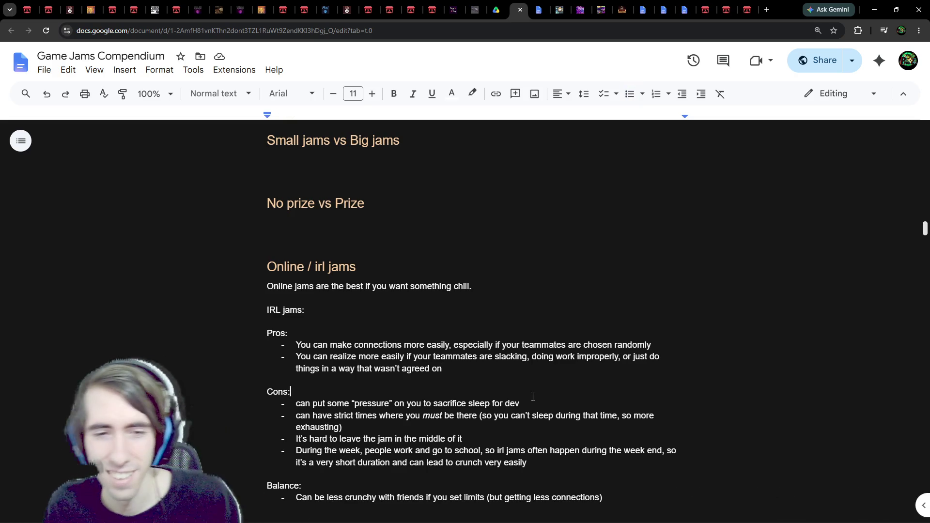
# Add '- travel time' as the first bullet under the IRL 'Cons:' label
pyautogui.press('Return')
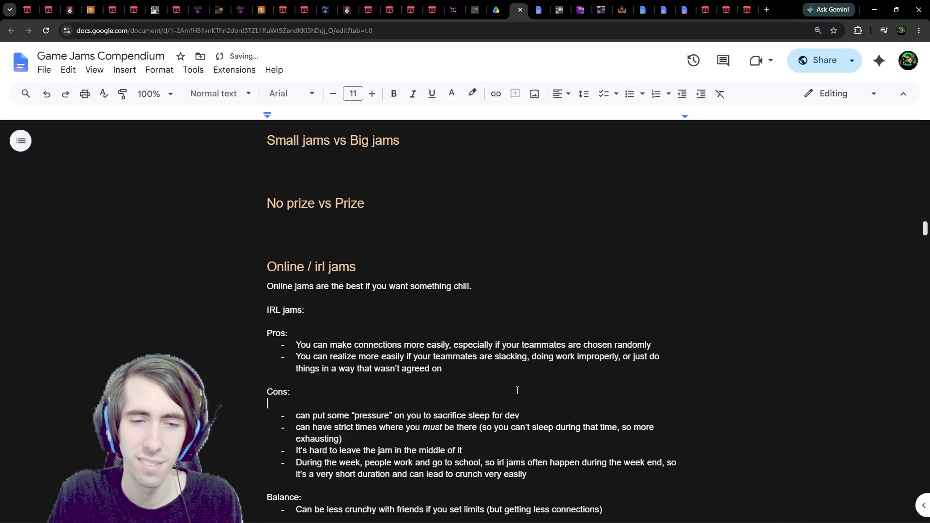
pyautogui.write('- travel time')
pyautogui.press('Return')
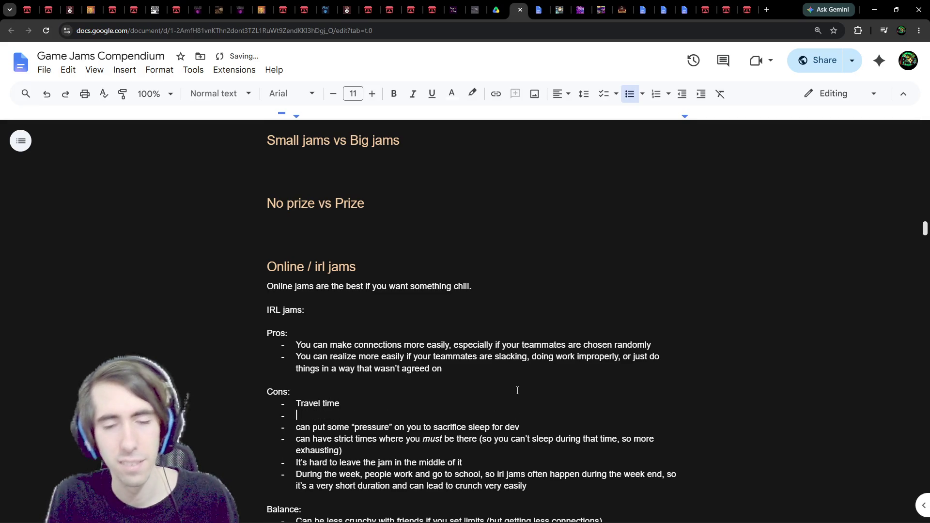
pyautogui.press('BackSpace')
pyautogui.press('BackSpace')
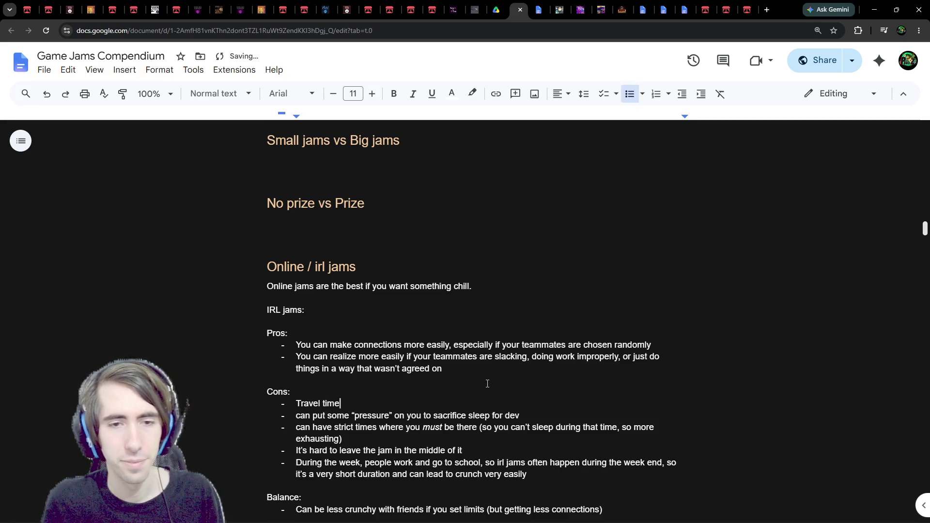
# Turn the empty line under 'No prize vs Prize' into normal text, leaving it blank
pyautogui.click(510, 232)
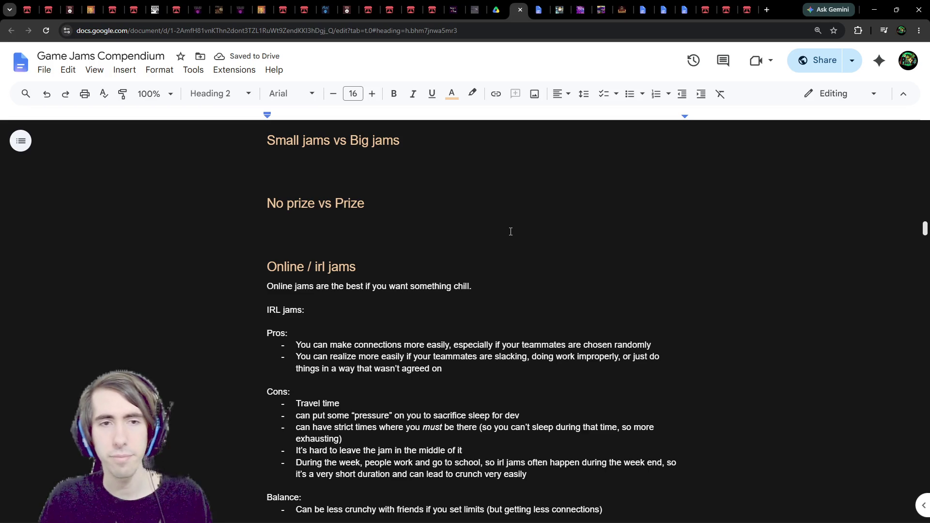
pyautogui.scroll(-1, 470, 208)
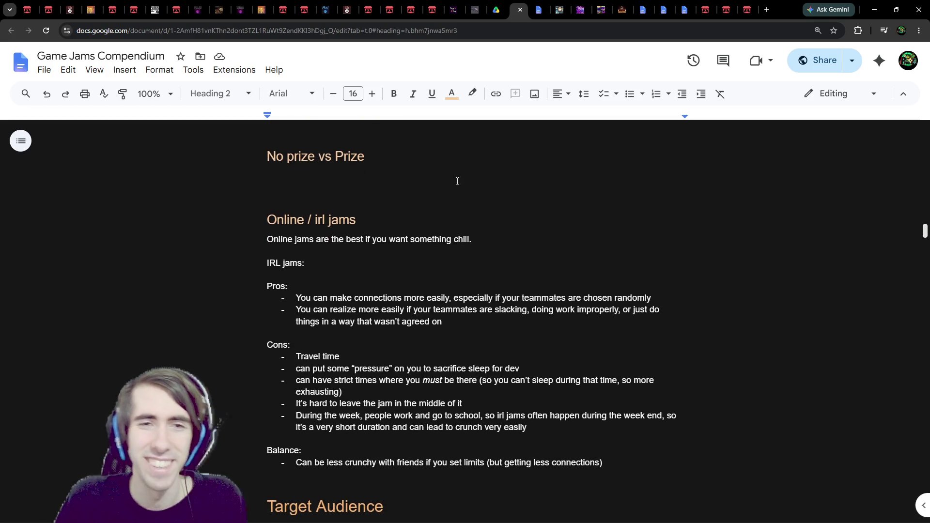
pyautogui.scroll(2, 470, 175)
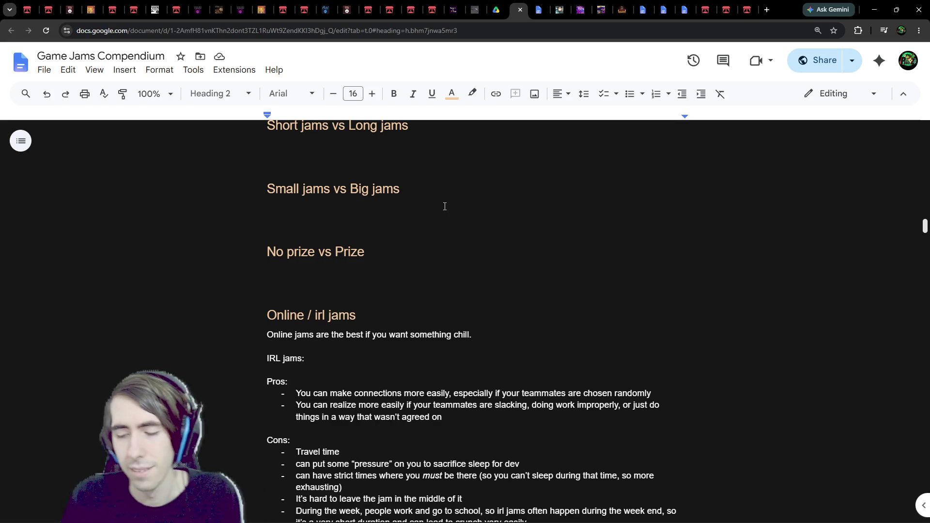
pyautogui.hotkey('ctrl', 'alt', '0')
pyautogui.write('Jams')
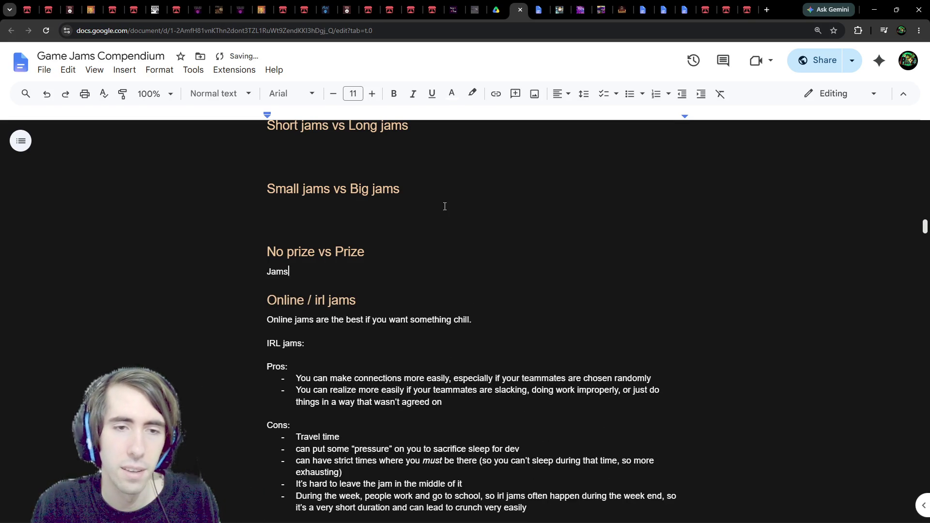
pyautogui.scroll(-2, 413, 291)
pyautogui.scroll(2, 335, 260)
pyautogui.hotkey('shift', 'Home')
pyautogui.press('BackSpace')
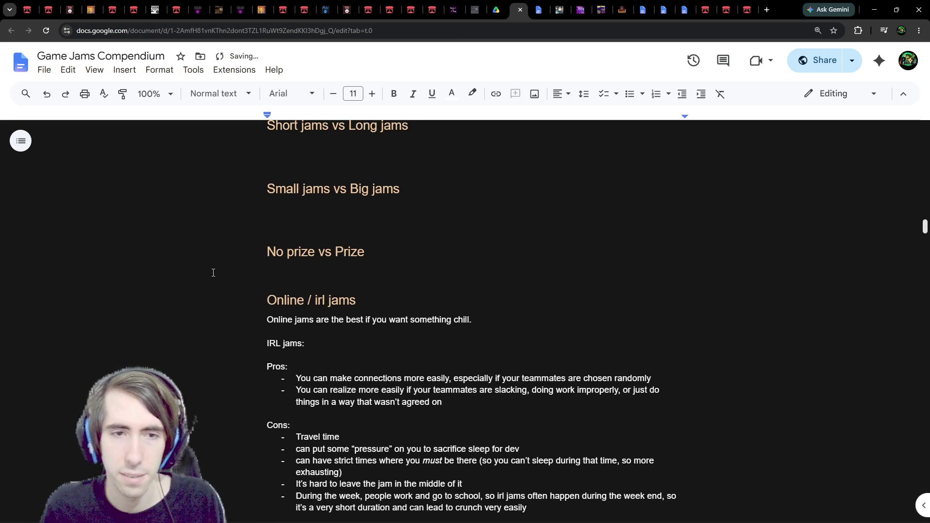
# Add 'Online Jams:' and 'Pros:' labels below the Online jams intro sentence
pyautogui.click(372, 330)
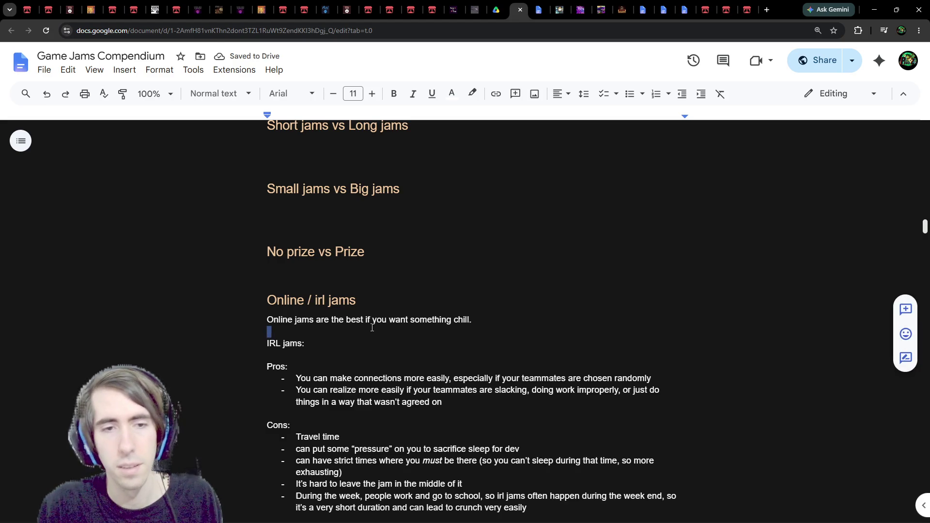
pyautogui.press('Return')
pyautogui.write('Online Jams')
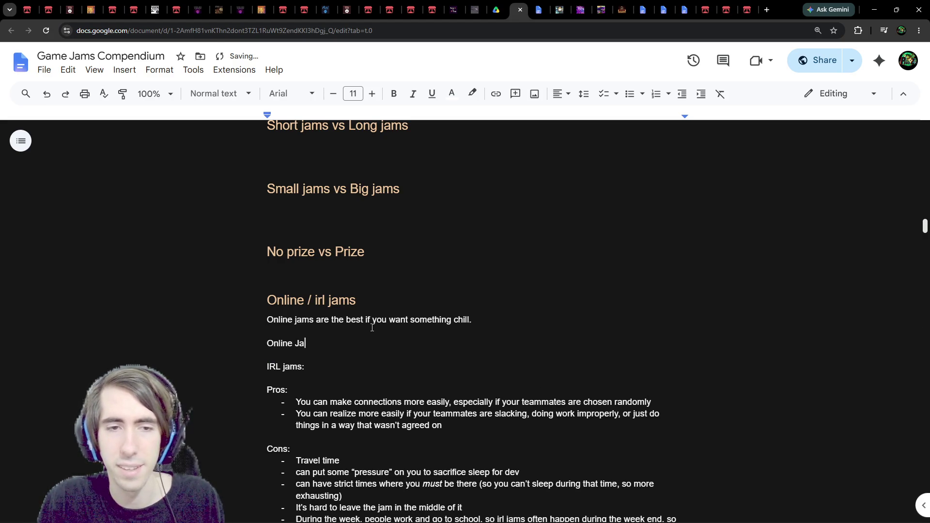
pyautogui.press('Return')
pyautogui.press('Up')
pyautogui.press('Up')
pyautogui.press('Down')
pyautogui.press('Down')
pyautogui.press('Down')
pyautogui.press('Down')
pyautogui.hotkey('ctrl', 'shift', 'Right')
pyautogui.hotkey('ctrl', 'shift', 'Right')
pyautogui.press('Right')
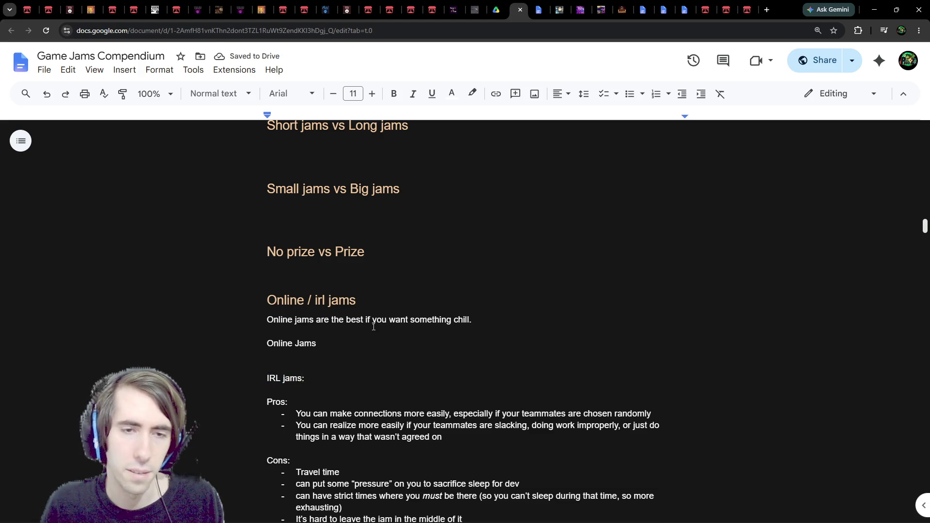
pyautogui.click(334, 341)
pyautogui.write(':')
pyautogui.press('Return')
pyautogui.write('Pros:')
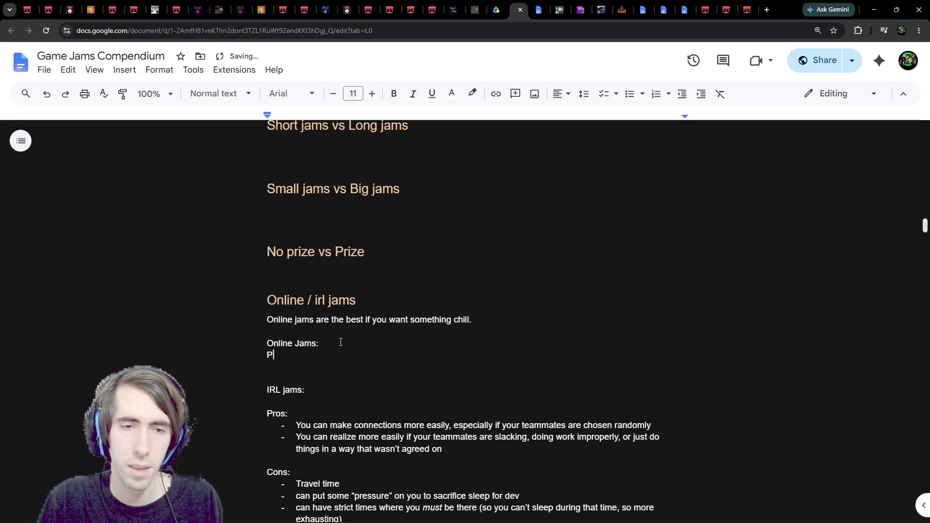
pyautogui.press('Return')
# List two Online pros: leave whenever you want (if solo), and more time to sleep (no need to go home)
pyautogui.write('- Ca')
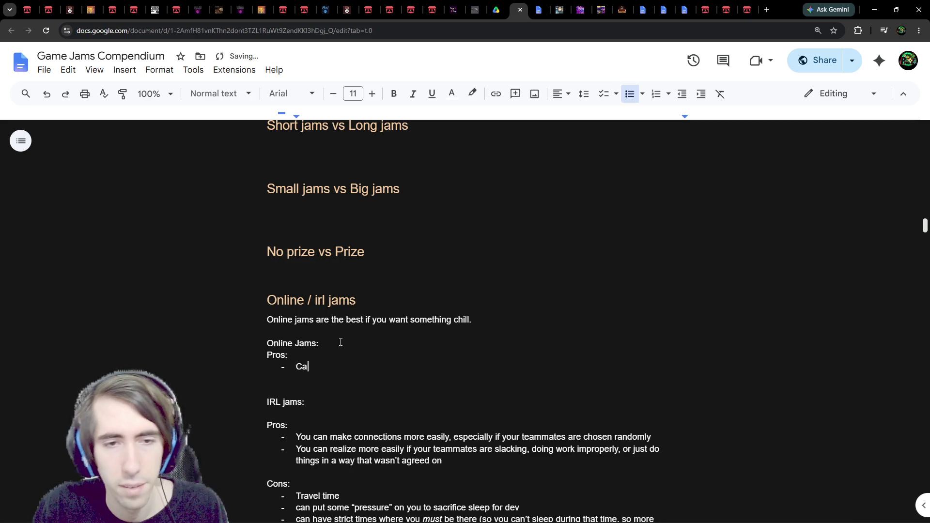
pyautogui.press('BackSpace')
pyautogui.press('BackSpace')
pyautogui.press('BackSpace')
pyautogui.write('- You can leave wh')
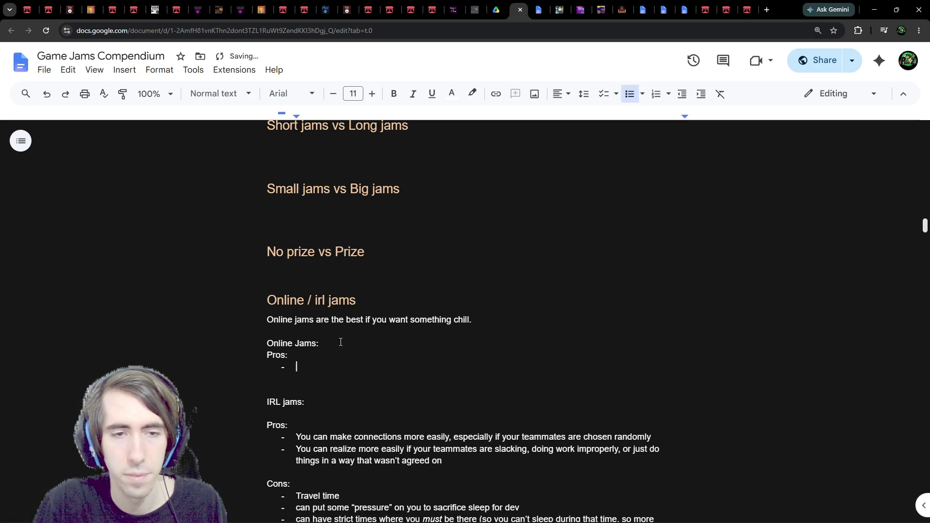
pyautogui.write('eneve')
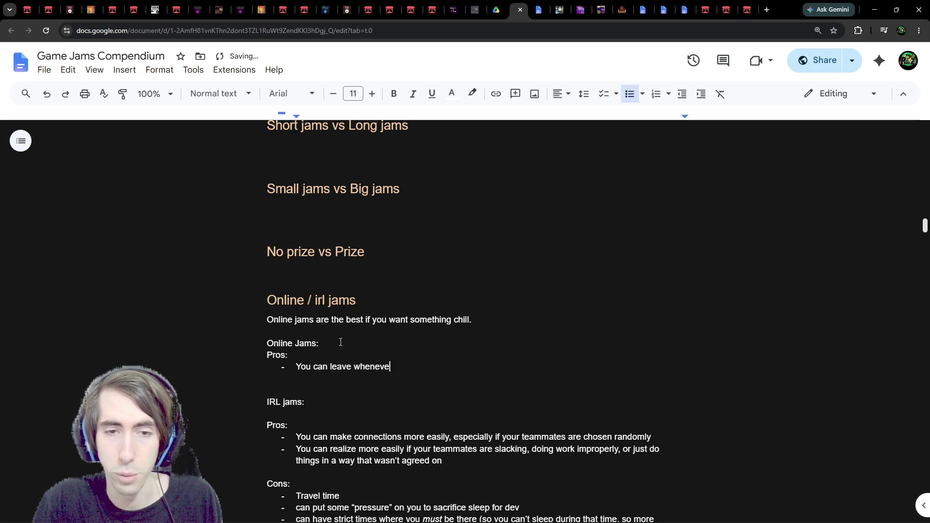
pyautogui.write('r you want (if solo)')
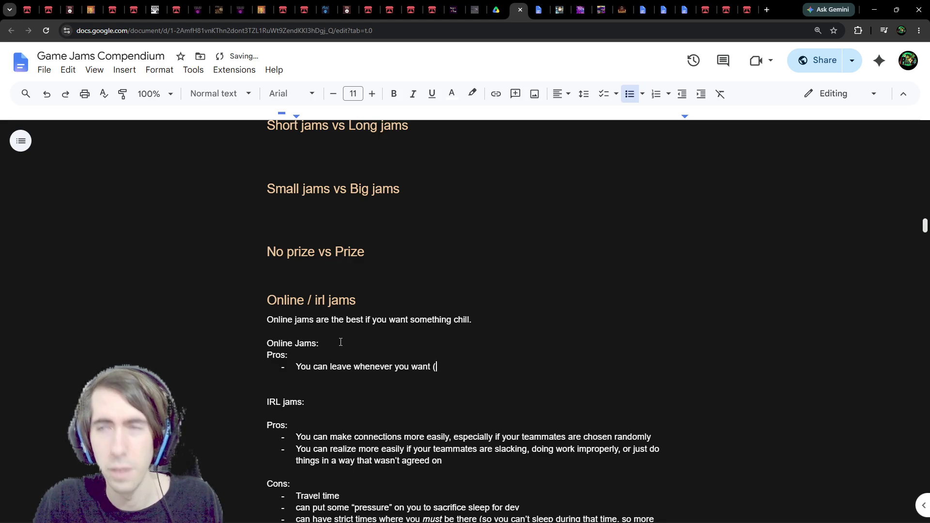
pyautogui.scroll(-2, 420, 281)
pyautogui.scroll(2, 427, 283)
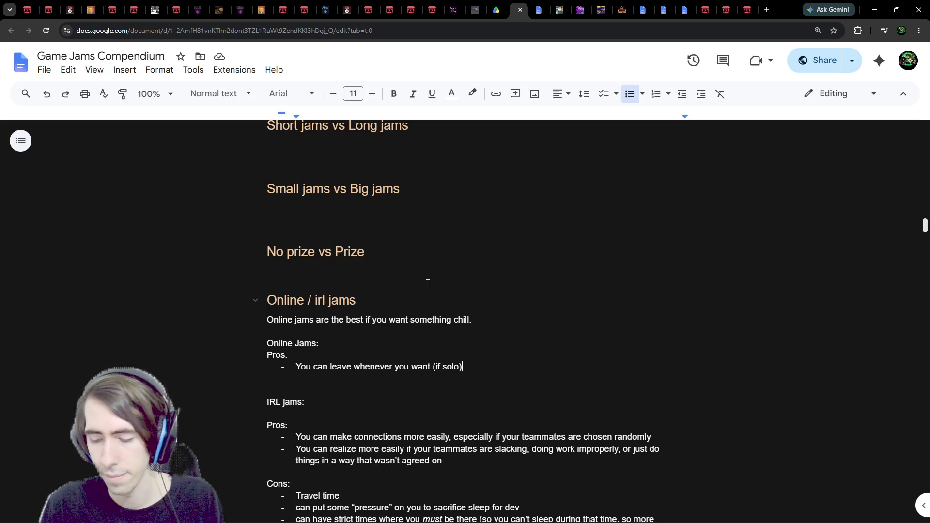
pyautogui.press('Return')
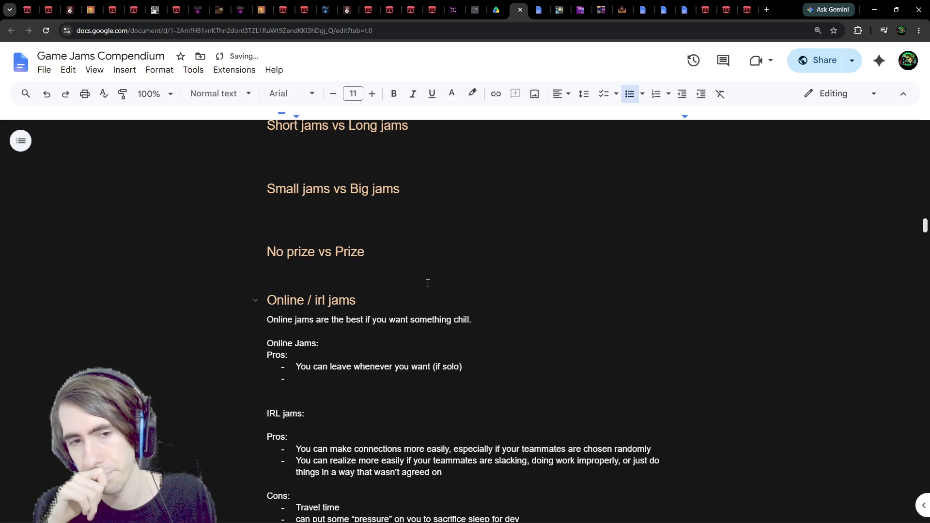
pyautogui.write('You have moret')
pyautogui.press('BackSpace')
pyautogui.write('time to sleep (no need to go back home)')
pyautogui.press('Return')
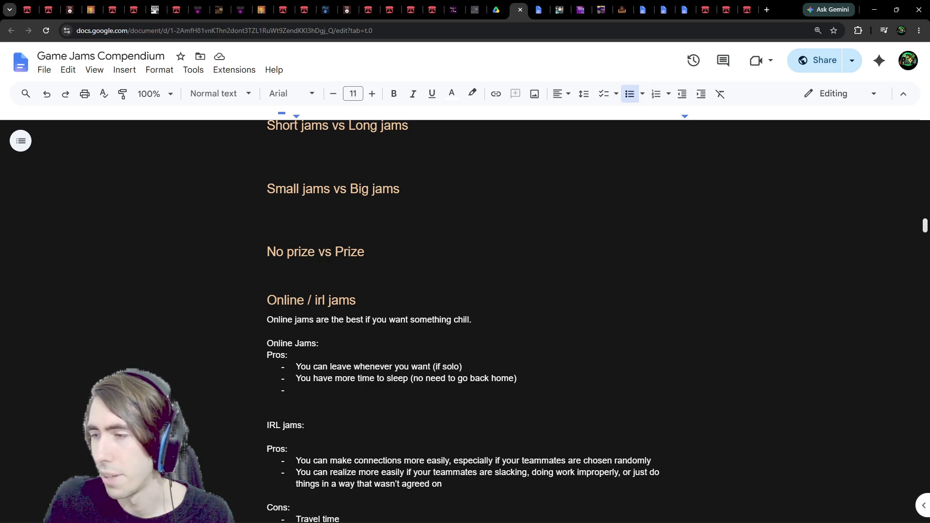
pyautogui.doubleClick(382, 390)
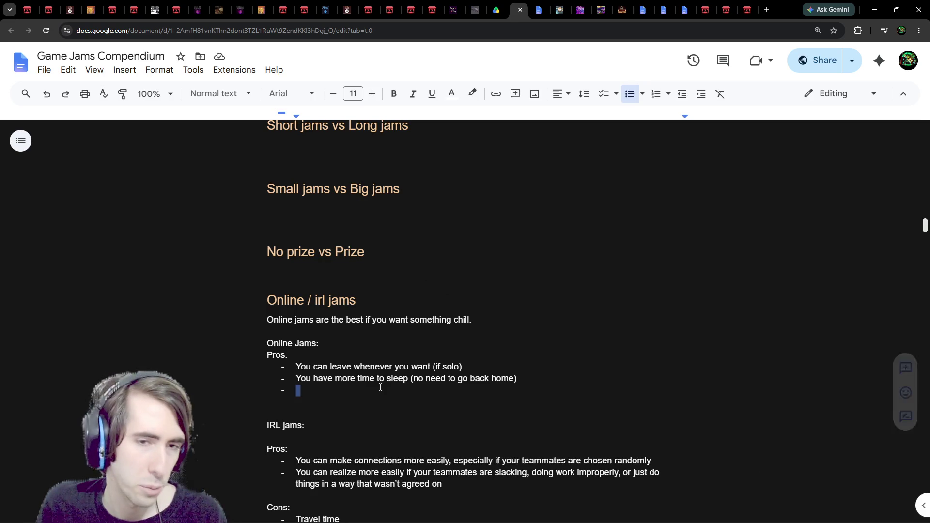
# Add the third Online pro 'More chill, Less pressure', dropping its parenthetical remark
pyautogui.click(378, 389)
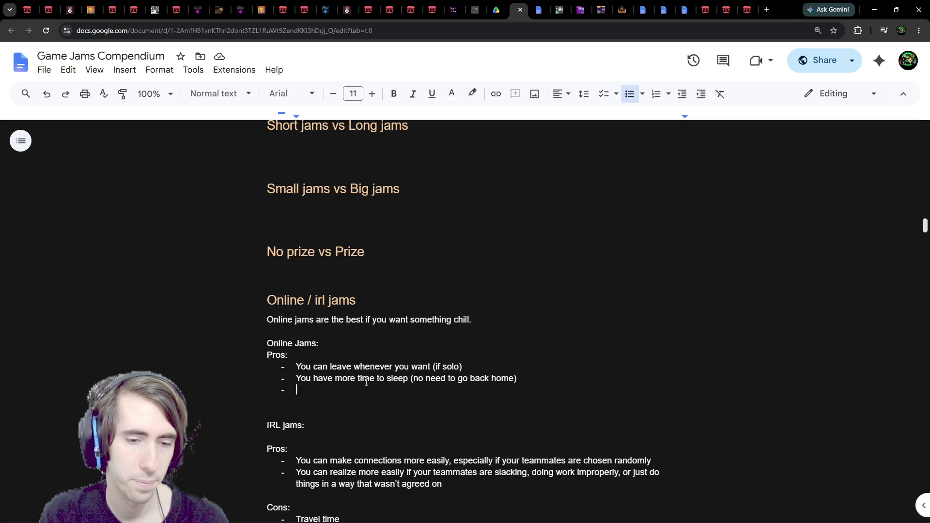
pyautogui.write('Less pressure')
pyautogui.write(' (other people don')
pyautogui.write("'t ")
pyautogui.write('see you do shit)')
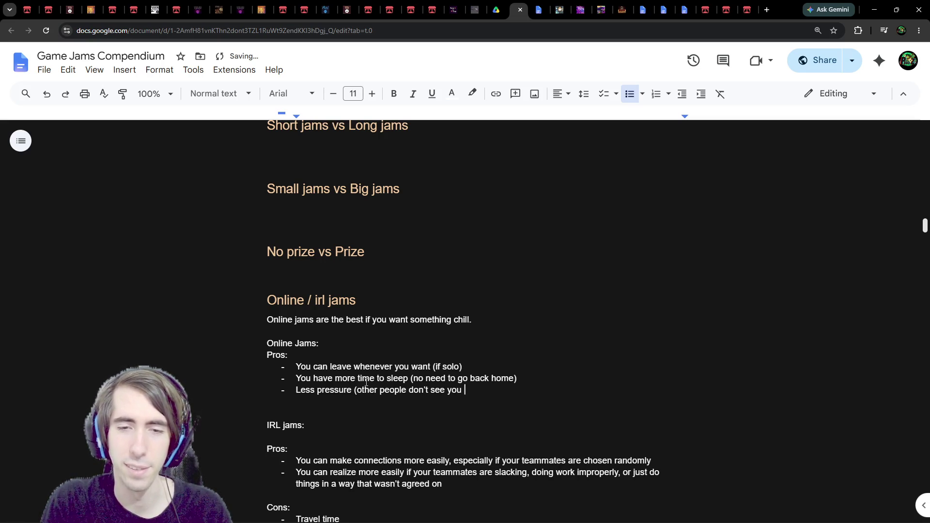
pyautogui.press('Return')
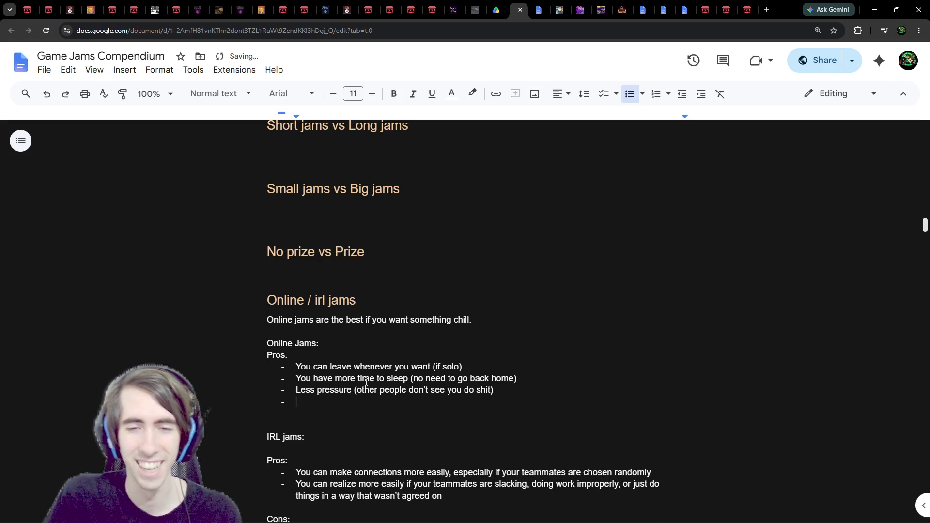
pyautogui.scroll(-1, 487, 283)
pyautogui.moveTo(529, 340)
pyautogui.mouseDown()
pyautogui.moveTo(339, 342)
pyautogui.moveTo(354, 342)
pyautogui.mouseUp()
pyautogui.press('BackSpace')
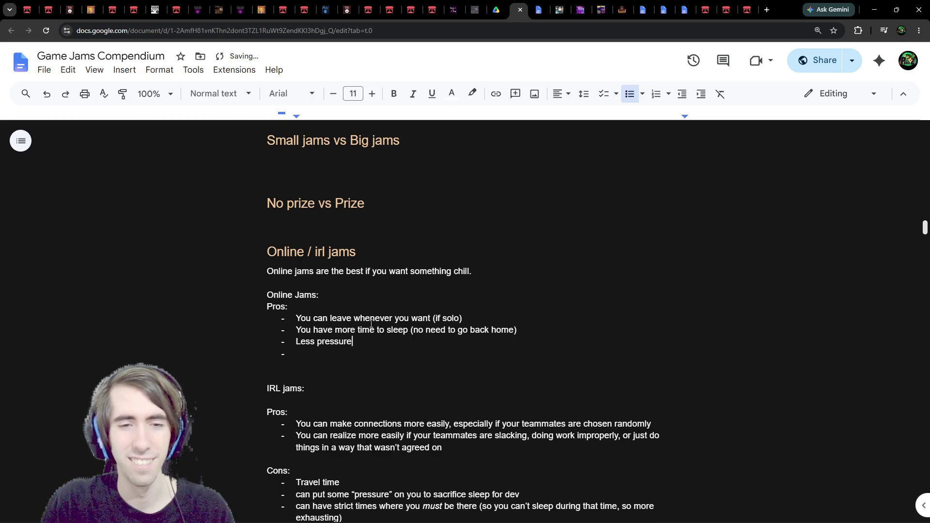
pyautogui.press('Home')
pyautogui.write('More chill,')
pyautogui.press('Down')
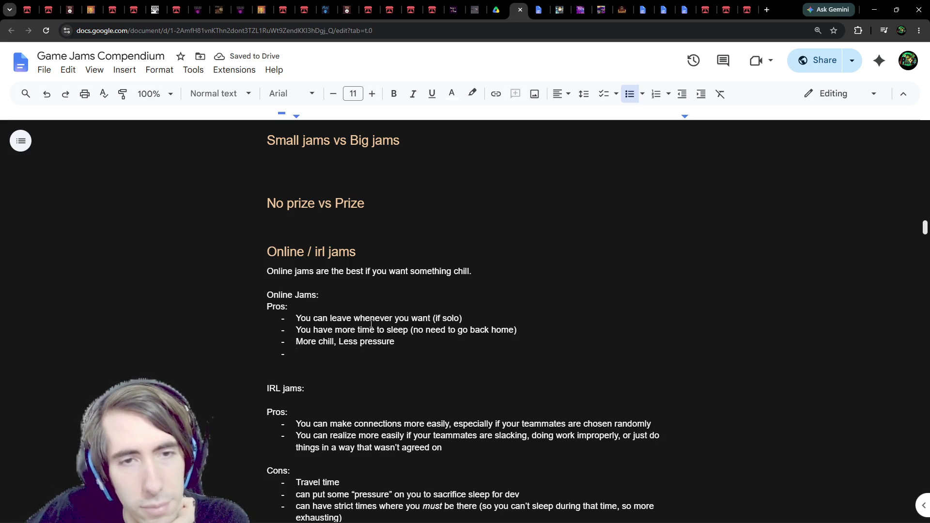
# Add a pro: jam duration can be longer since people needn't gather at a specific time, spelling-corrected
pyautogui.write('Jams')
pyautogui.press('BackSpace')
pyautogui.press('BackSpace')
pyautogui.press('BackSpace')
pyautogui.press('BackSpace')
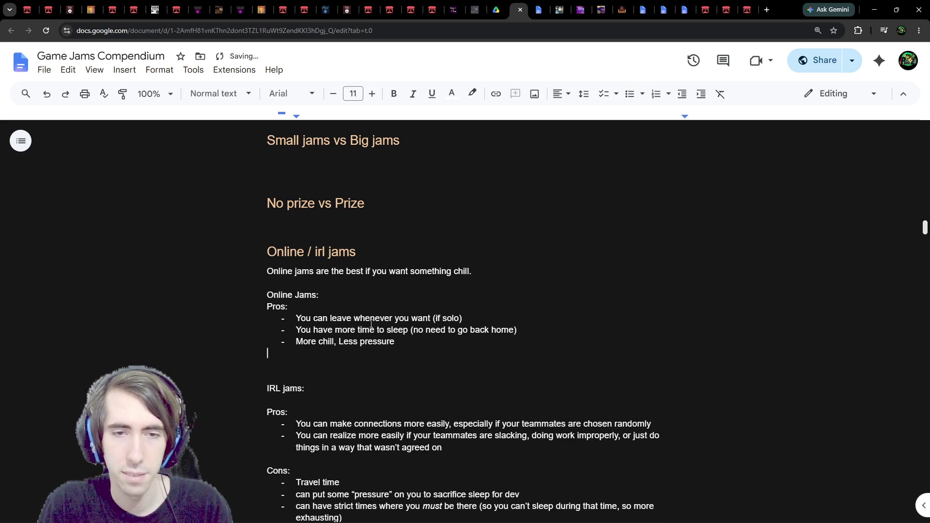
pyautogui.hotkey('ctrl', 'z')
pyautogui.hotkey('ctrl', 'z')
pyautogui.write("Jams can't")
pyautogui.press('BackSpace')
pyautogui.press('BackSpace')
pyautogui.press('BackSpace')
pyautogui.write('are')
pyautogui.press('BackSpace')
pyautogui.press('BackSpace')
pyautogui.press('BackSpace')
pyautogui.press('BackSpace')
pyautogui.press('BackSpace')
pyautogui.write('duration')
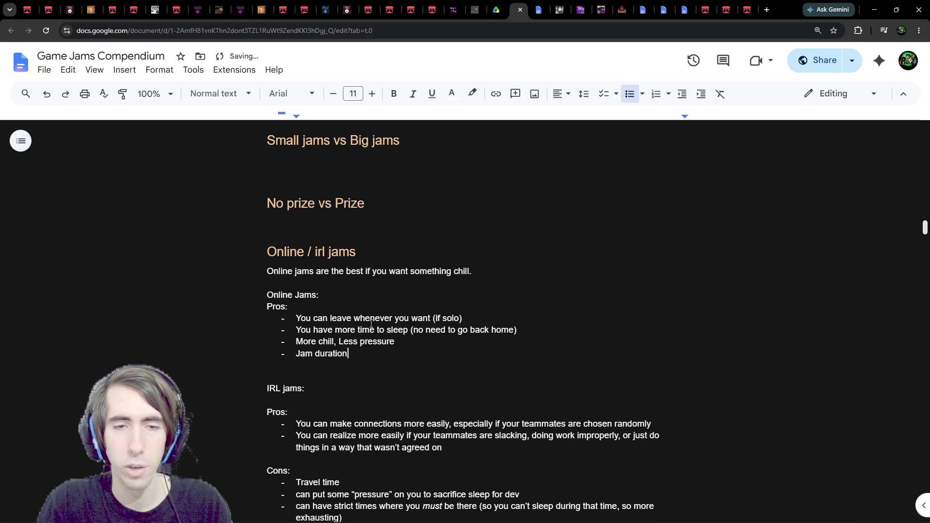
pyautogui.write(' can be longer, ')
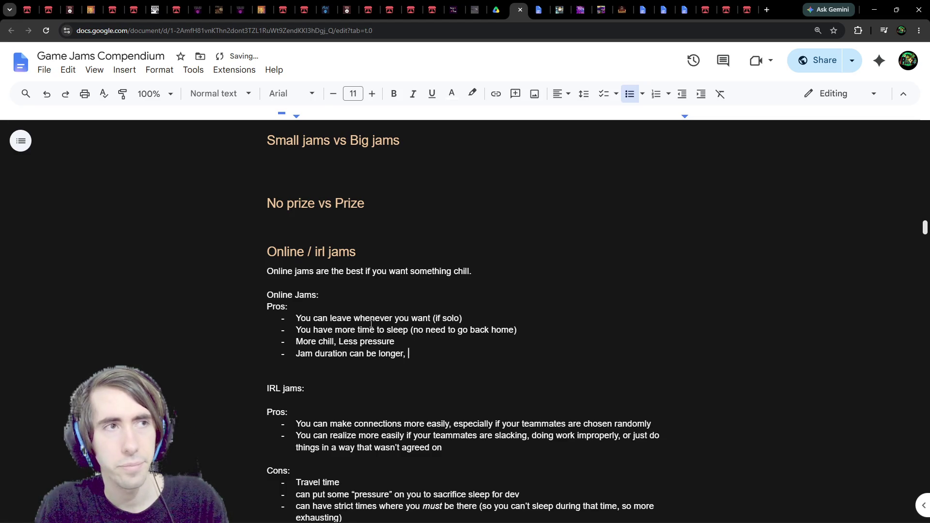
pyautogui.write('bec')
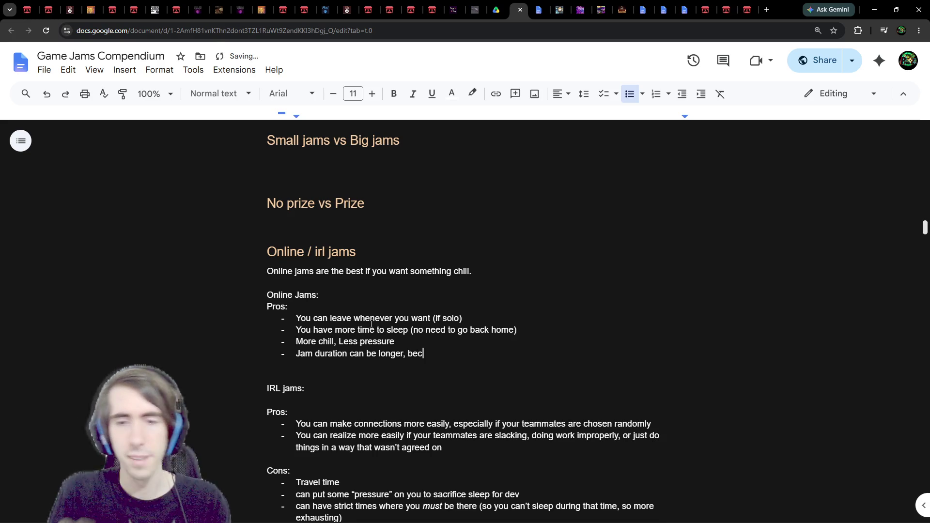
pyautogui.write('ause it doesnt r')
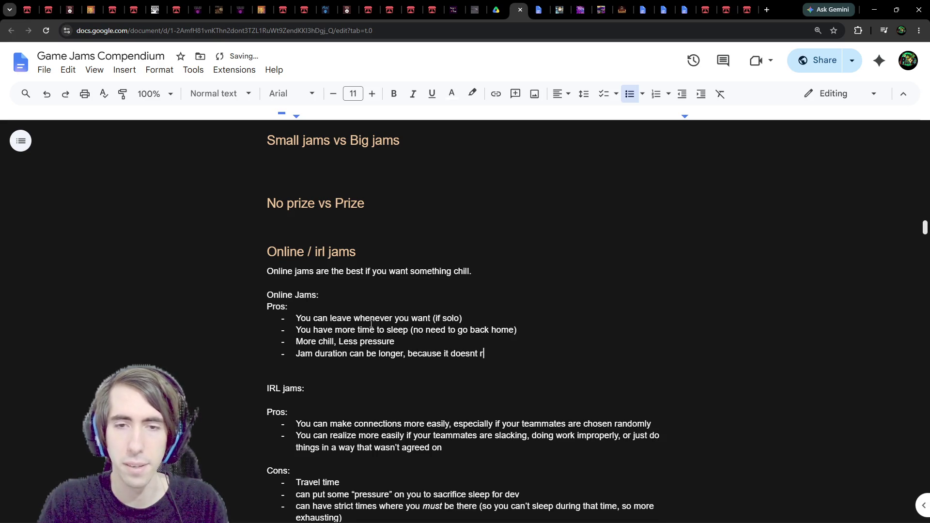
pyautogui.write('equire people o')
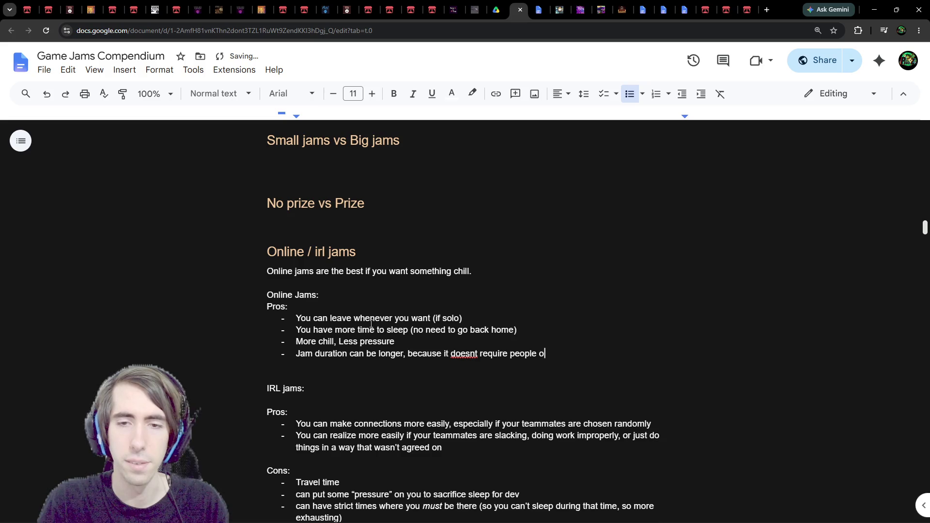
pyautogui.press('BackSpace')
pyautogui.write('to gather at a s')
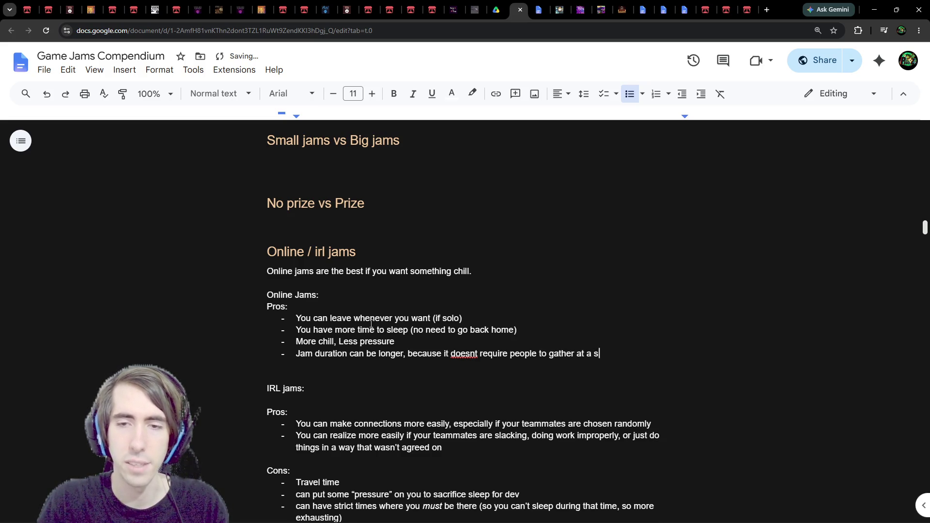
pyautogui.write('pecific time')
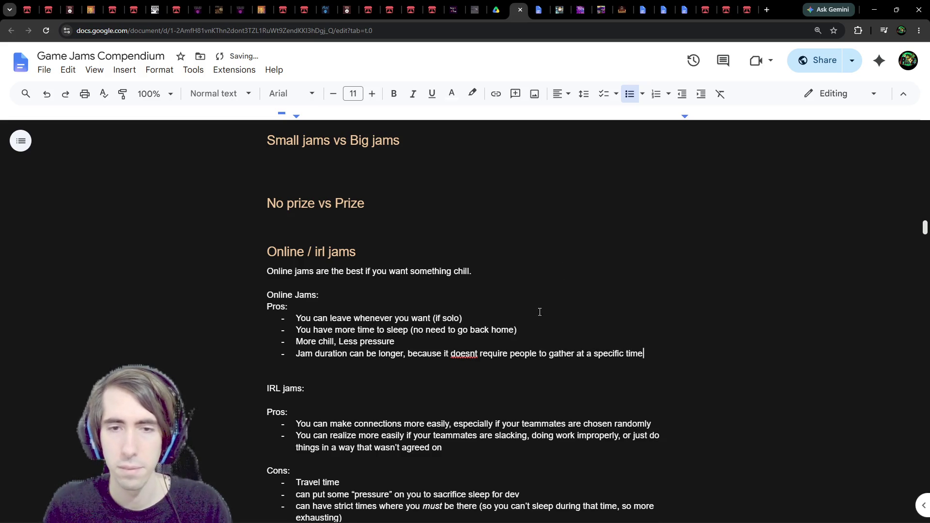
pyautogui.click(461, 349)
pyautogui.click(467, 334)
pyautogui.click(671, 362)
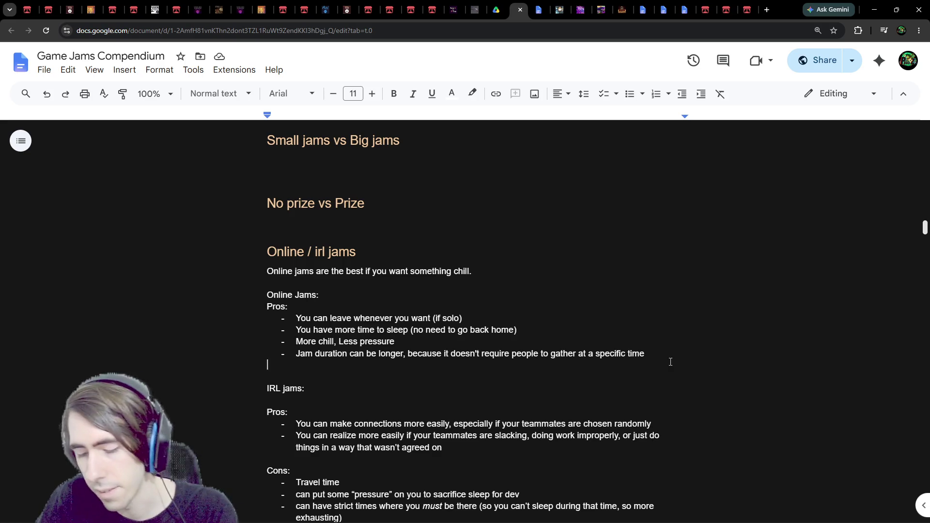
# Start a fifth Online Jams pros bullet, leaving it at 'M' for now
pyautogui.write('-')
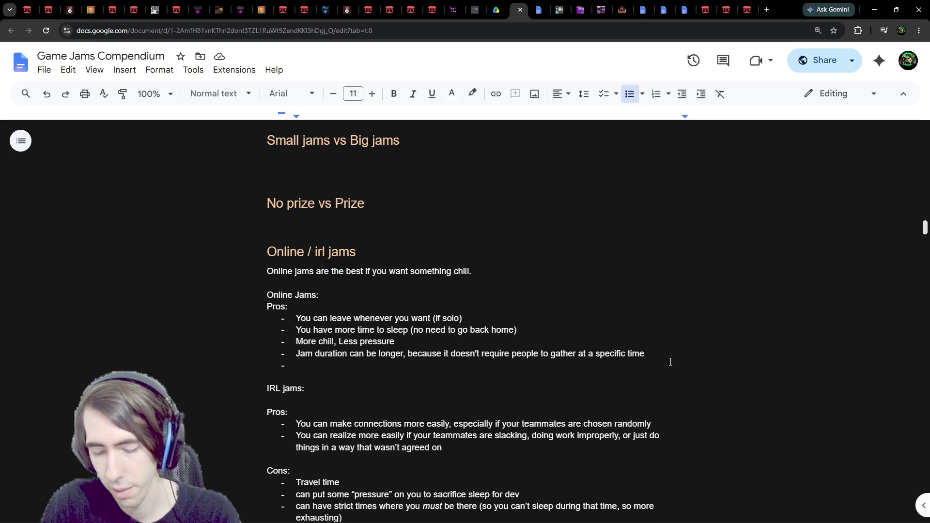
pyautogui.write('Online jams')
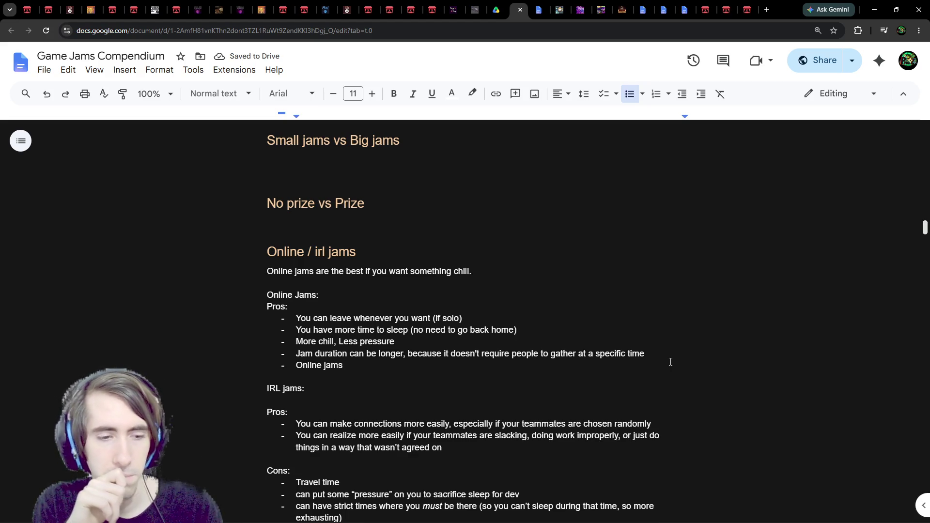
pyautogui.press('BackSpace')
pyautogui.press('BackSpace')
pyautogui.press('BackSpace')
pyautogui.write('M')
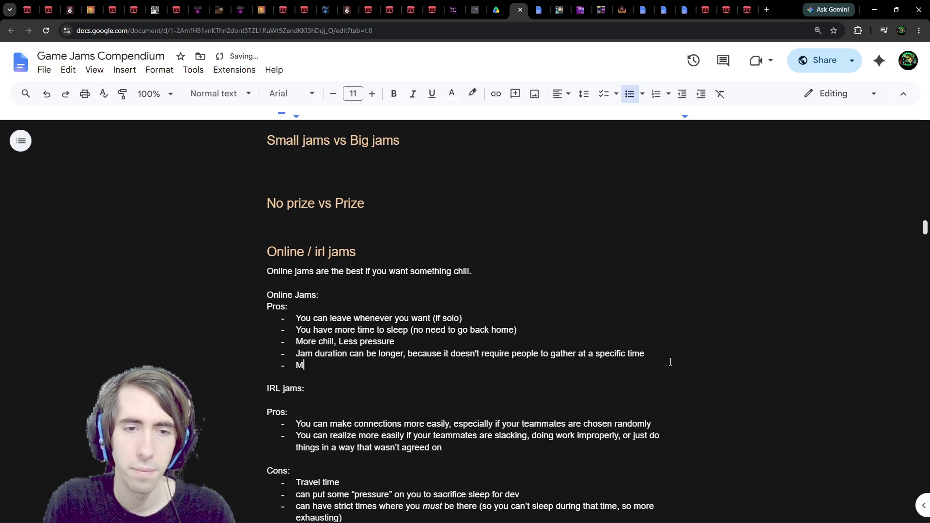
pyautogui.scroll(-2, 711, 291)
# Add a final IRL Cons bullet reading 'Only the jury is gonna play your game'
pyautogui.click(612, 459)
pyautogui.press('Return')
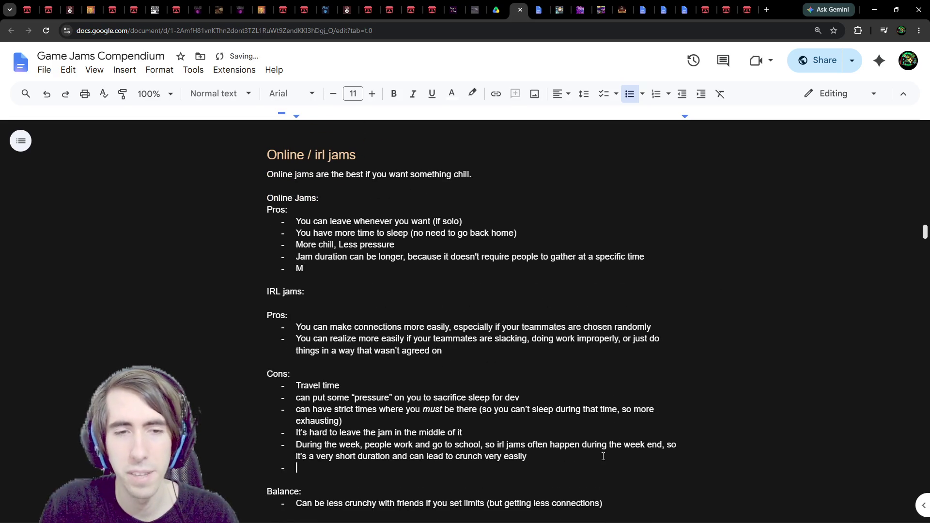
pyautogui.write('No one is gonna ply')
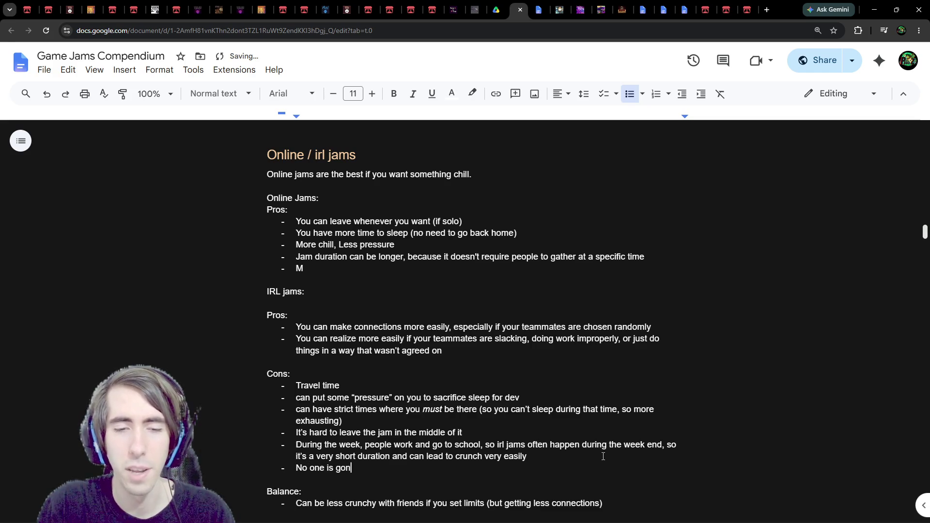
pyautogui.press('BackSpace')
pyautogui.write('ay your game')
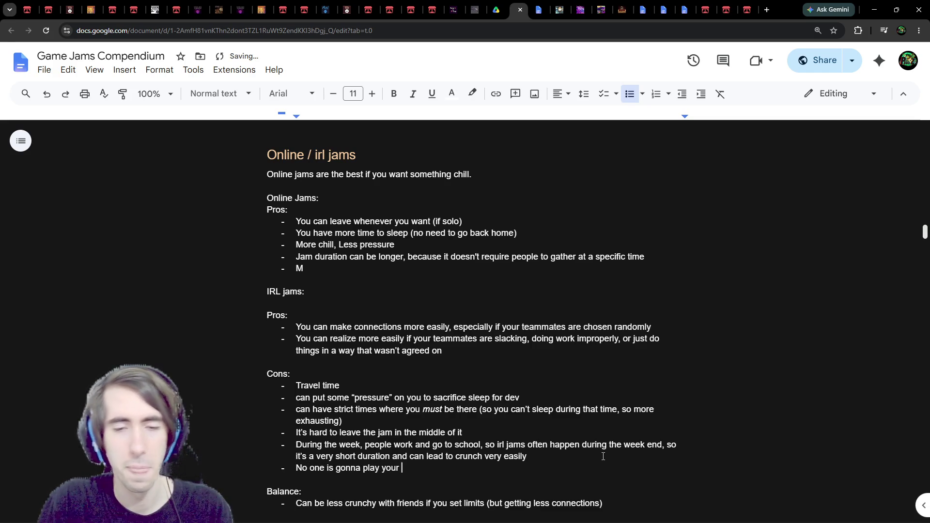
pyautogui.click(395, 271)
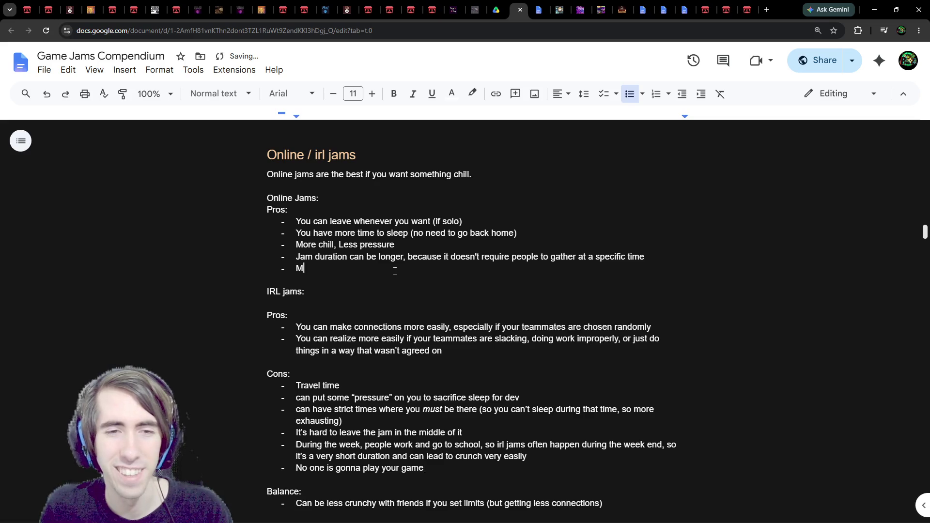
pyautogui.moveTo(424, 468); pyautogui.dragTo(281, 466)
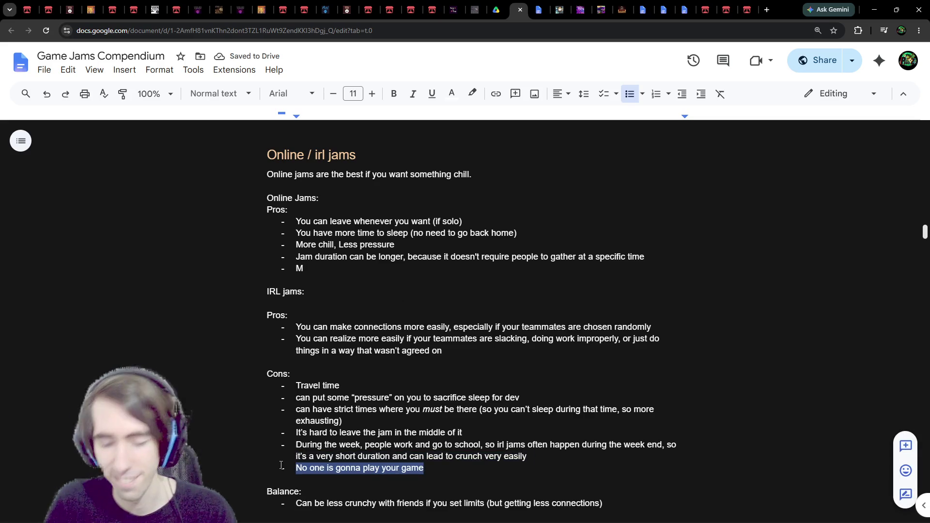
pyautogui.write('Only the jury is gonna play your game')
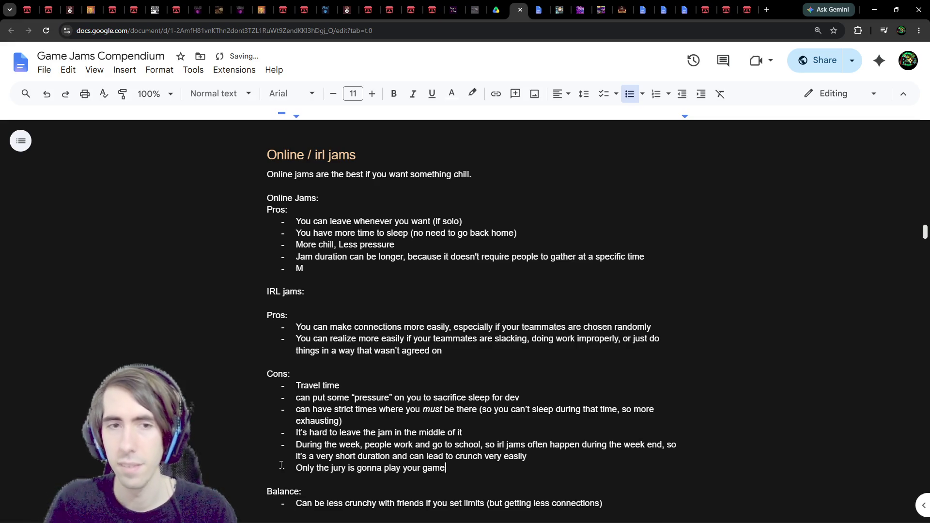
# Begin the fifth Online pro: more people will play your game because of ease of access
pyautogui.click(359, 268)
pyautogui.press('BackSpace')
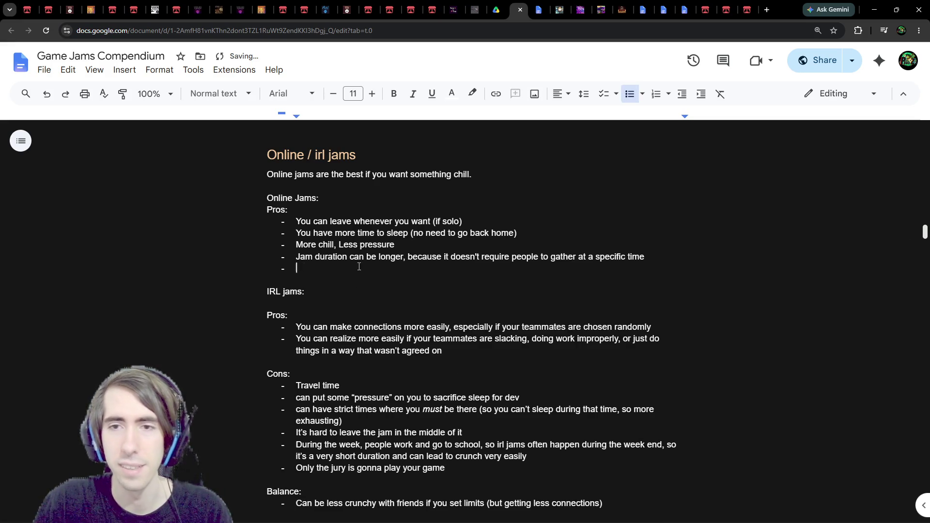
pyautogui.write('More ')
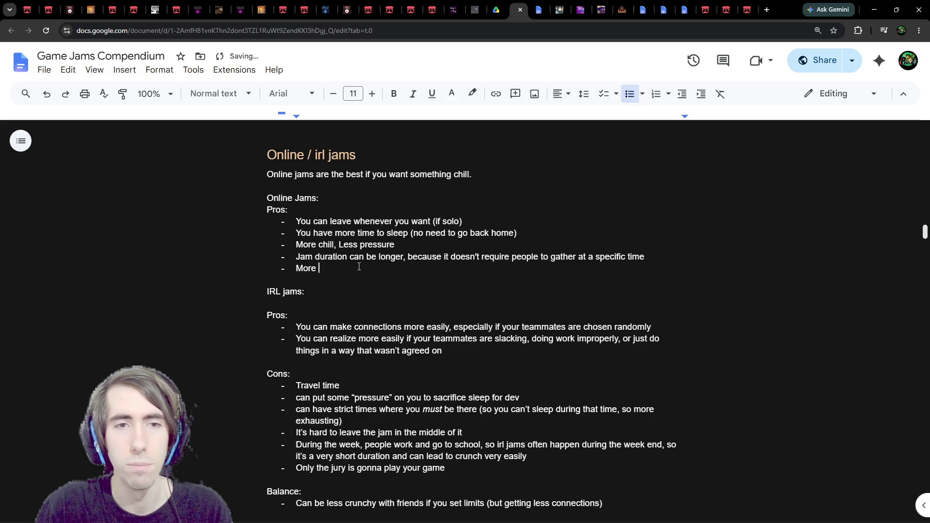
pyautogui.write('people ore gonna p')
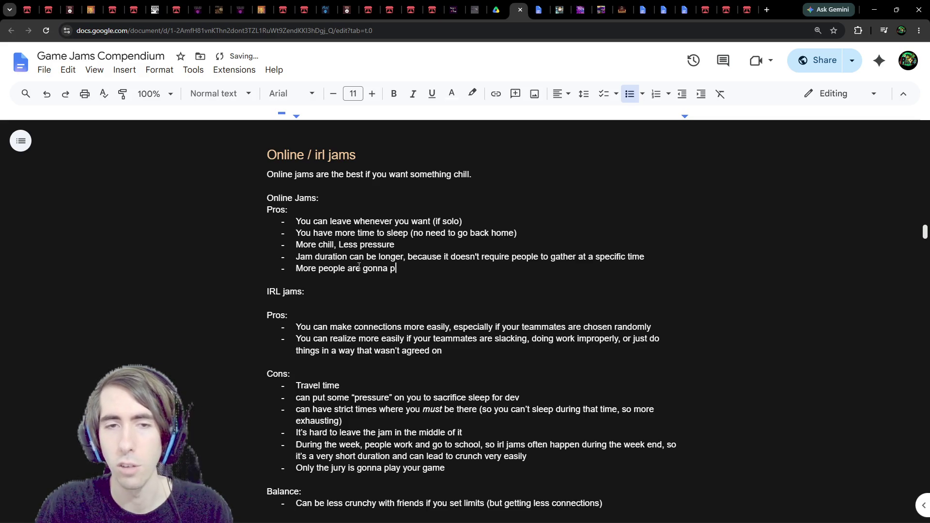
pyautogui.write('lay your game, bec')
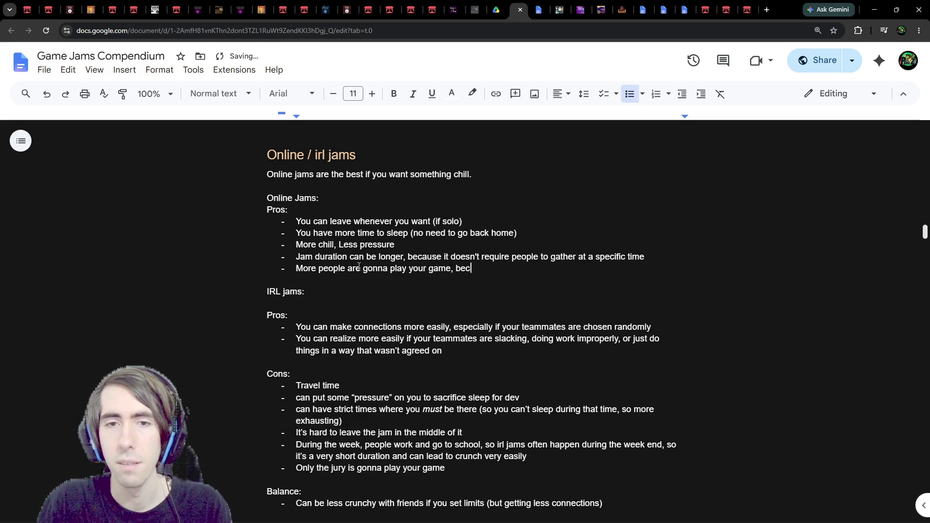
pyautogui.write('ause of eas')
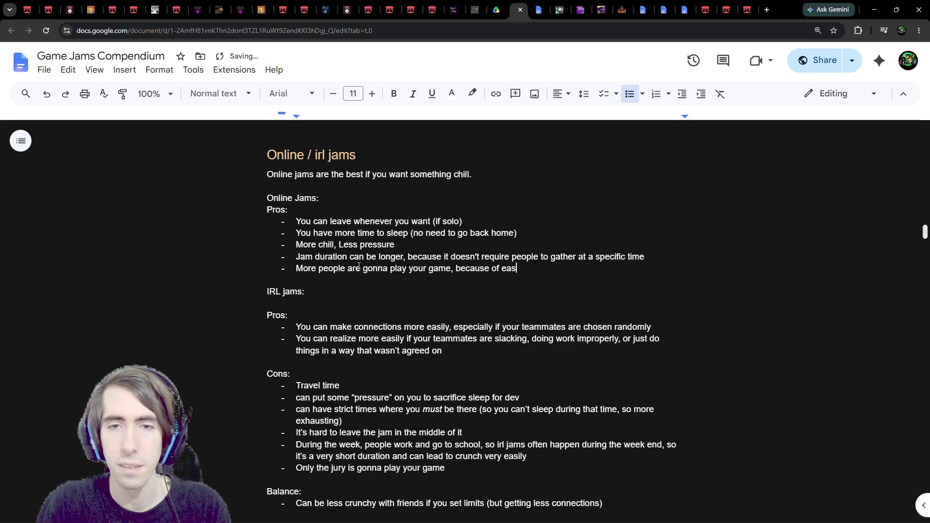
pyautogui.write('e of access')
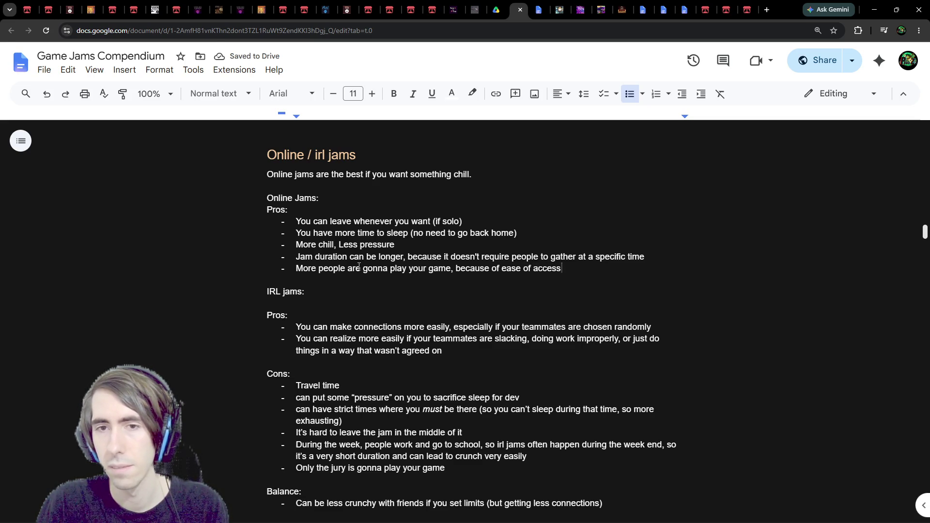
pyautogui.write(' and ')
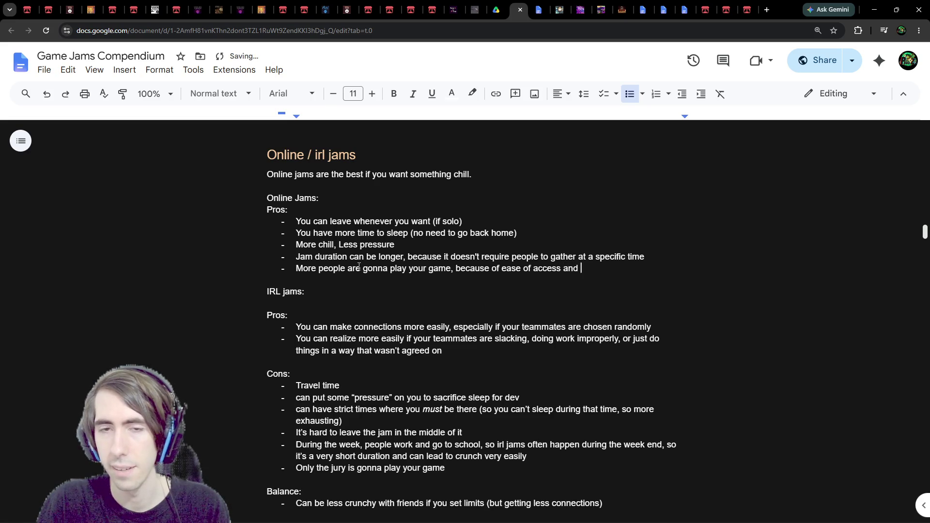
pyautogui.write('the lack')
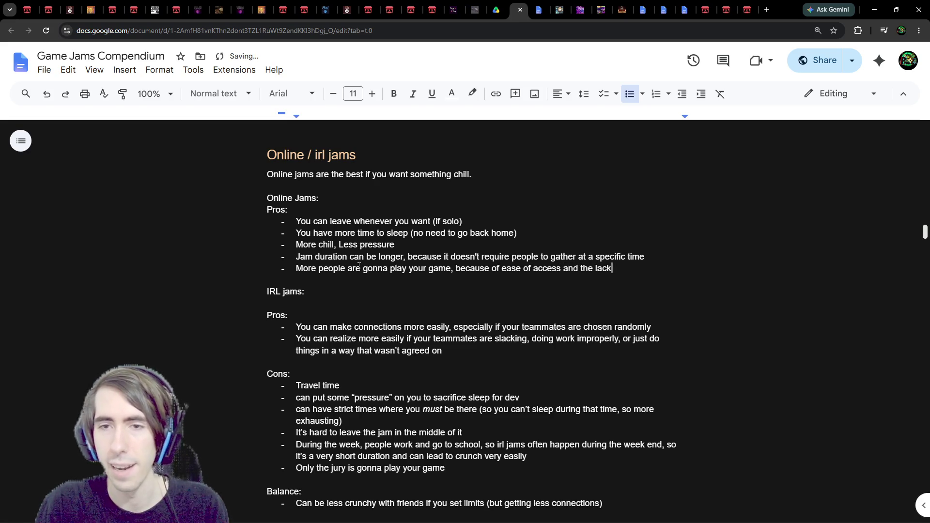
pyautogui.write(' of separation')
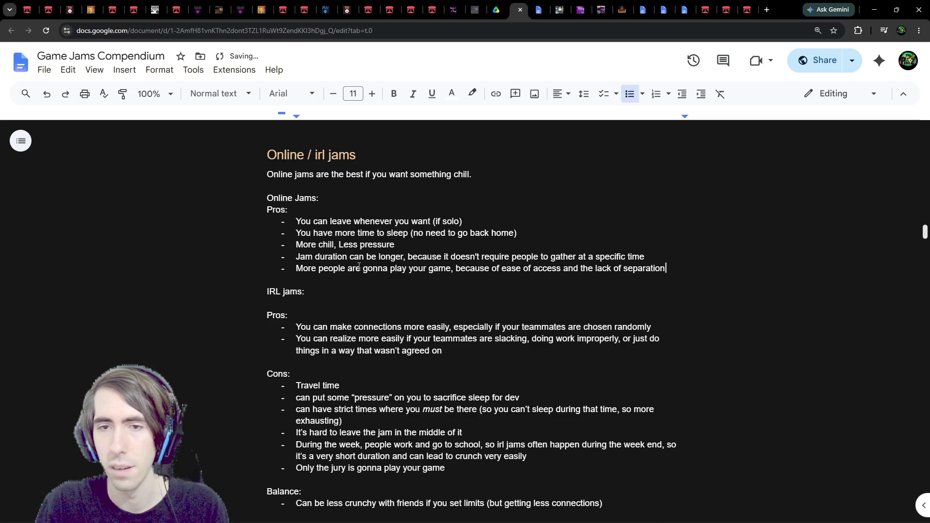
# Reword the pro's ending to give ease of access and 'since often devs can vote (no jury)' as reasons
pyautogui.hotkey('ctrl', 'BackSpace')
pyautogui.hotkey('ctrl', 'BackSpace')
pyautogui.hotkey('ctrl', 'BackSpace')
pyautogui.press('BackSpace')
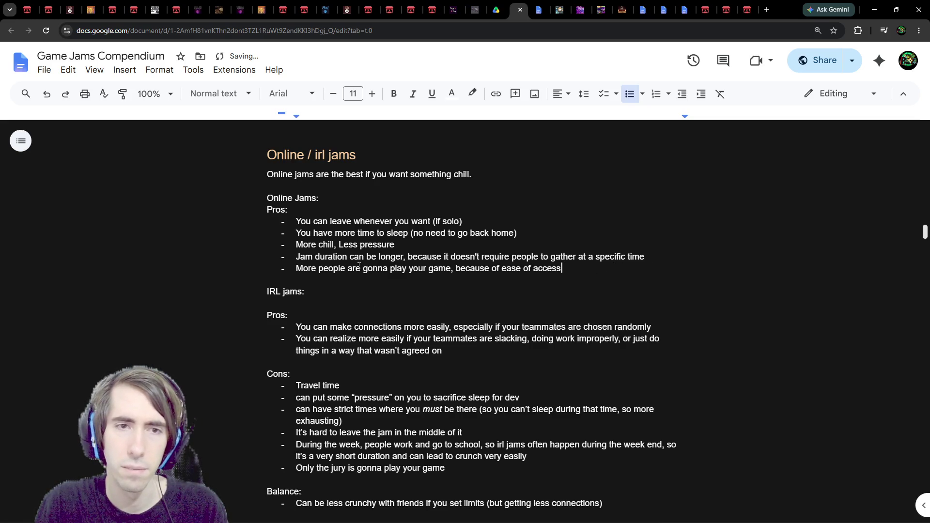
pyautogui.hotkey('ctrl', 'z')
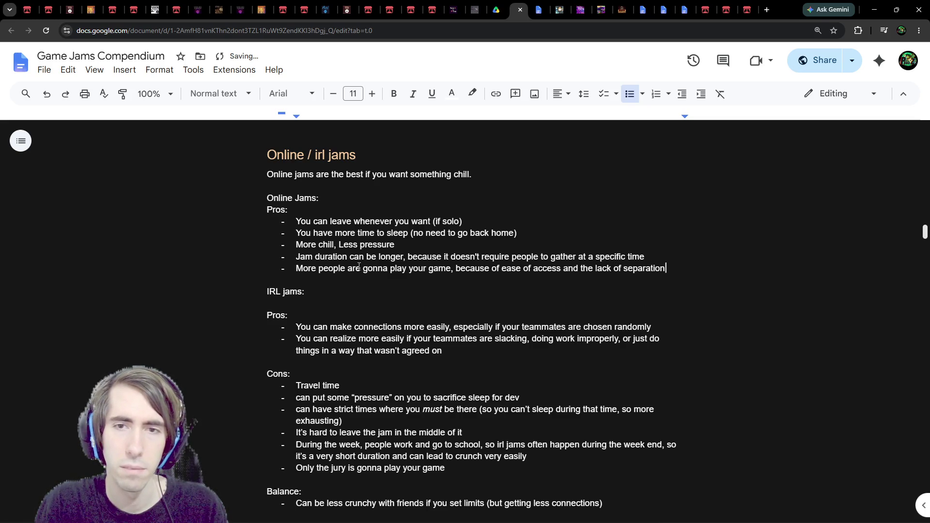
pyautogui.hotkey('ctrl', 'BackSpace')
pyautogui.hotkey('ctrl', 'BackSpace')
pyautogui.hotkey('ctrl', 'BackSpace')
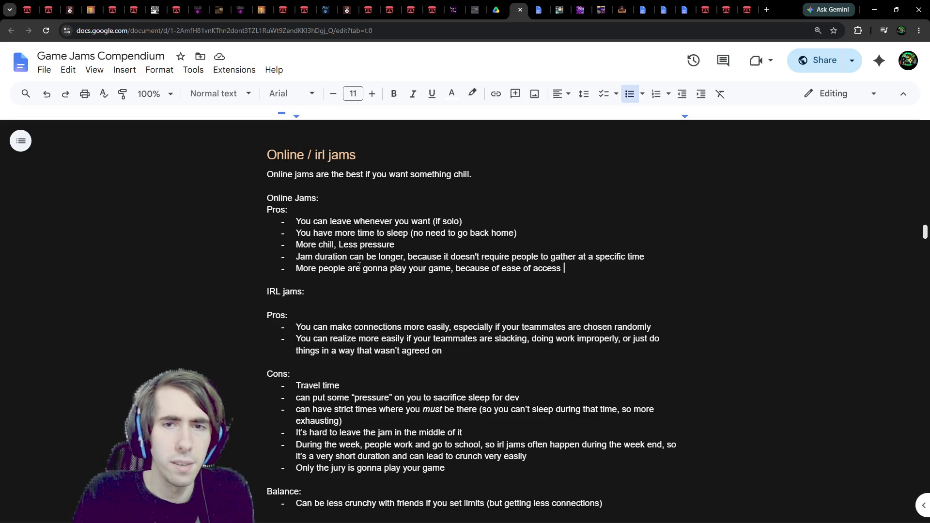
pyautogui.write('and the')
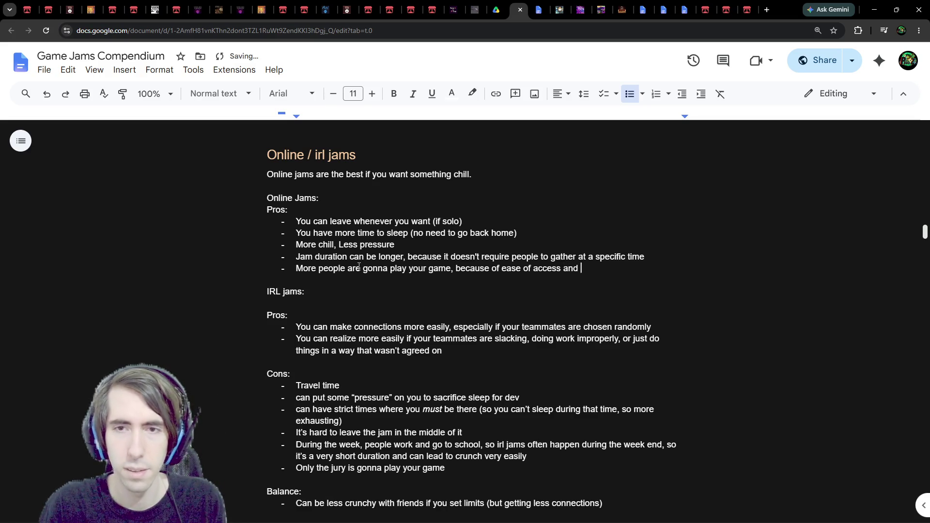
pyautogui.press('BackSpace')
pyautogui.press('BackSpace')
pyautogui.press('BackSpace')
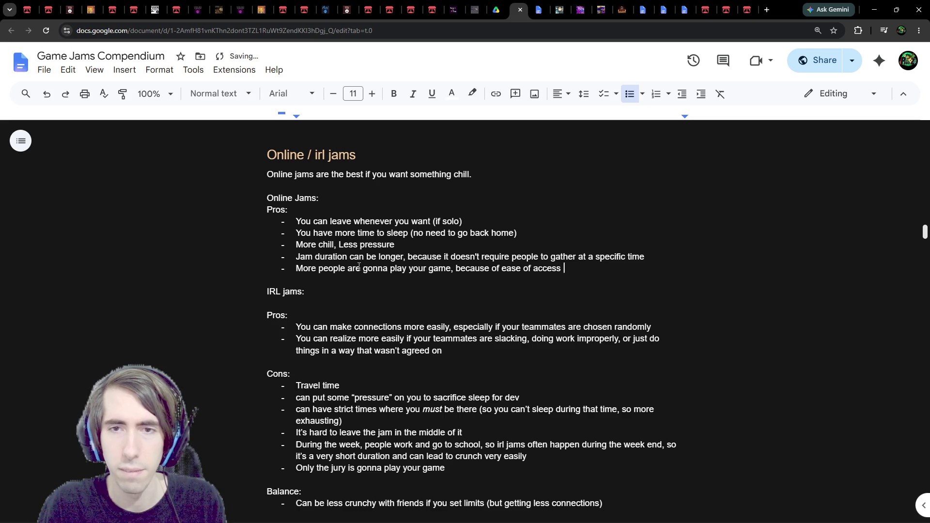
pyautogui.write('and oft')
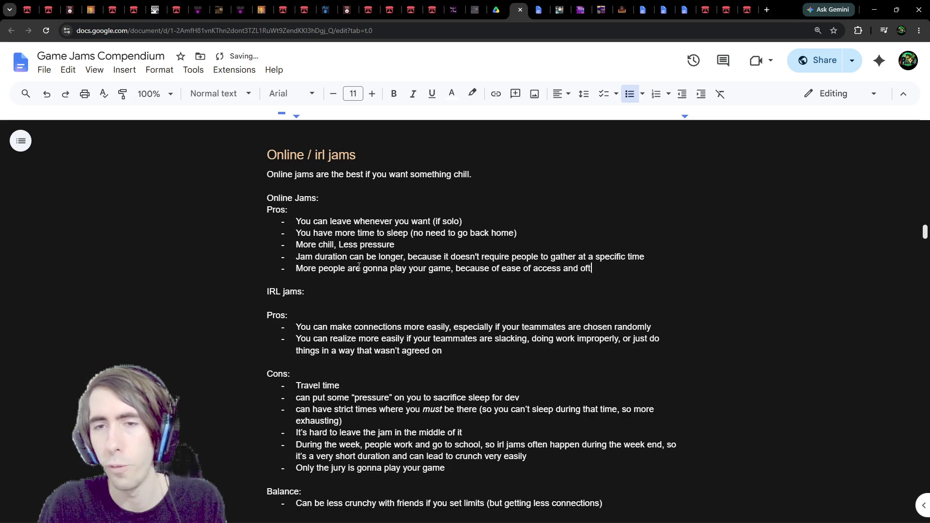
pyautogui.write('en the community ')
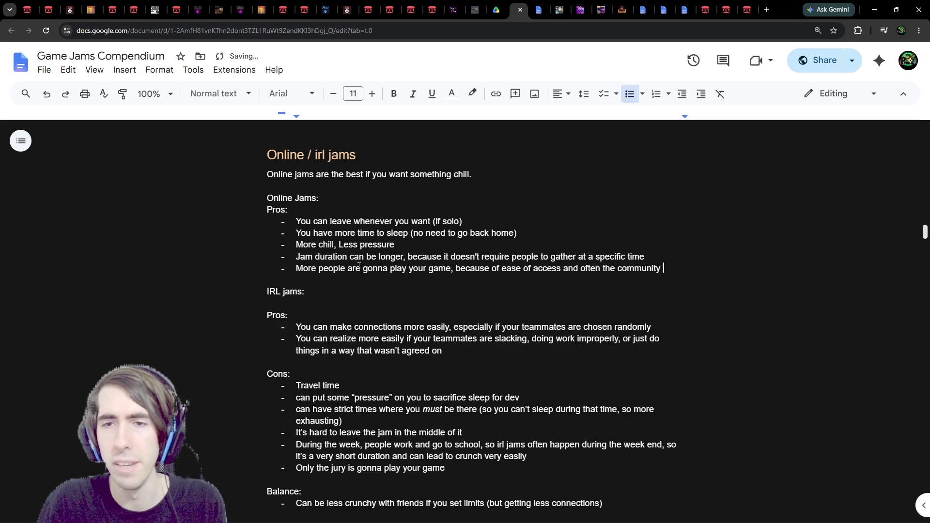
pyautogui.write('ba')
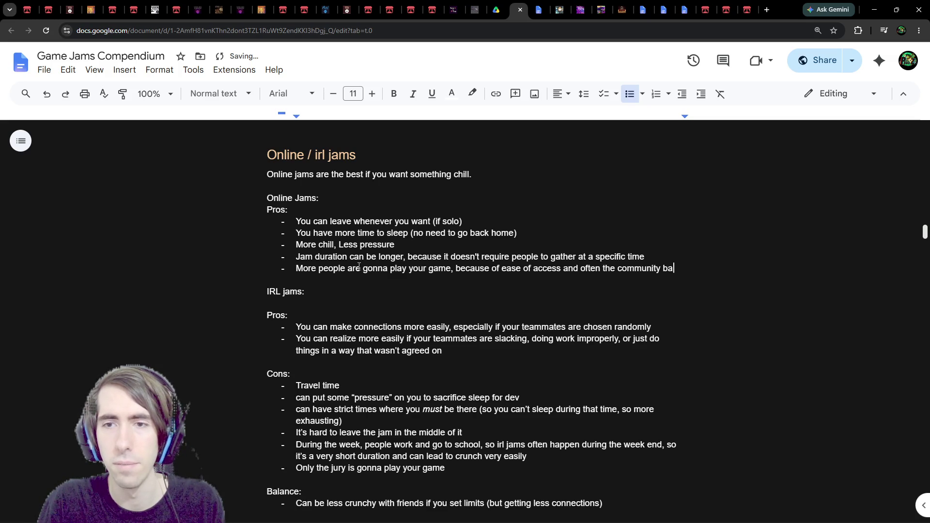
pyautogui.hotkey('ctrl', 'BackSpace')
pyautogui.hotkey('ctrl', 'BackSpace')
pyautogui.hotkey('ctrl', 'BackSpace')
pyautogui.write('since often ')
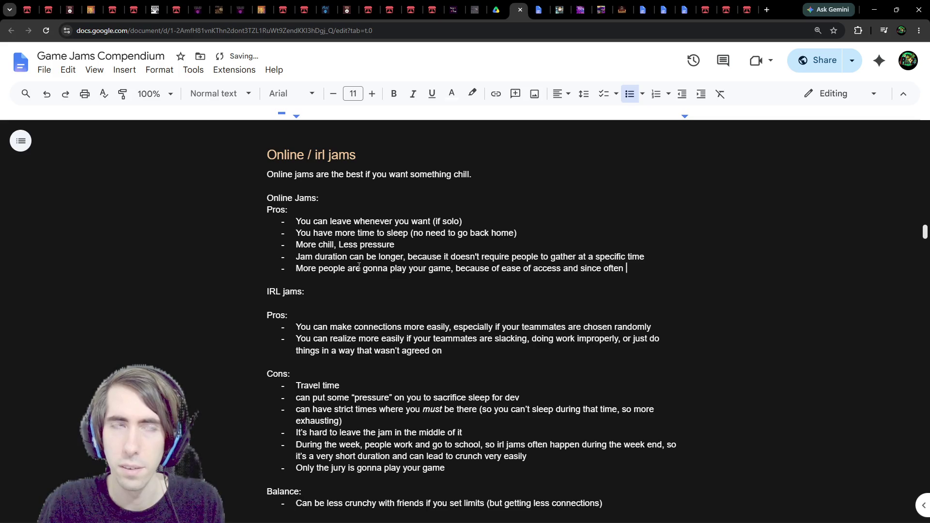
pyautogui.write('devs c')
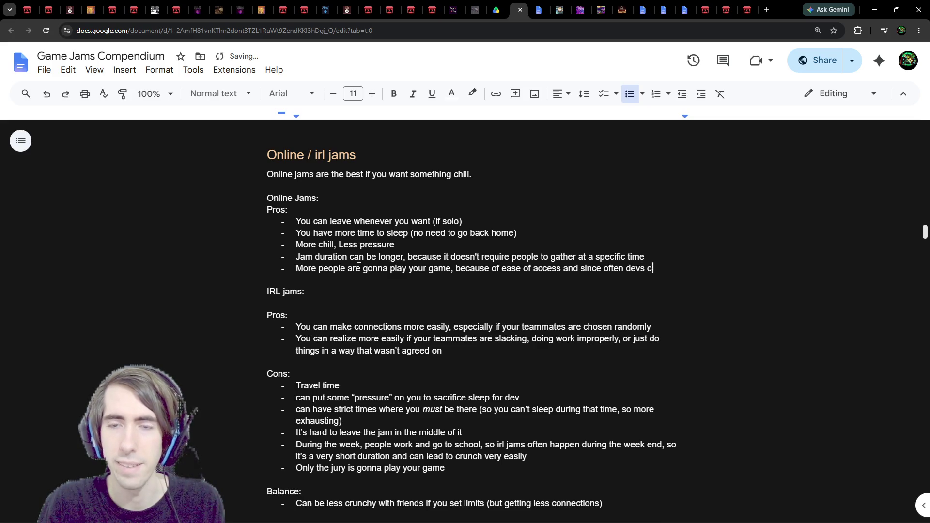
pyautogui.write('an vote')
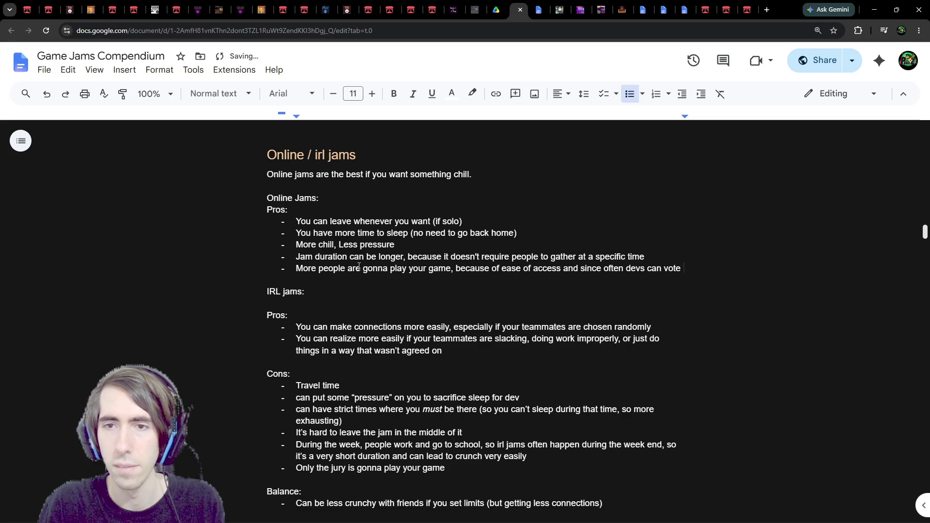
pyautogui.write(' (no jury)')
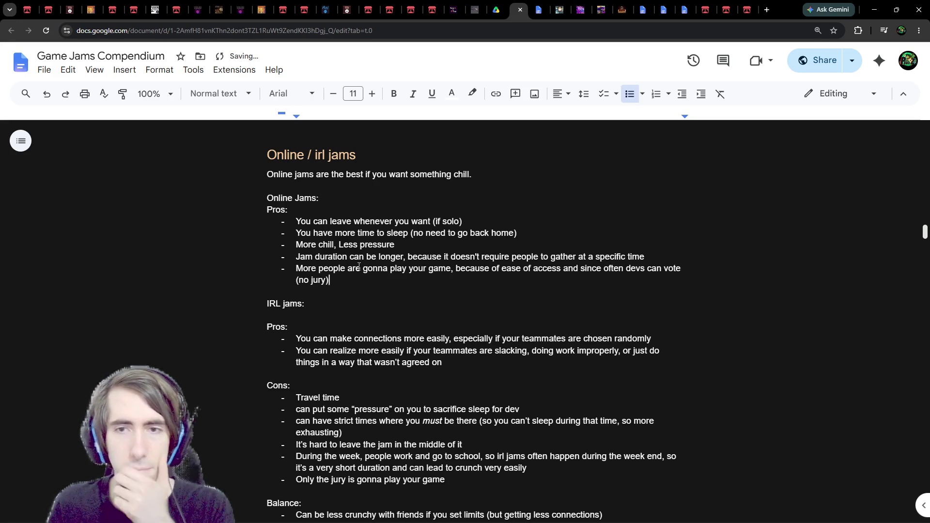
pyautogui.scroll(-1, 432, 311)
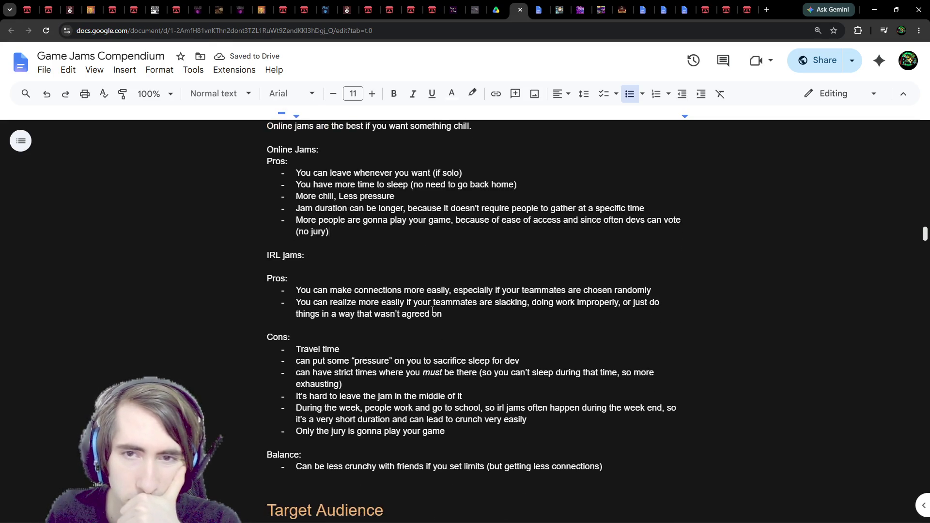
# Append '; developers often can't vote' to the 'Only the jury is gonna play your game' bullet
pyautogui.click(490, 435)
pyautogui.write('; ')
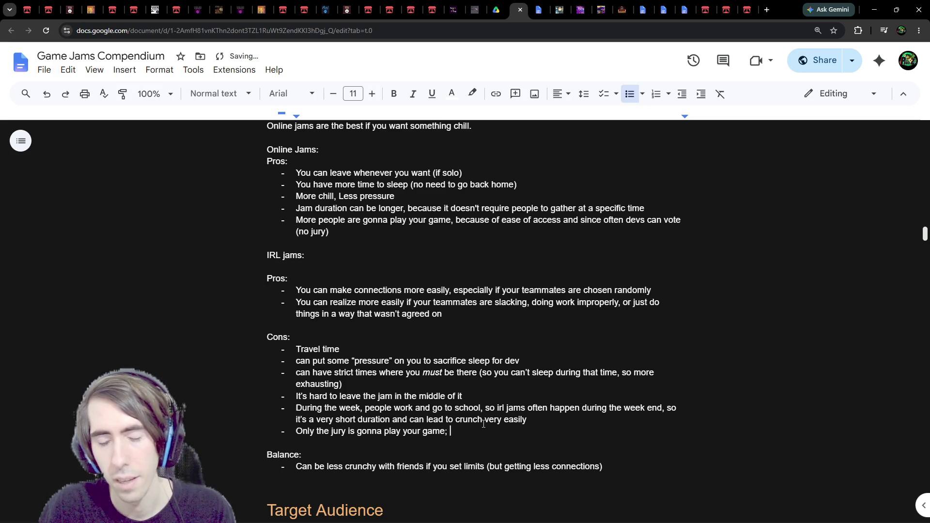
pyautogui.write('dev')
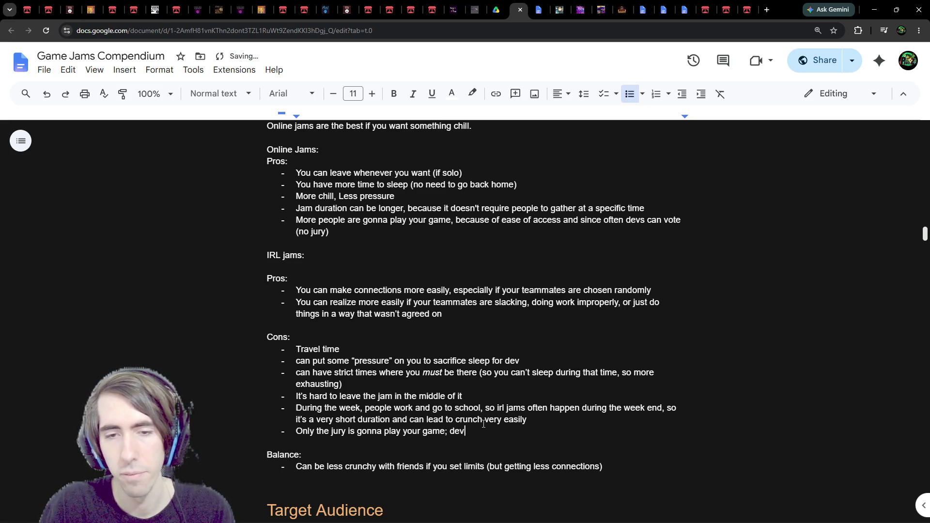
pyautogui.write('elopers often')
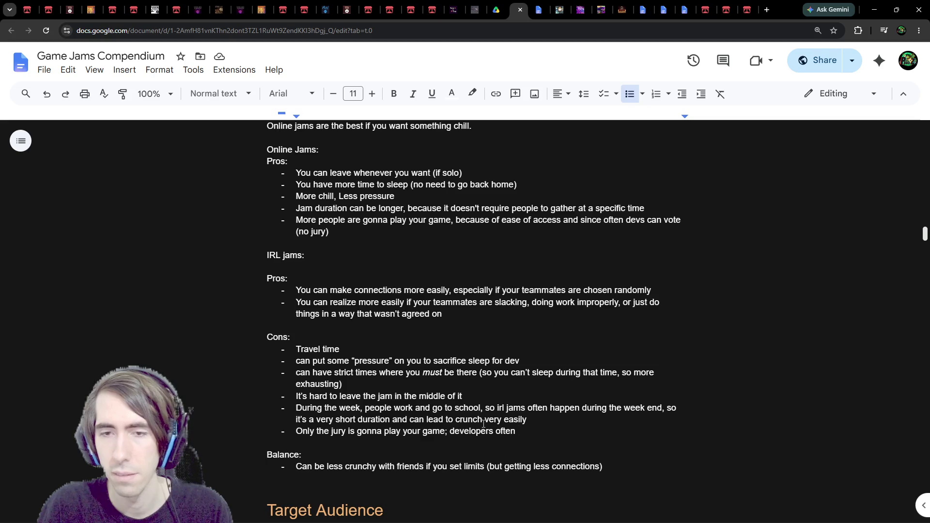
pyautogui.write(" can't vote")
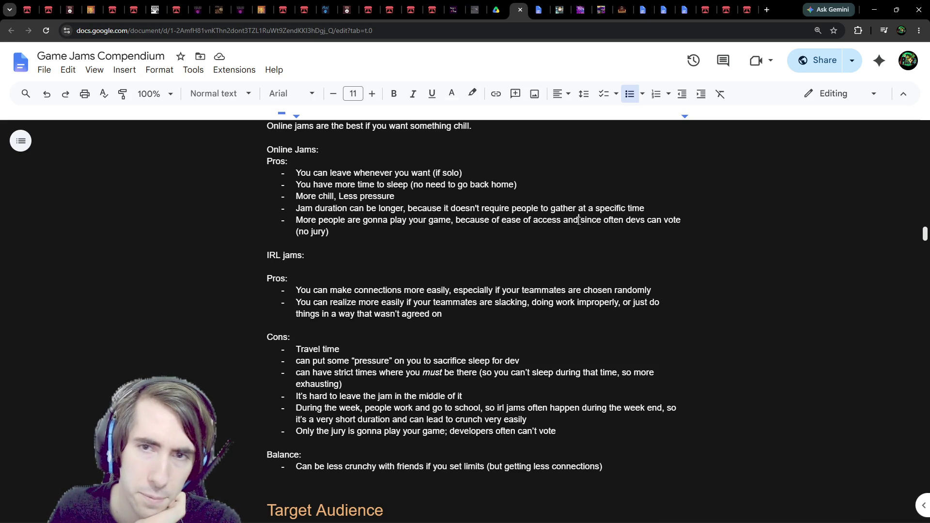
# Add the Online Jams pro 'You get better feedback, because other devs can often vote (no jury)'
pyautogui.click(610, 235)
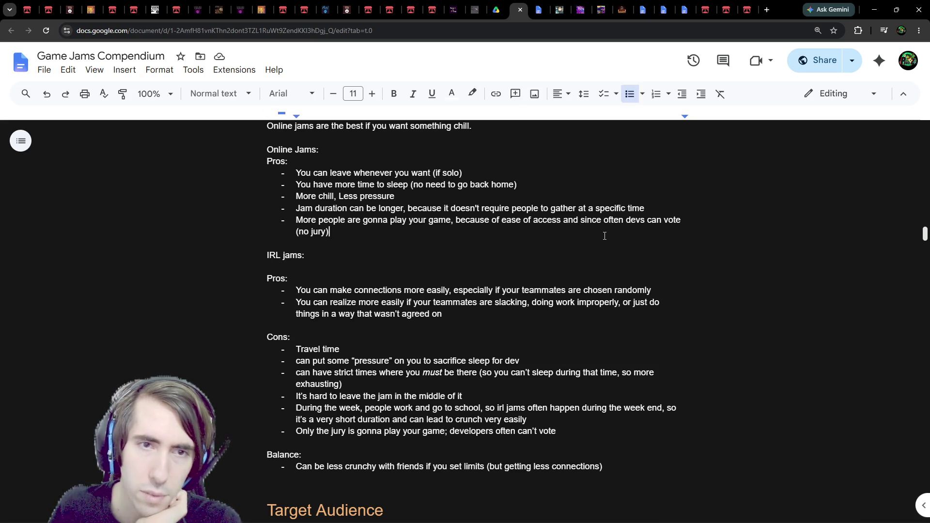
pyautogui.press('Return')
pyautogui.write('You get more feedba')
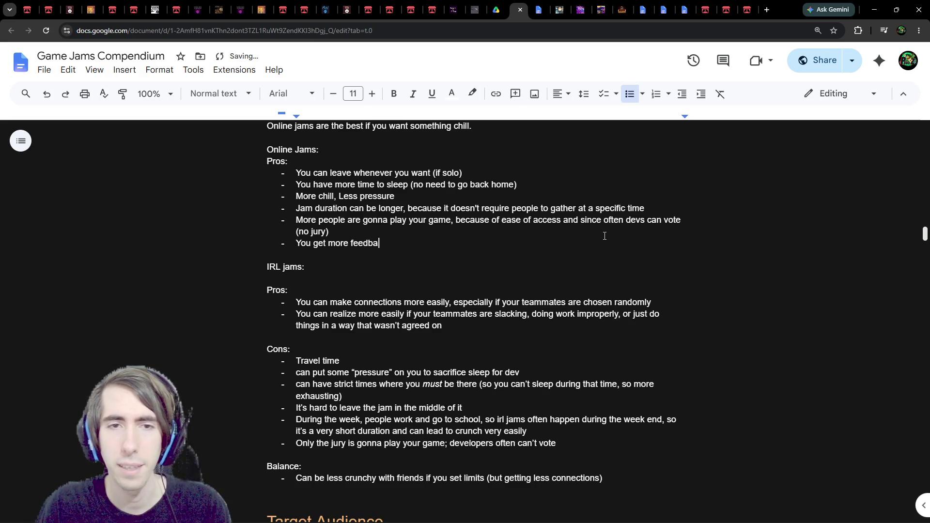
pyautogui.write('ck, because ')
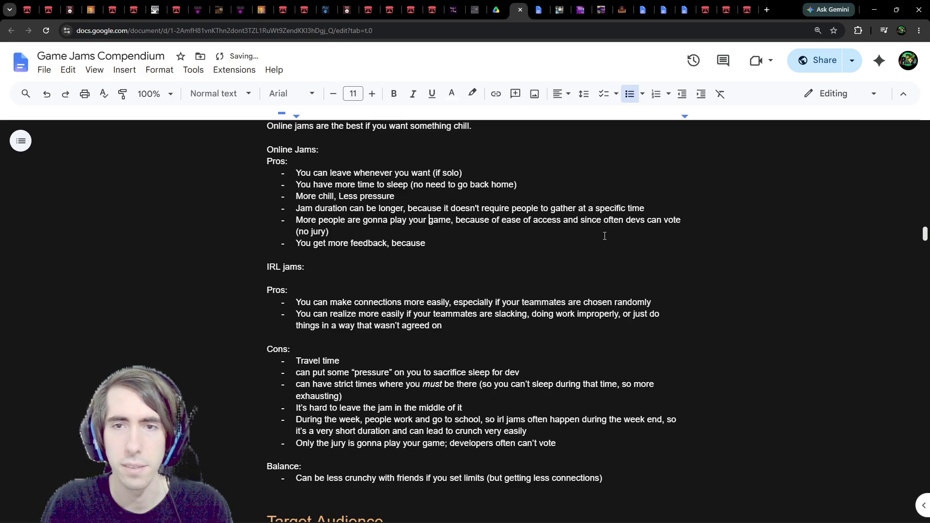
pyautogui.write('other devs can vote (no jury)')
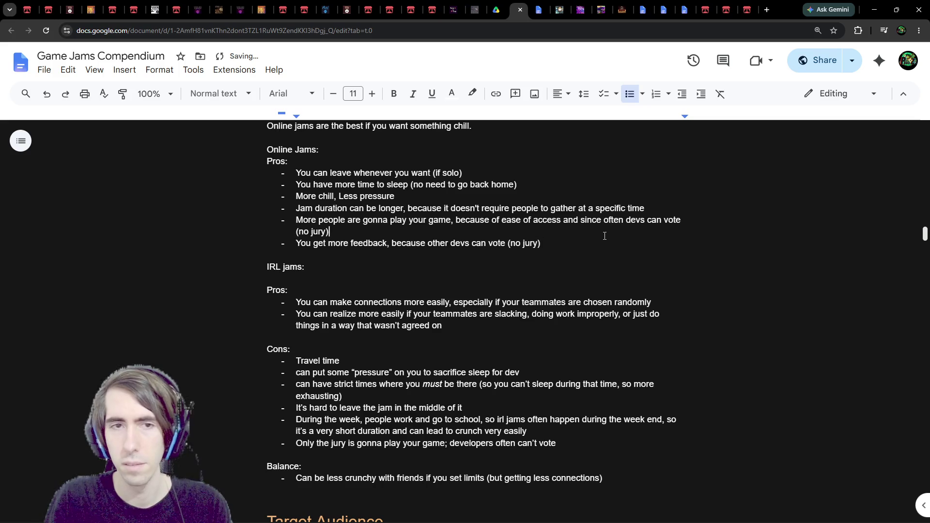
pyautogui.hotkey('ctrl', 'shift', 'Left')
pyautogui.hotkey('ctrl', 'shift', 'Left')
pyautogui.hotkey('ctrl', 'shift', 'Left')
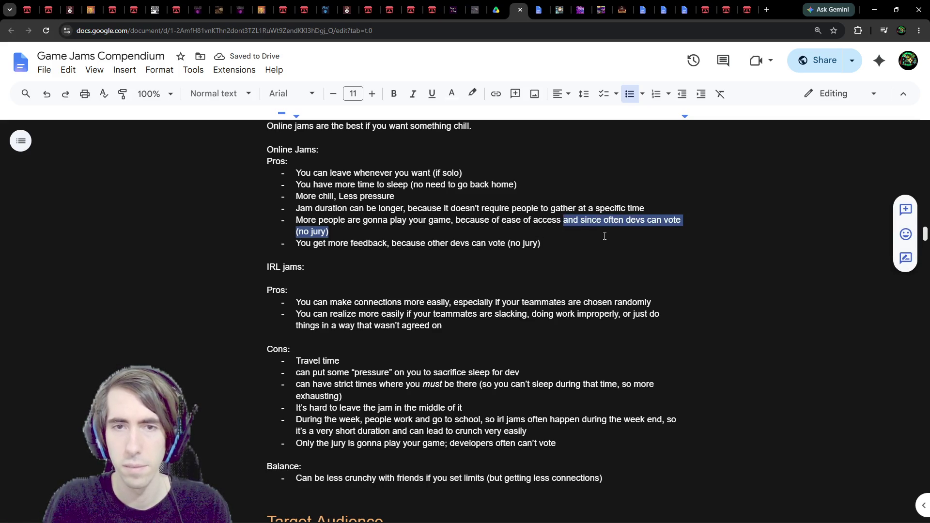
pyautogui.press('Right')
pyautogui.press('Down')
pyautogui.hotkey('ctrl', 'Right')
pyautogui.hotkey('ctrl', 'Right')
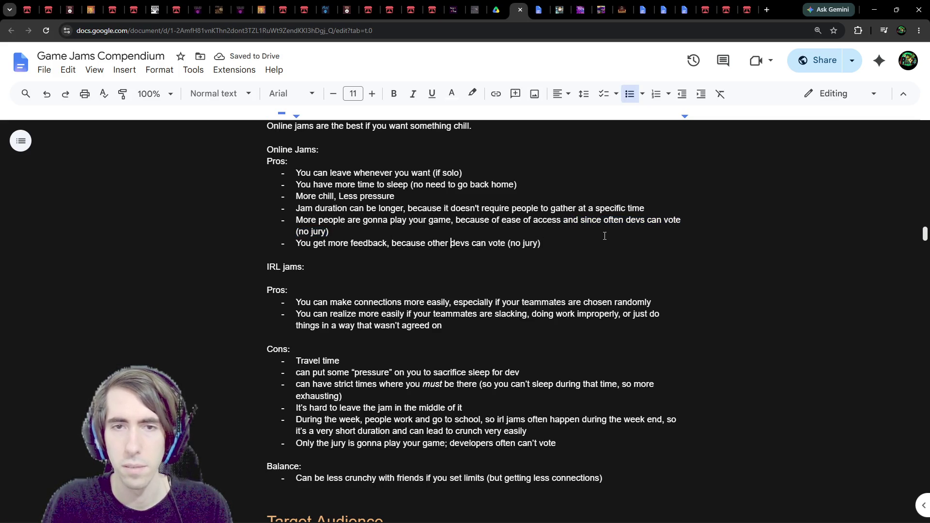
pyautogui.hotkey('ctrl', 'Right')
pyautogui.write('often ')
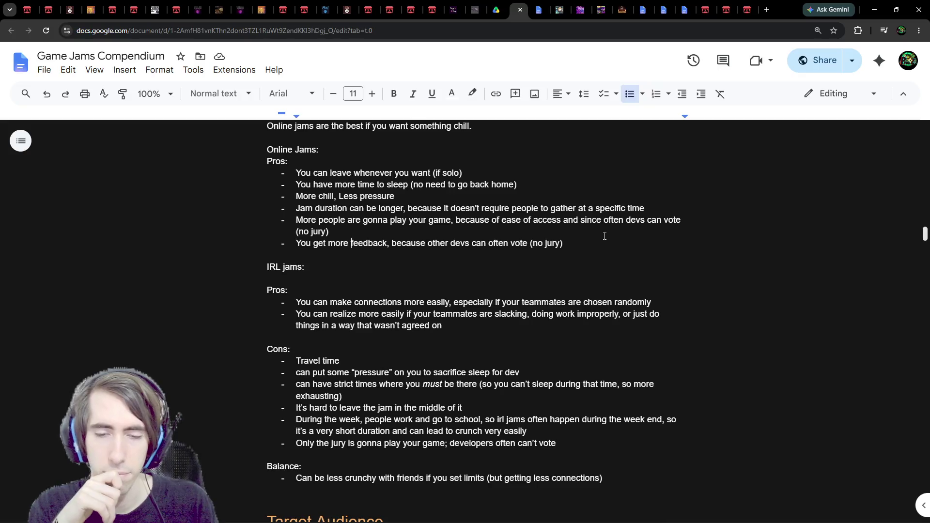
pyautogui.write('b')
pyautogui.press('BackSpace')
pyautogui.press('BackSpace')
pyautogui.press('BackSpace')
pyautogui.write('better')
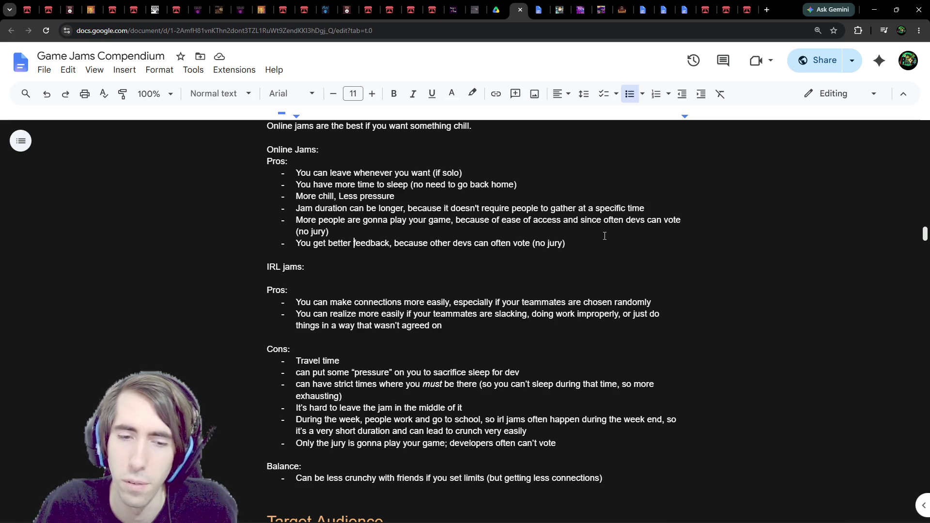
# Reword that pro to 'Rating is a very good feedback, because other devs can often vote (no jury)'
pyautogui.press('Return')
pyautogui.write('Rating is a go')
pyautogui.press('BackSpace')
pyautogui.press('BackSpace')
pyautogui.write('very good feedback,')
pyautogui.press('Delete')
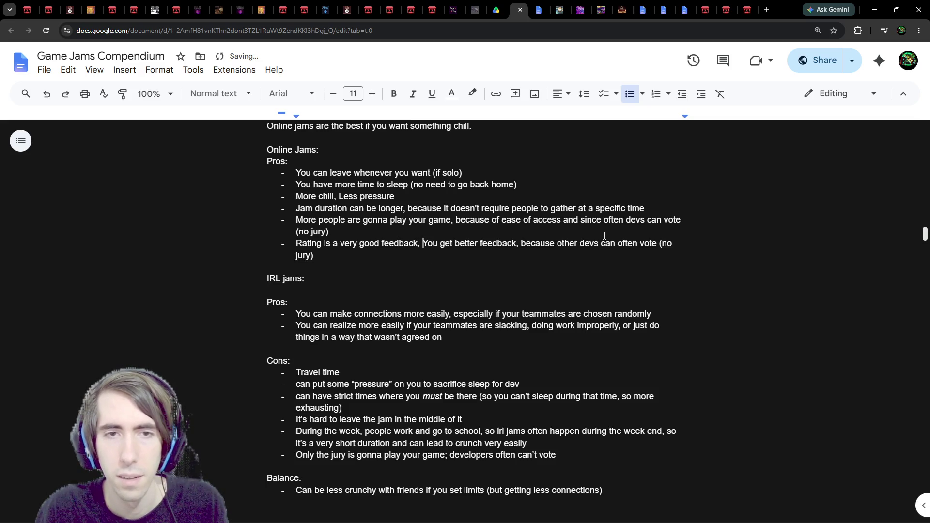
pyautogui.hotkey('ctrl', 'Delete')
pyautogui.hotkey('ctrl', 'Delete')
pyautogui.hotkey('ctrl', 'Delete')
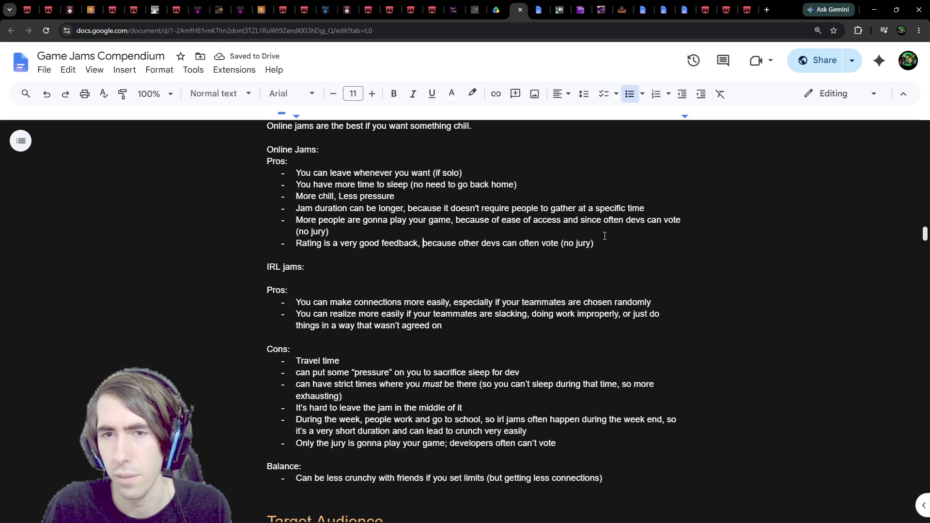
pyautogui.hotkey('ctrl', 'Right')
pyautogui.hotkey('ctrl', 'Right')
pyautogui.hotkey('ctrl', 'Right')
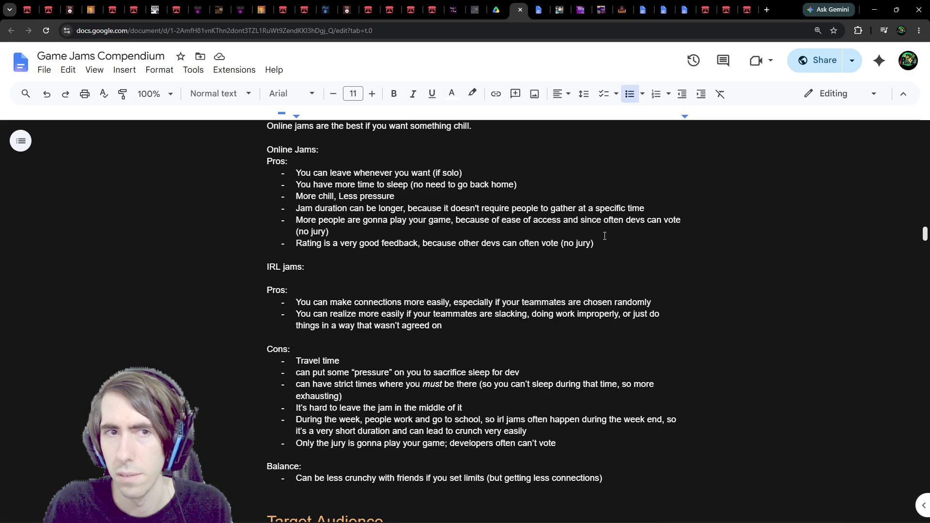
pyautogui.write(', so')
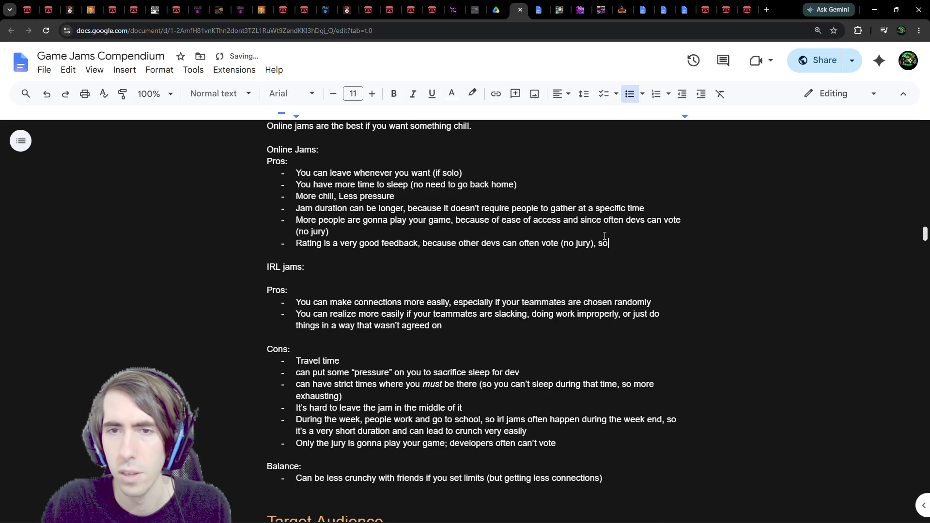
pyautogui.write(' more people ')
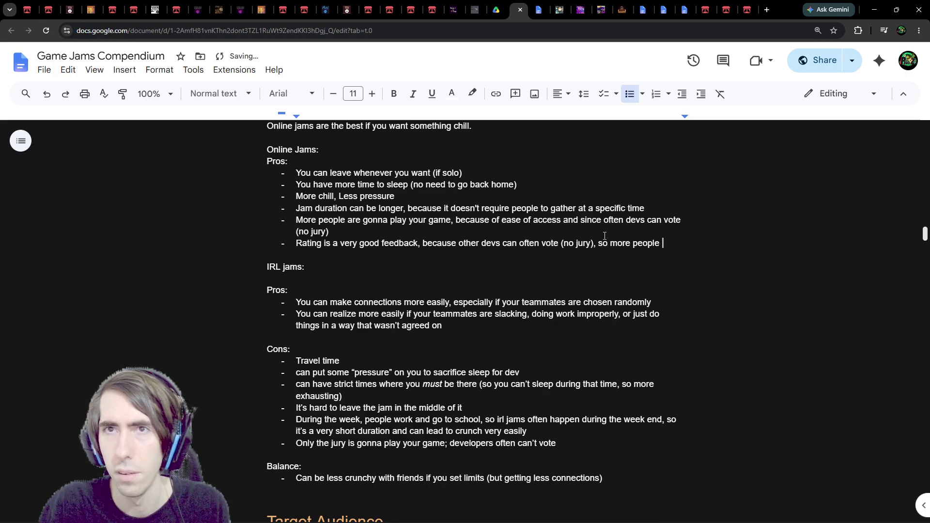
pyautogui.write('to')
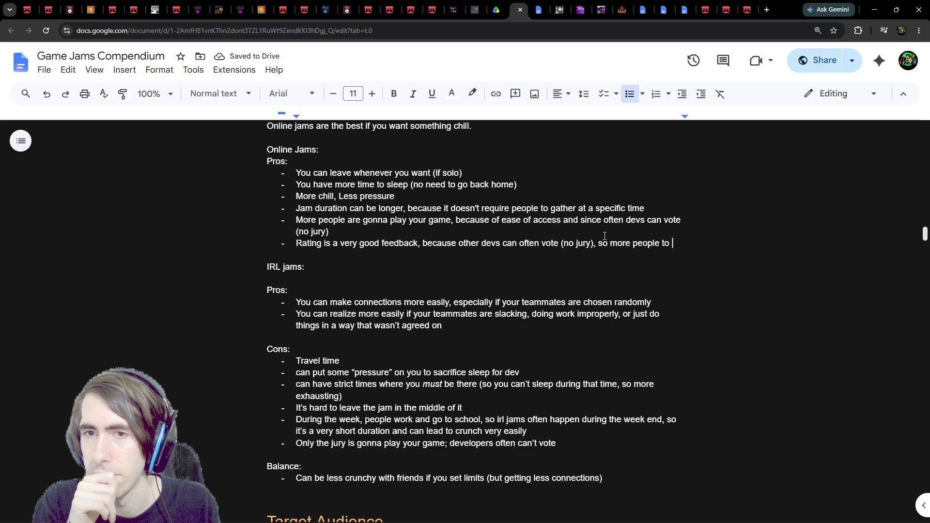
pyautogui.hotkey('ctrl', 'BackSpace')
pyautogui.hotkey('ctrl', 'BackSpace')
pyautogui.hotkey('ctrl', 'BackSpace')
pyautogui.write('you')
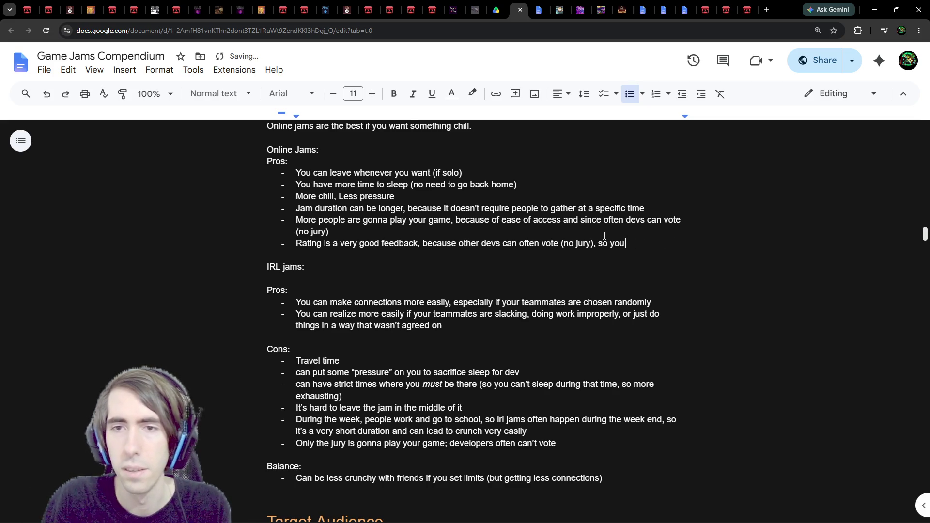
pyautogui.write(' can get the real')
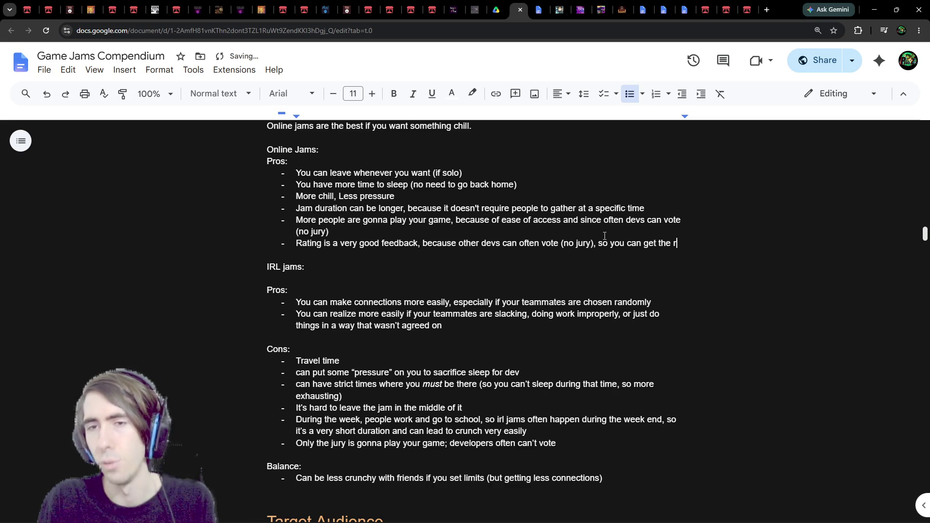
pyautogui.hotkey('ctrl', 'BackSpace')
pyautogui.hotkey('ctrl', 'BackSpace')
pyautogui.hotkey('ctrl', 'BackSpace')
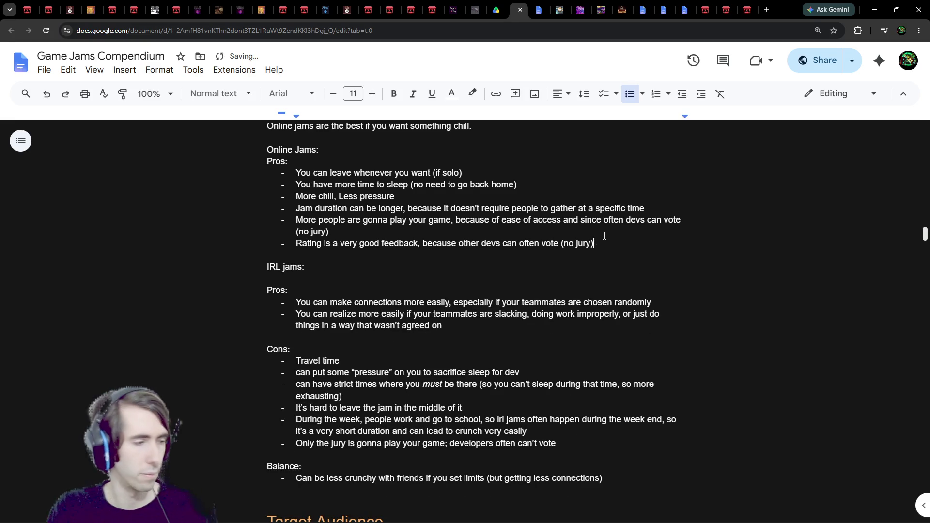
pyautogui.write(',')
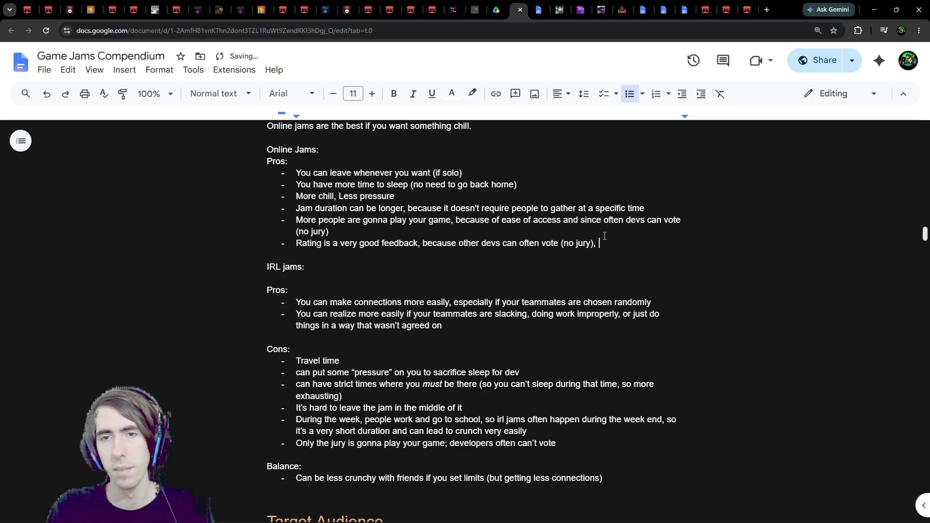
pyautogui.press('BackSpace')
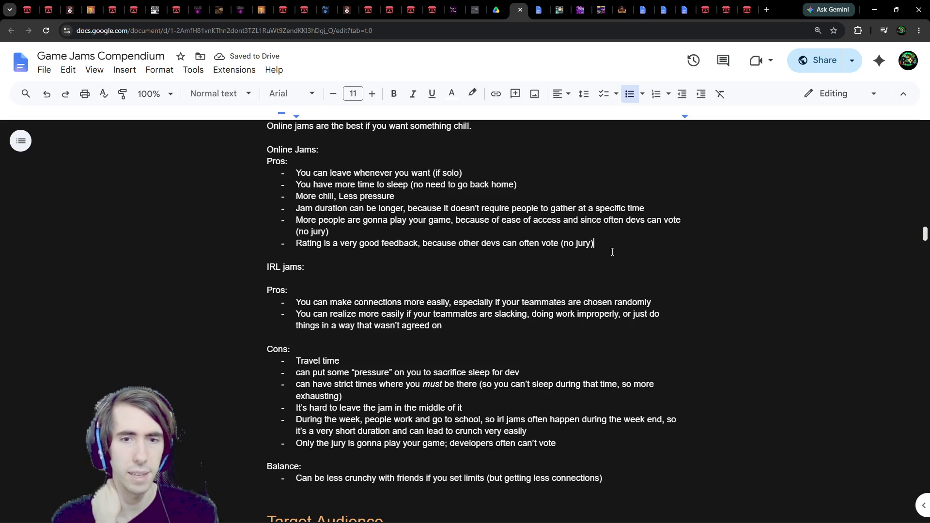
pyautogui.click(623, 438)
# Write the IRL con 'Rating might not mean a lot, since often made by judges', then cut it
pyautogui.press('Return')
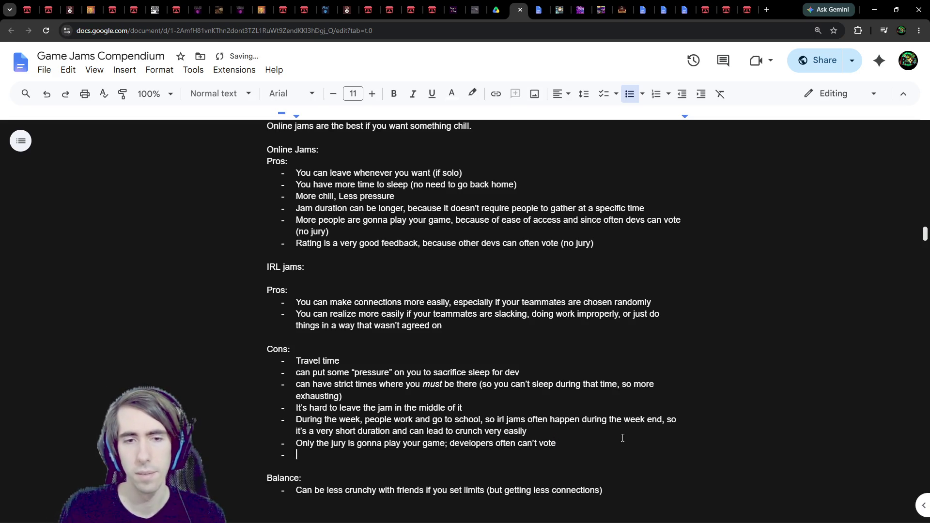
pyautogui.write('Rating is ')
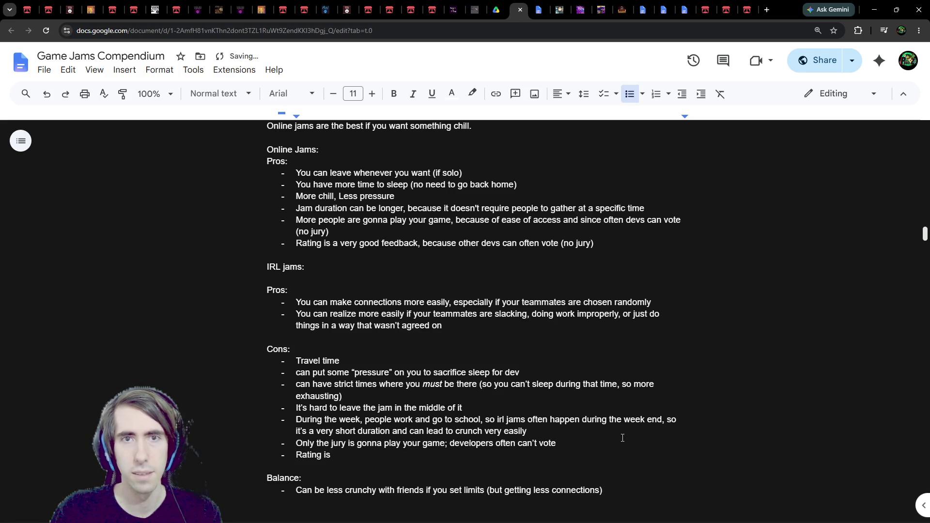
pyautogui.write('often based')
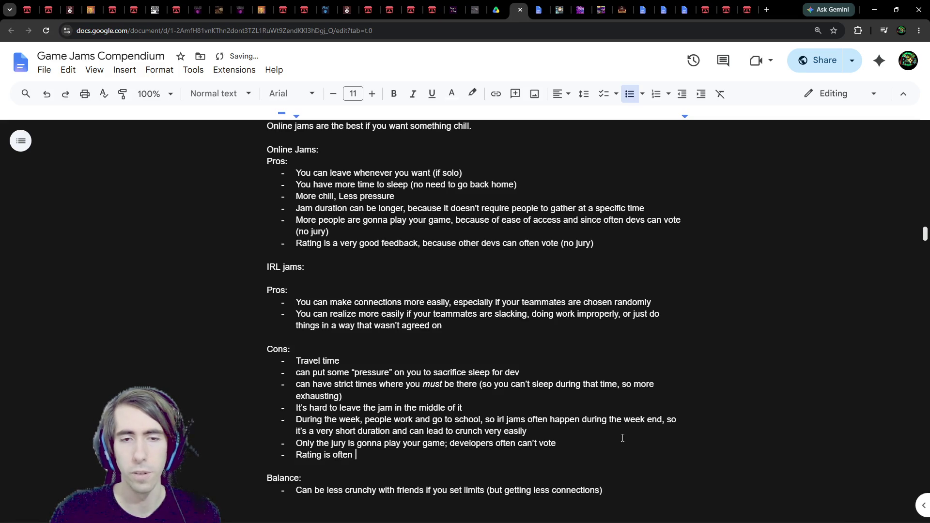
pyautogui.hotkey('ctrl', 'BackSpace')
pyautogui.hotkey('ctrl', 'BackSpace')
pyautogui.hotkey('ctrl', 'BackSpace')
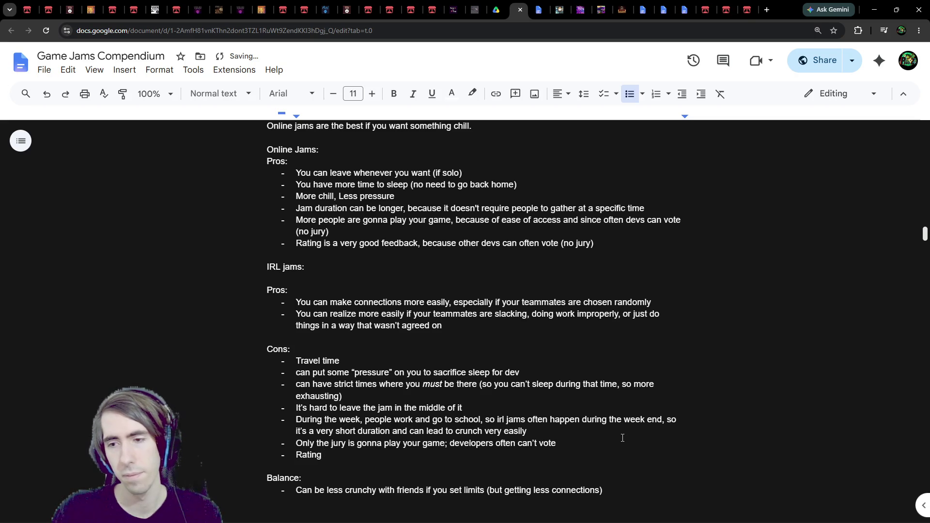
pyautogui.write('might not me')
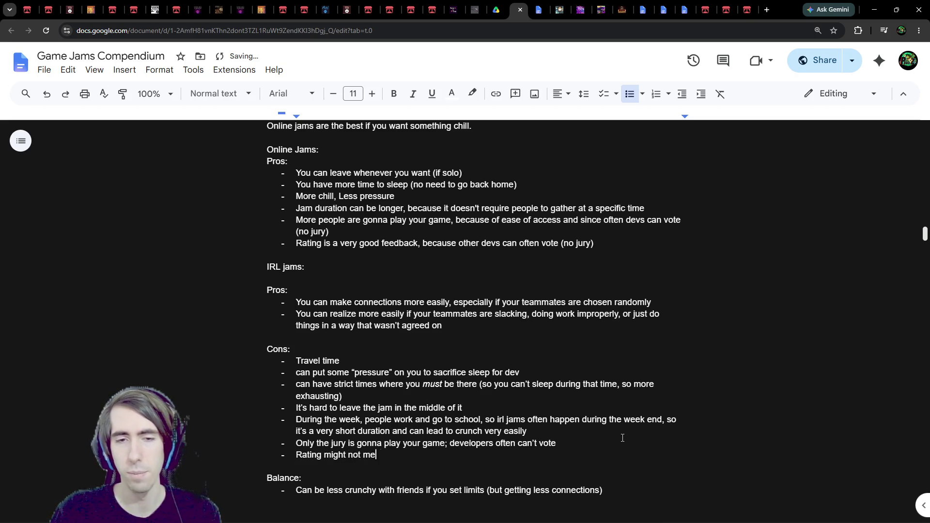
pyautogui.write('an a lot, since ')
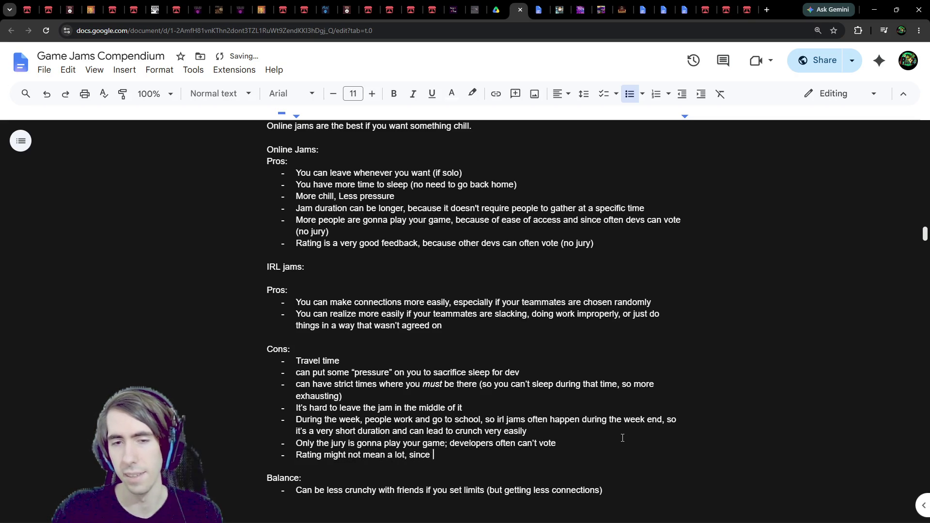
pyautogui.write("it's often judge ")
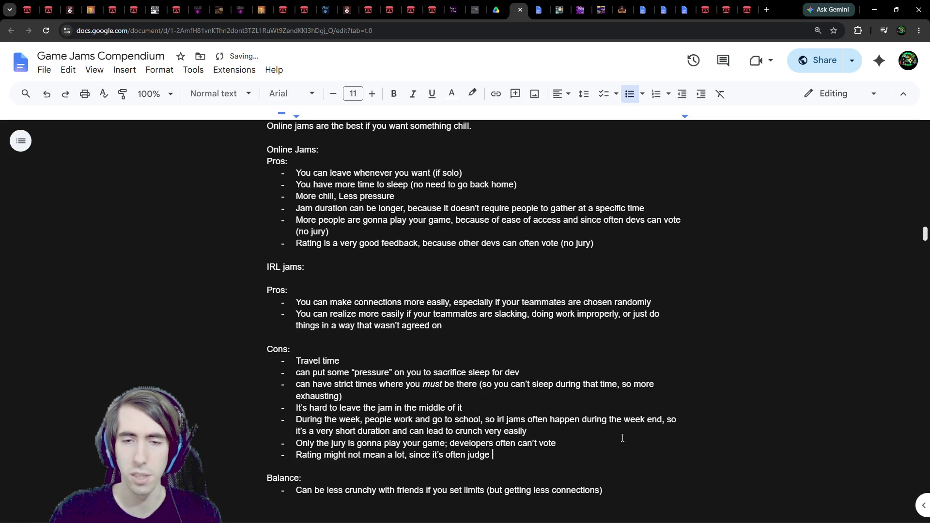
pyautogui.write('dependent')
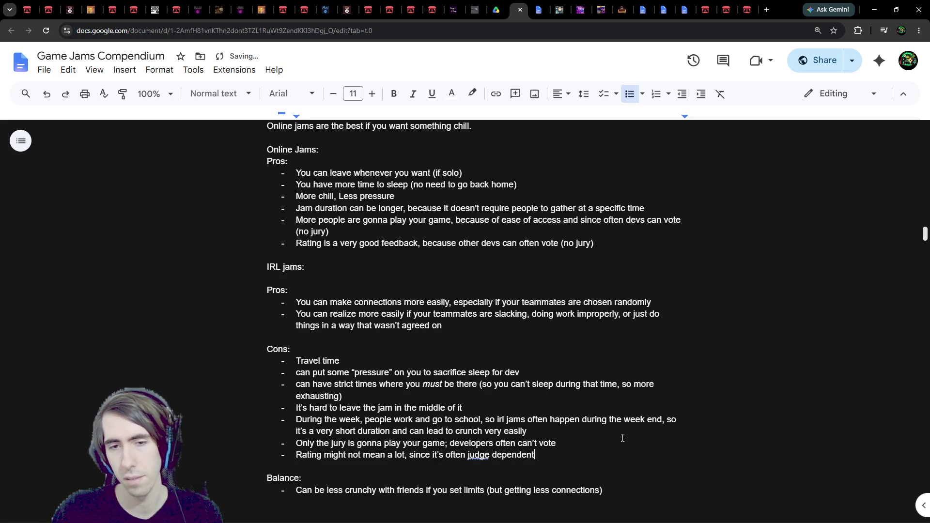
pyautogui.hotkey('ctrl', 'BackSpace')
pyautogui.hotkey('ctrl', 'BackSpace')
pyautogui.hotkey('ctrl', 'BackSpace')
pyautogui.write('o')
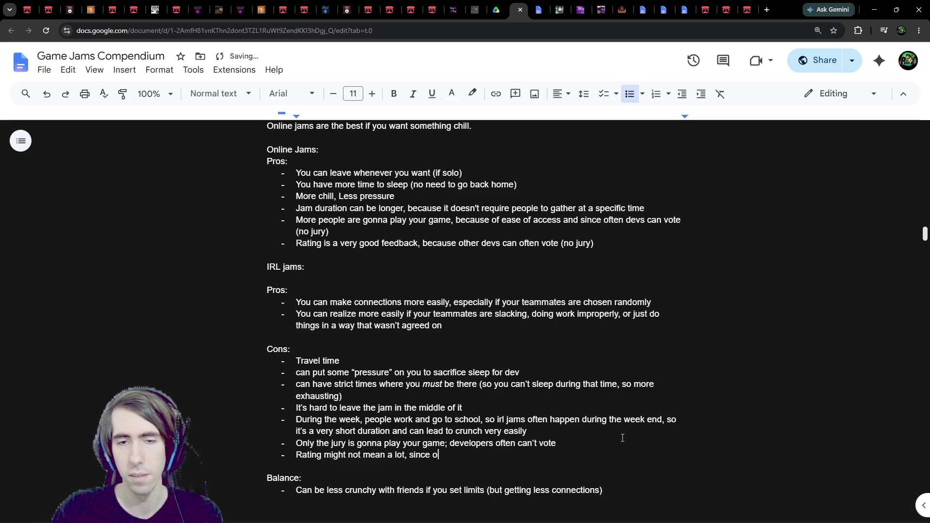
pyautogui.write('ften made b')
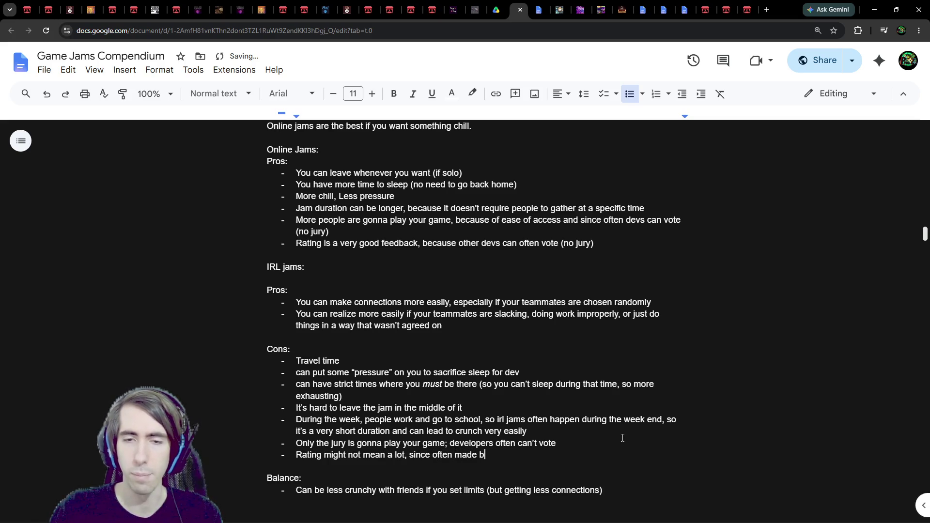
pyautogui.write('y judges')
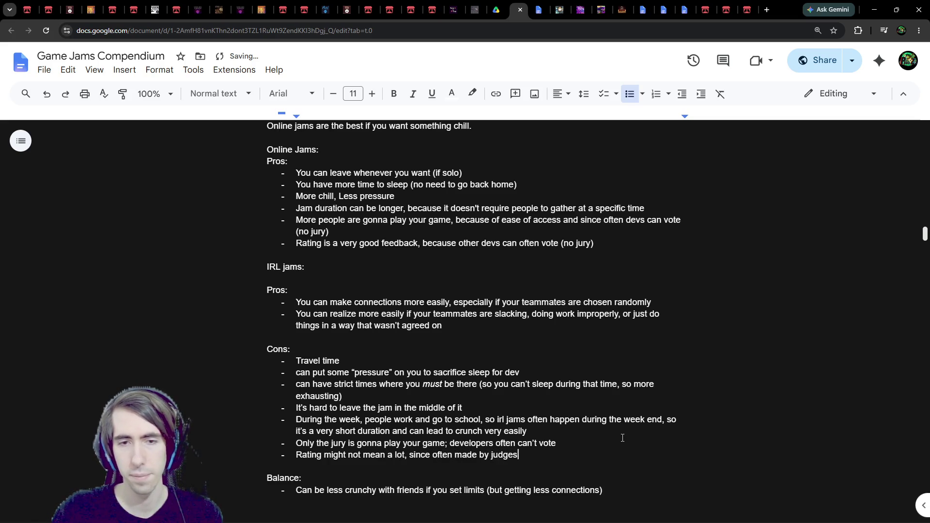
pyautogui.hotkey('ctrl', 'shift', 'Left')
pyautogui.hotkey('ctrl', 'shift', 'Left')
pyautogui.hotkey('ctrl', 'shift', 'Left')
pyautogui.hotkey('ctrl', 'c')
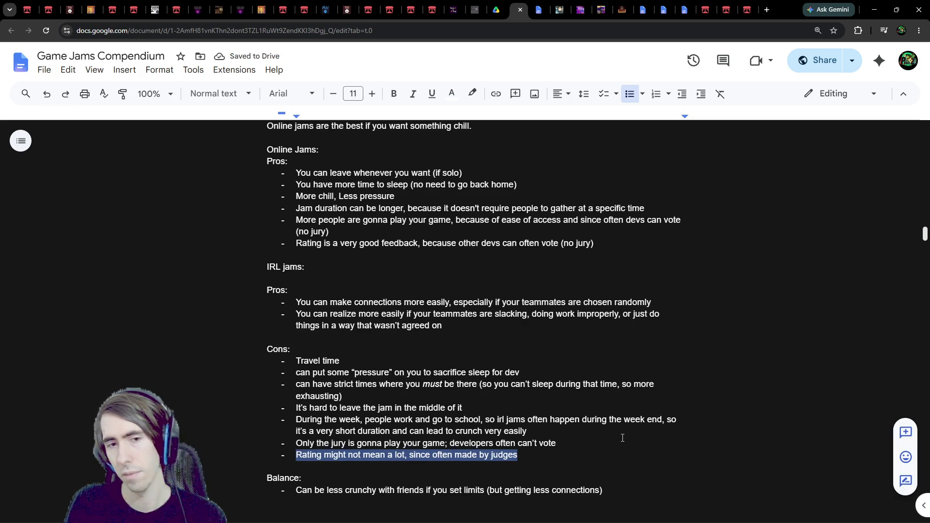
pyautogui.press('BackSpace')
pyautogui.press('BackSpace')
pyautogui.press('BackSpace')
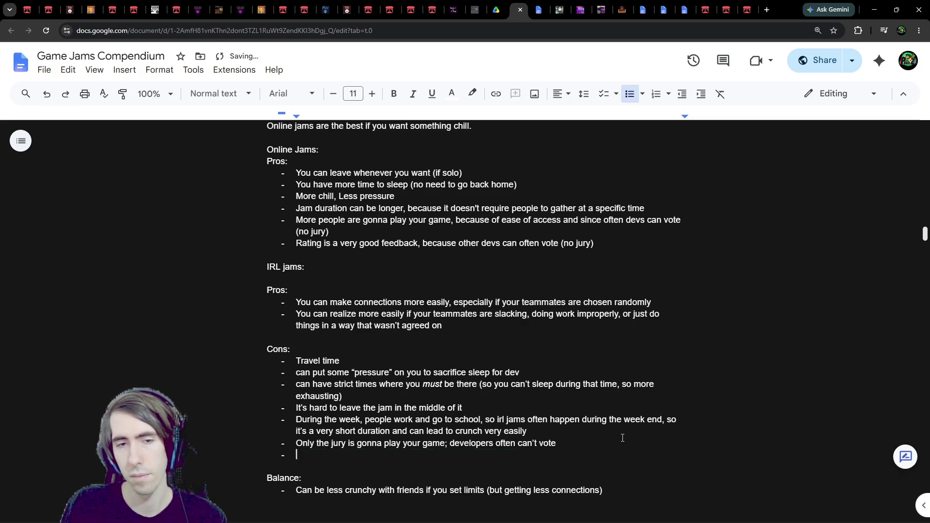
# Paste the judges-rating bullet above the jury bullet in the IRL Cons
pyautogui.press('Up')
pyautogui.press('Return')
pyautogui.hotkey('ctrl', 'v')
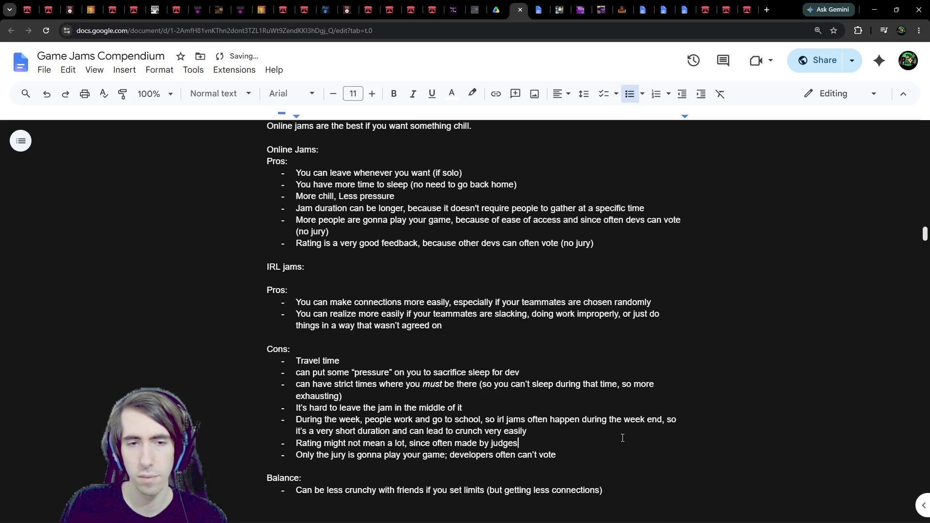
# Rewrite the last IRL con as 'Less incentive for more players to play your game…cant ask you to play their game back'
pyautogui.write('L')
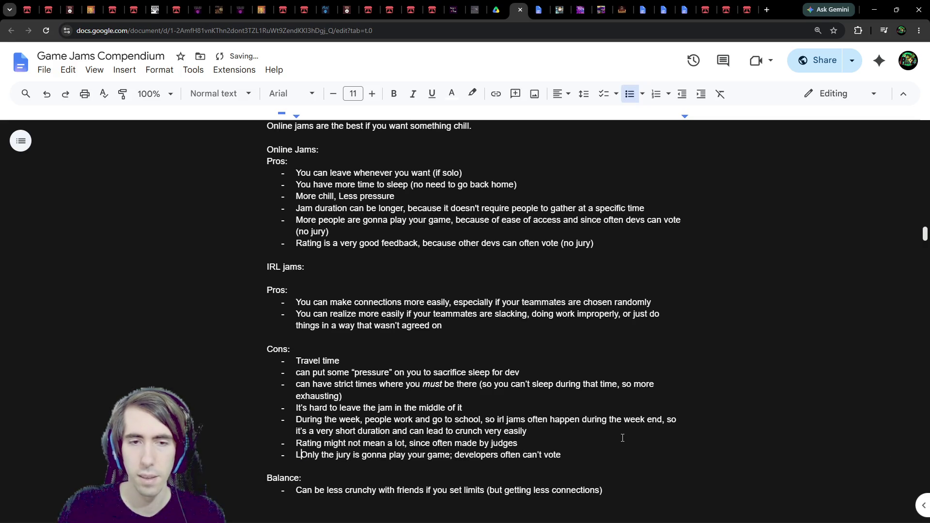
pyautogui.write('ess incentive f')
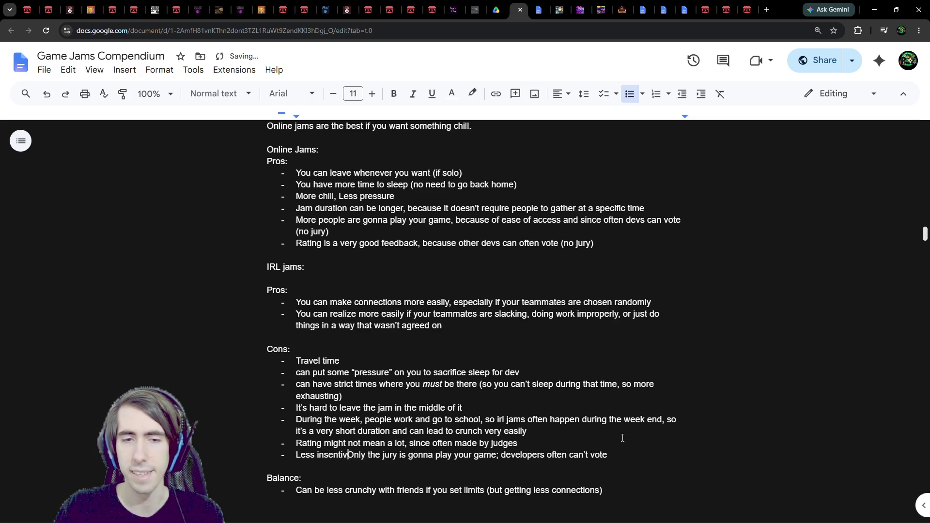
pyautogui.write('or players')
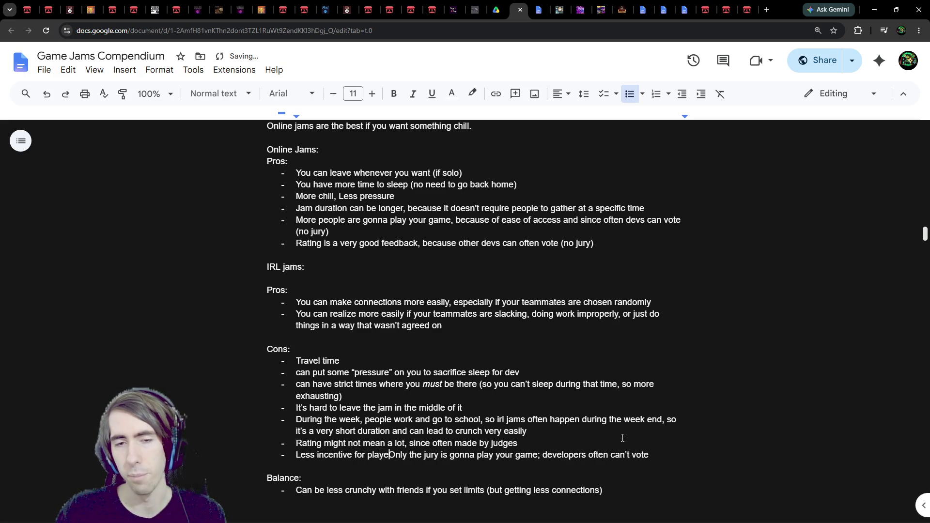
pyautogui.hotkey('ctrl', 'Left')
pyautogui.write('more')
pyautogui.hotkey('ctrl', 'Right')
pyautogui.press('Delete')
pyautogui.press('Delete')
pyautogui.press('Delete')
pyautogui.press('Delete')
pyautogui.press('Delete')
pyautogui.press('Delete')
pyautogui.write('to play')
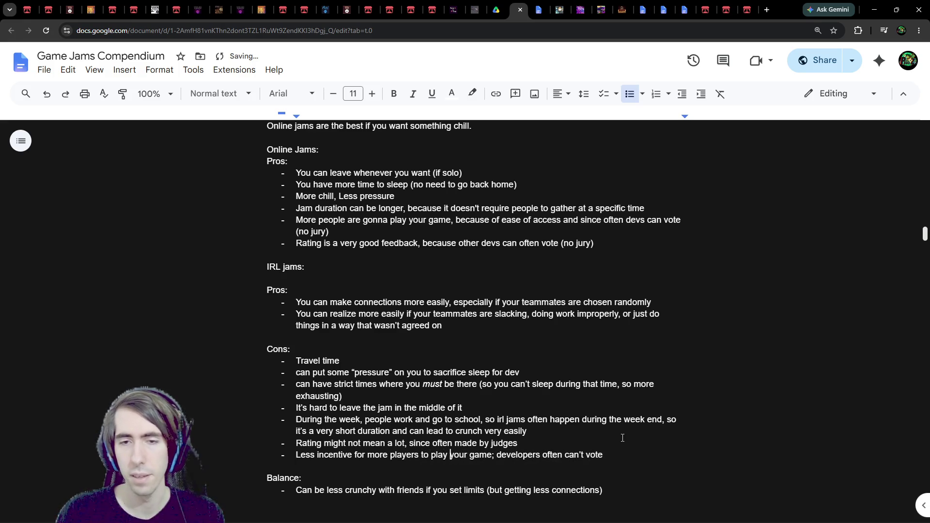
pyautogui.press('End')
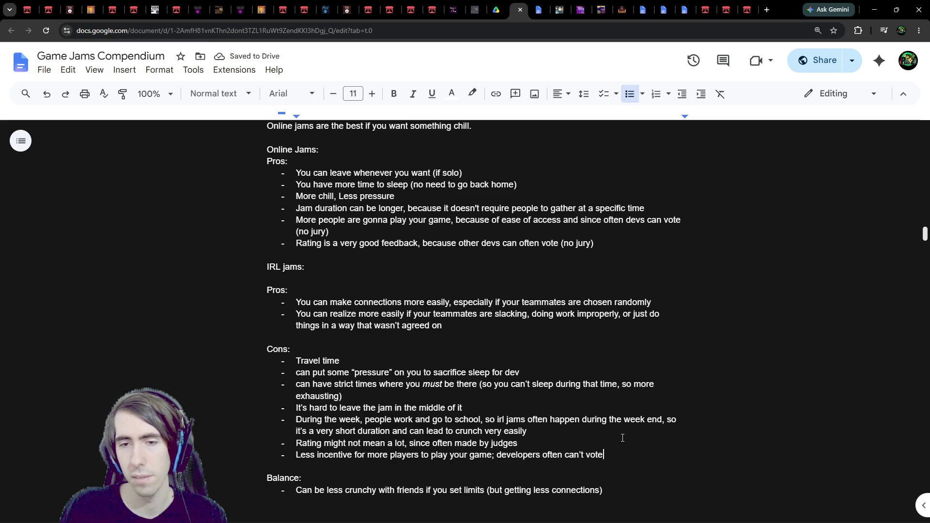
pyautogui.write(' a')
pyautogui.write('nd ')
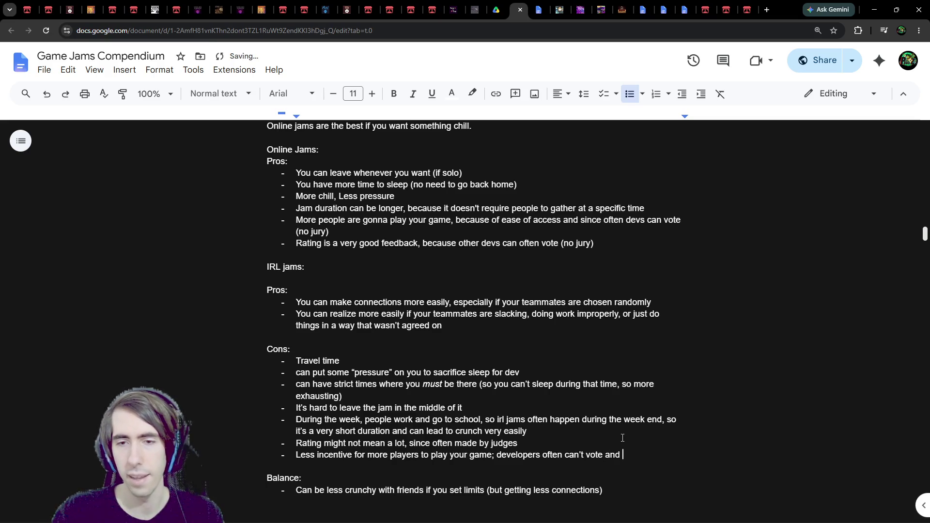
pyautogui.write("can't judge")
pyautogui.press('BackSpace')
pyautogui.press('BackSpace')
pyautogui.press('BackSpace')
pyautogui.write('cant ask y')
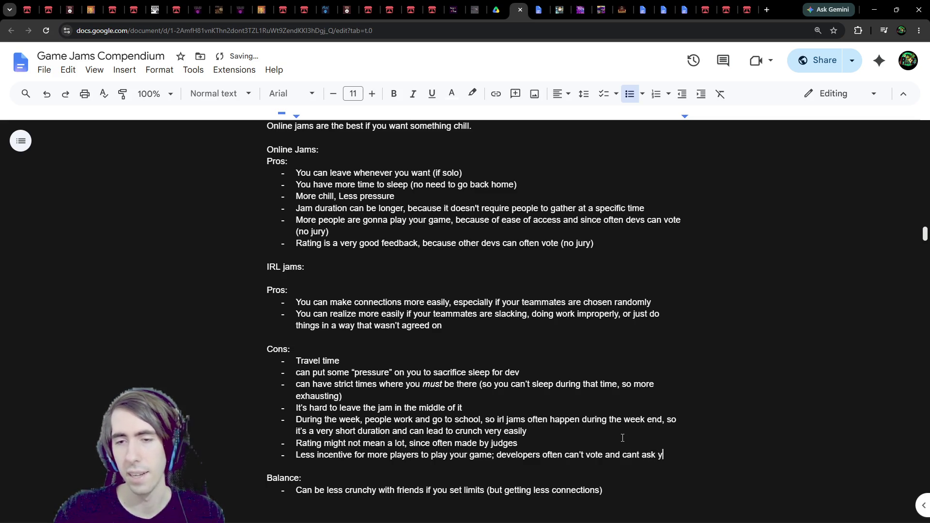
pyautogui.write('ou to play their gam')
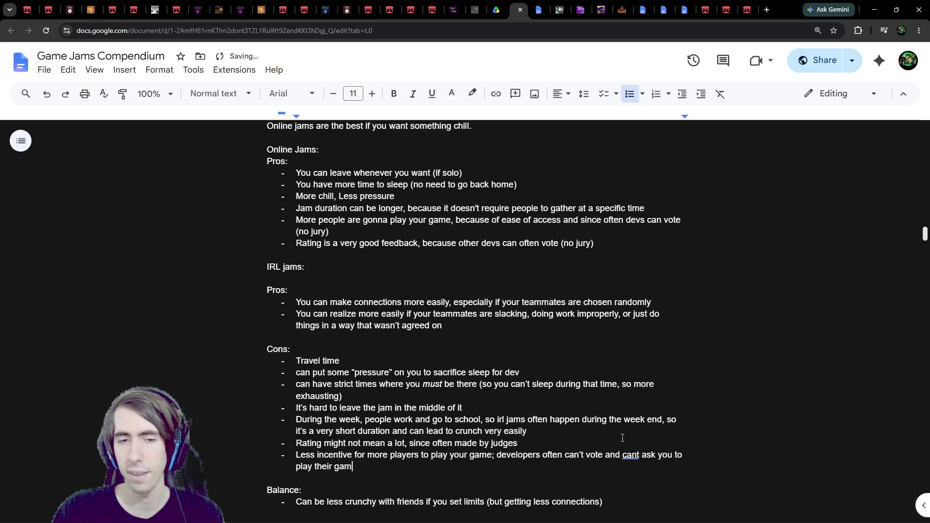
pyautogui.write('e back')
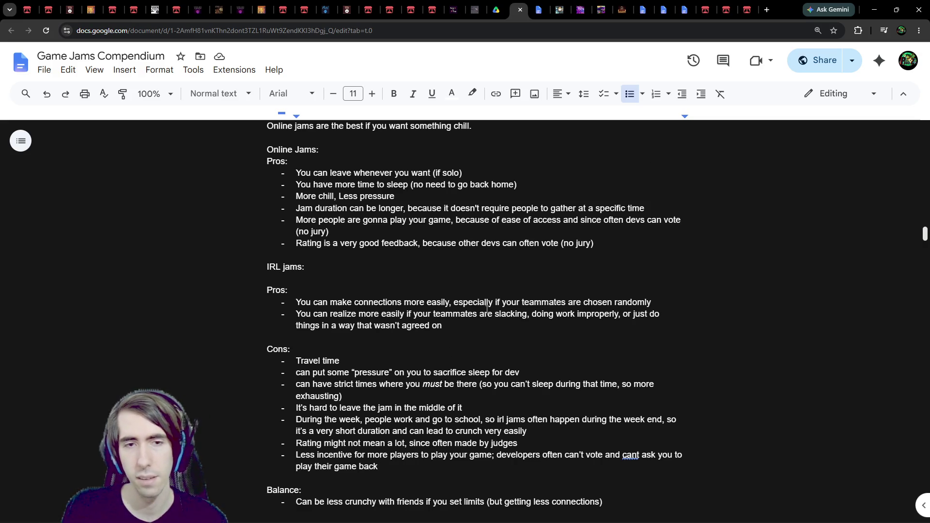
# Add an Online Jams pro: if devs can vote, you can trade plays, done indirectly via itch submission-page comments
pyautogui.scroll(1, 440, 343)
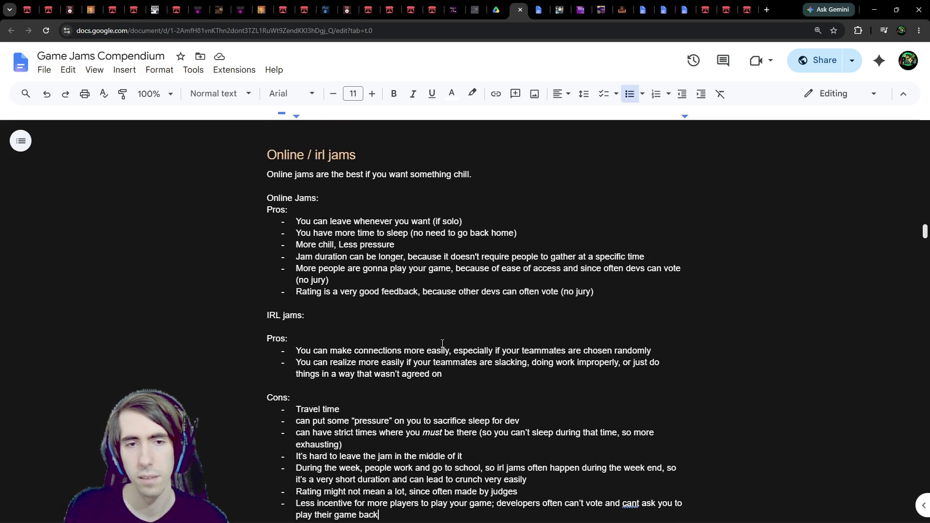
pyautogui.click(466, 378)
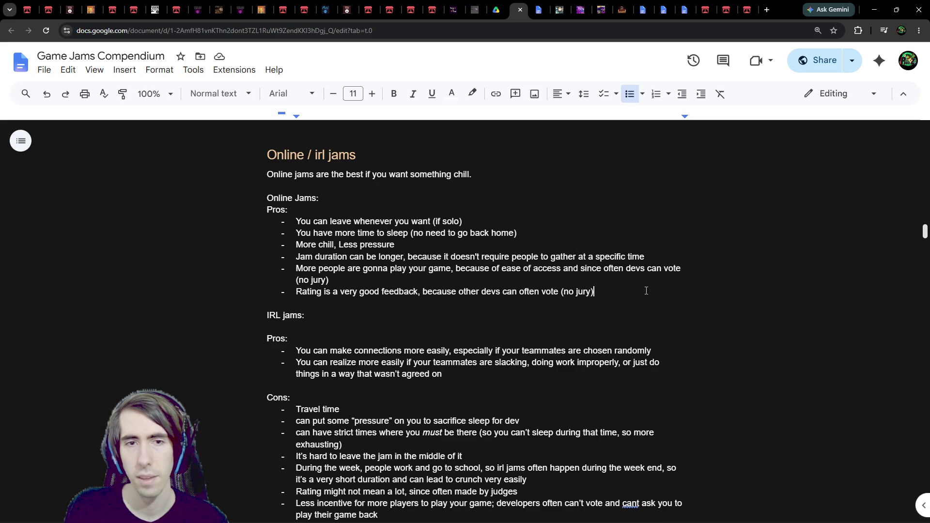
pyautogui.press('Return')
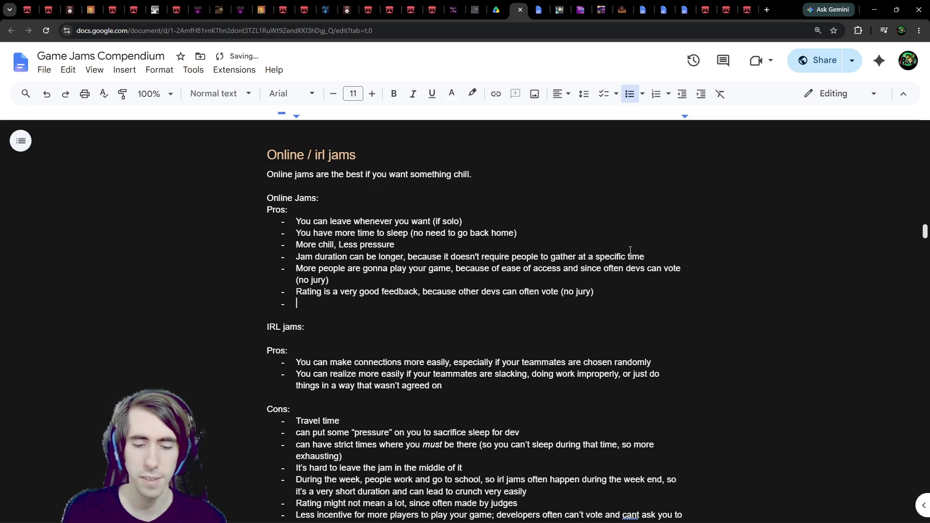
pyautogui.write('If devs ')
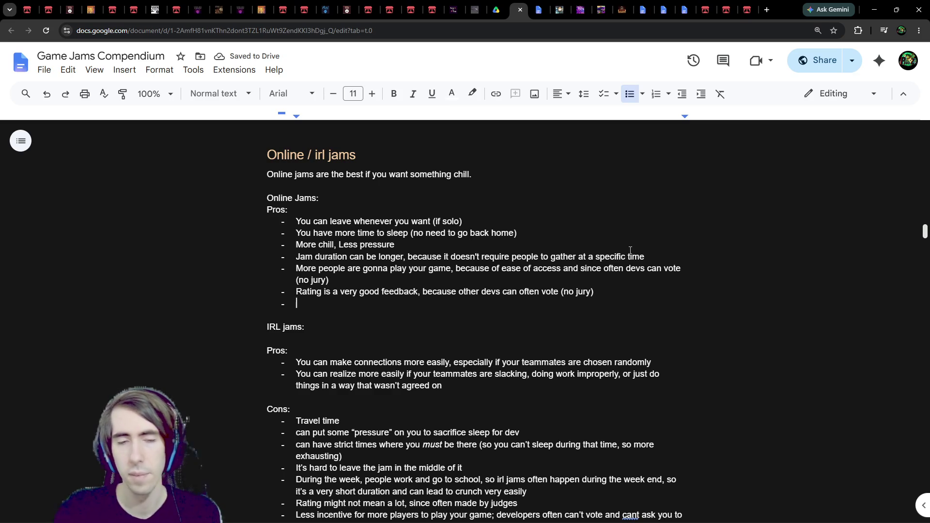
pyautogui.write('can vote')
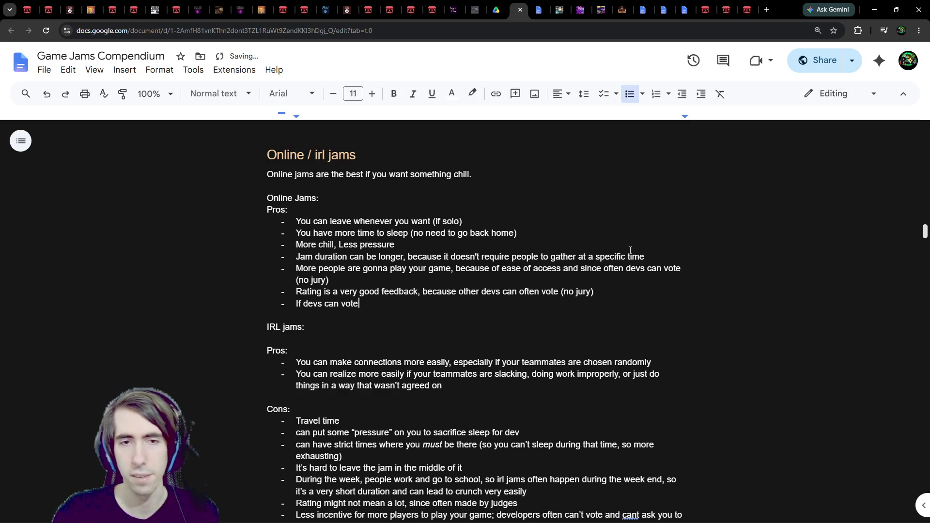
pyautogui.write('; you can ask')
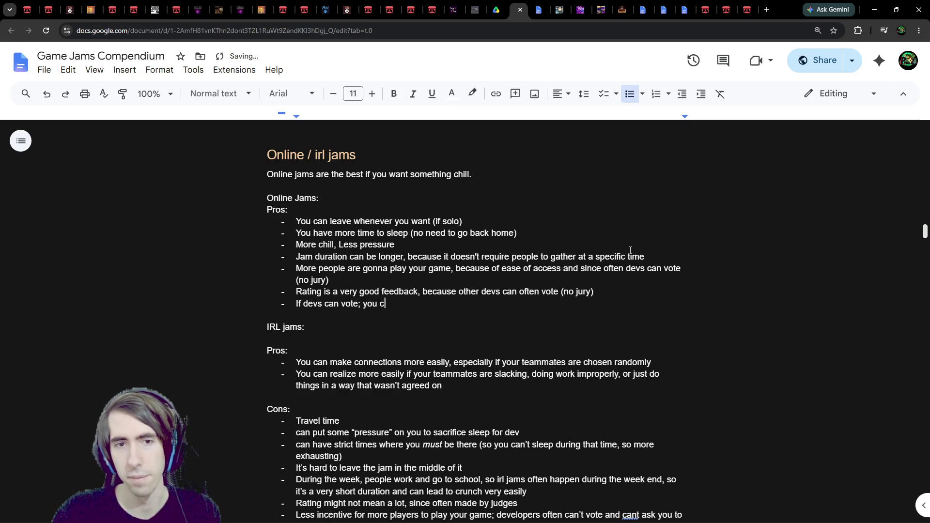
pyautogui.press('BackSpace')
pyautogui.press('BackSpace')
pyautogui.press('BackSpace')
pyautogui.write('play so')
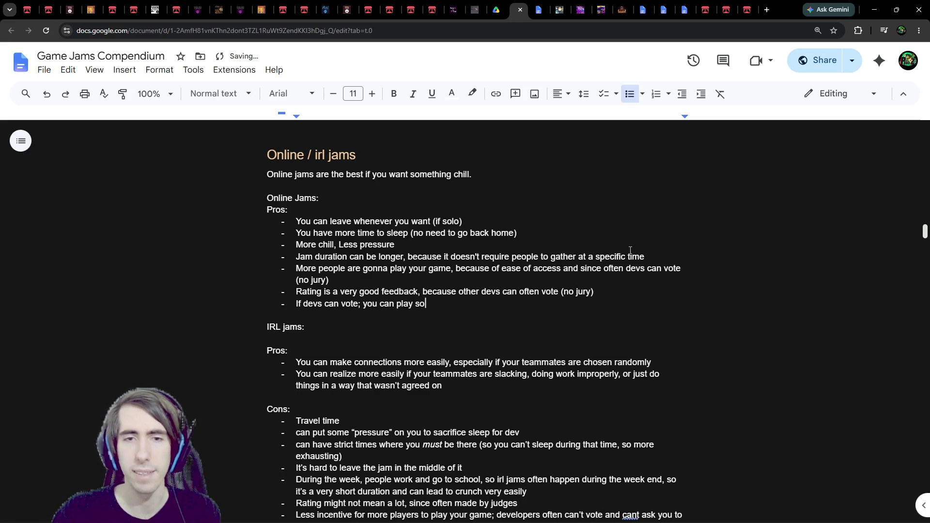
pyautogui.write("meone's game, and have ")
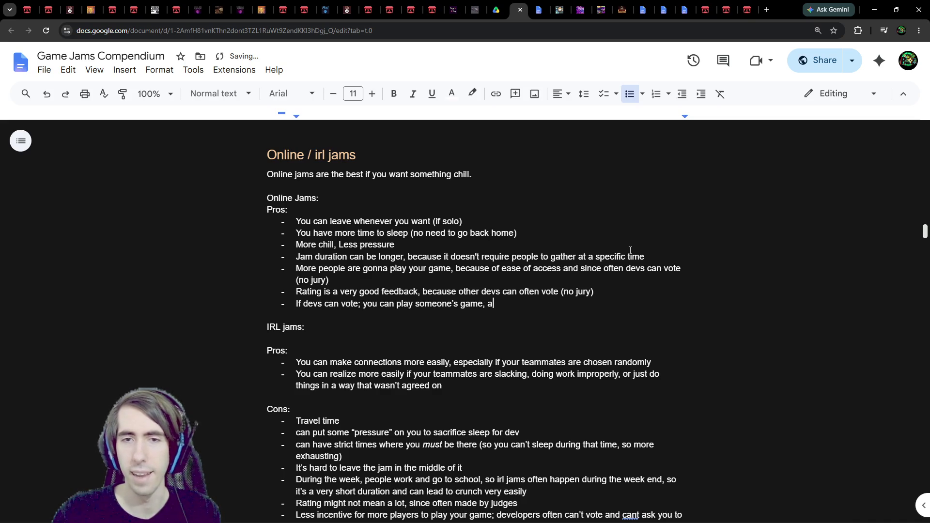
pyautogui.write('the')
pyautogui.press('BackSpace')
pyautogui.press('BackSpace')
pyautogui.write("his game's dev play yours")
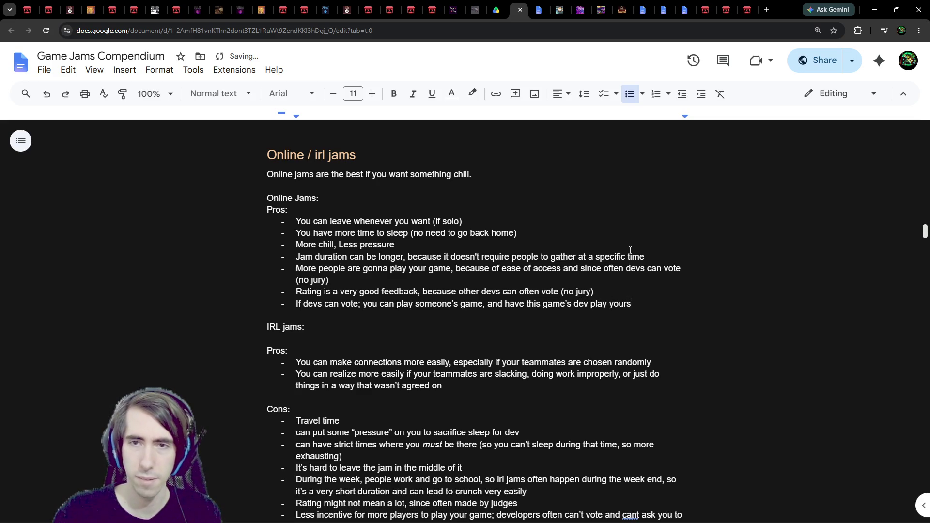
pyautogui.write(';')
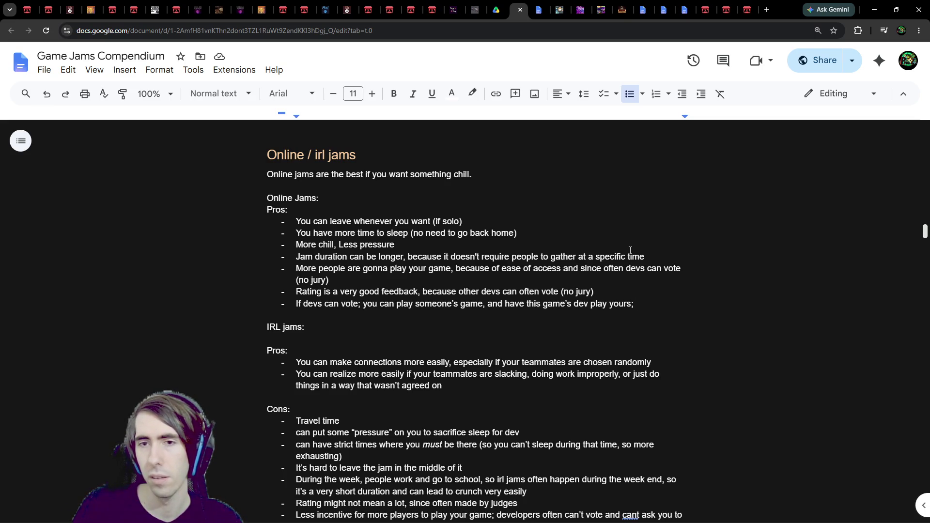
pyautogui.write(' this is done')
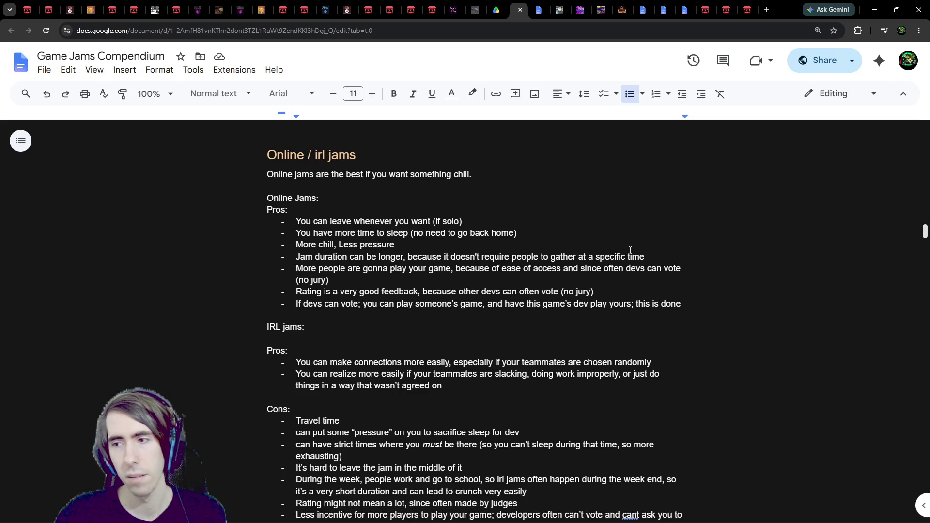
pyautogui.write('i')
pyautogui.write('ndirectly ')
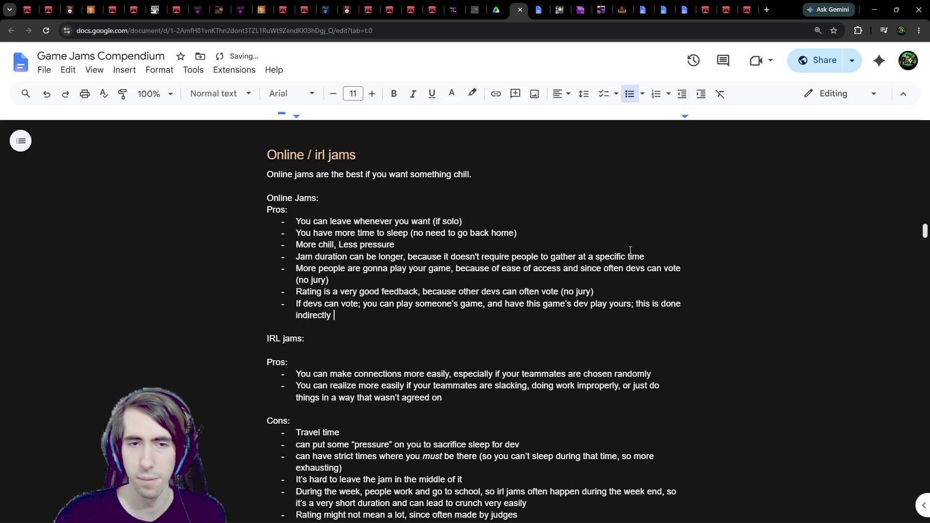
pyautogui.write('by itch ')
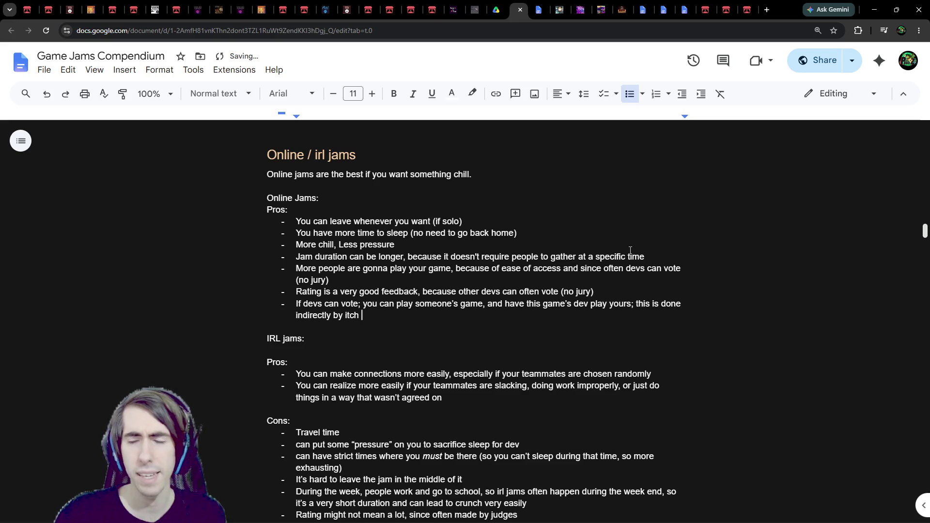
pyautogui.write('when')
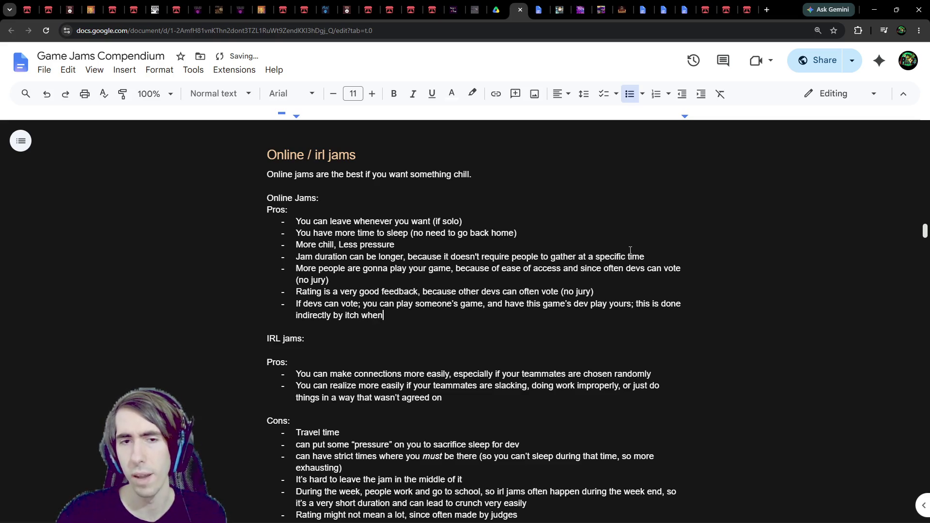
pyautogui.write(' leaving a comment ')
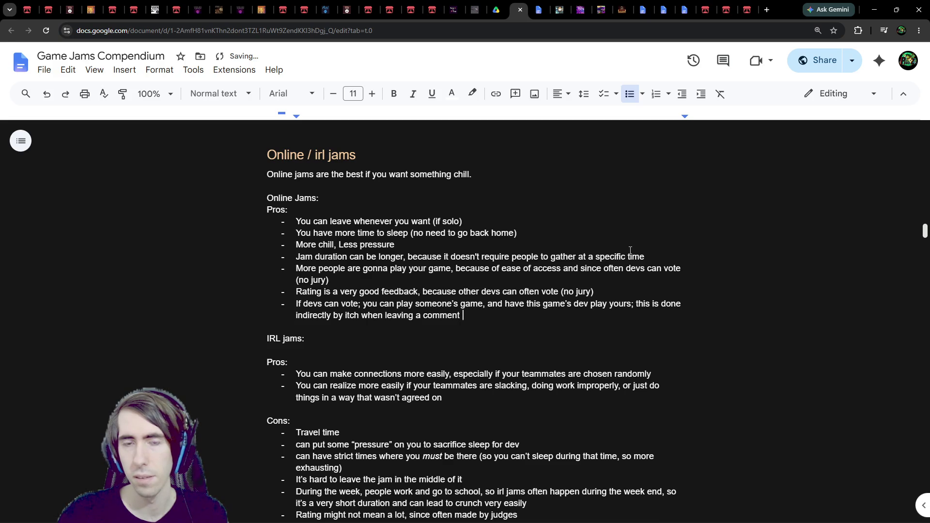
pyautogui.write('on the submission page,')
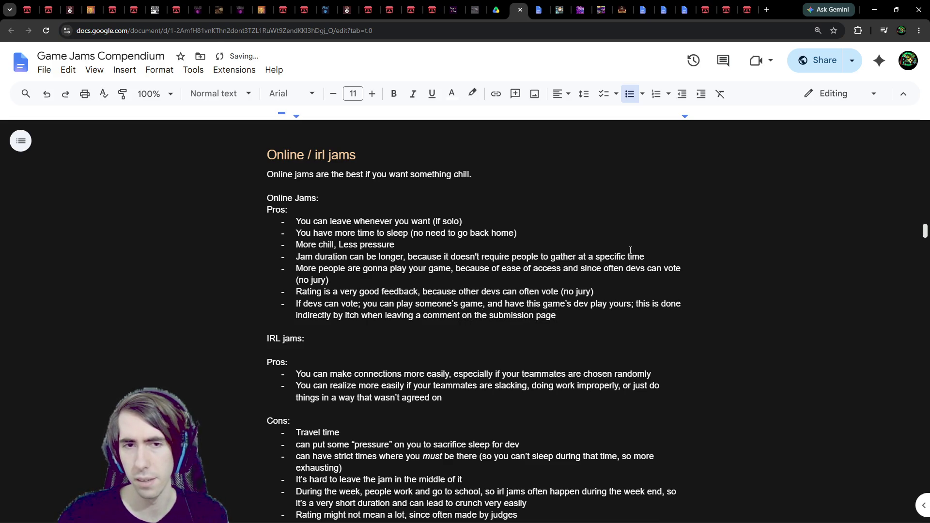
pyautogui.write(' si')
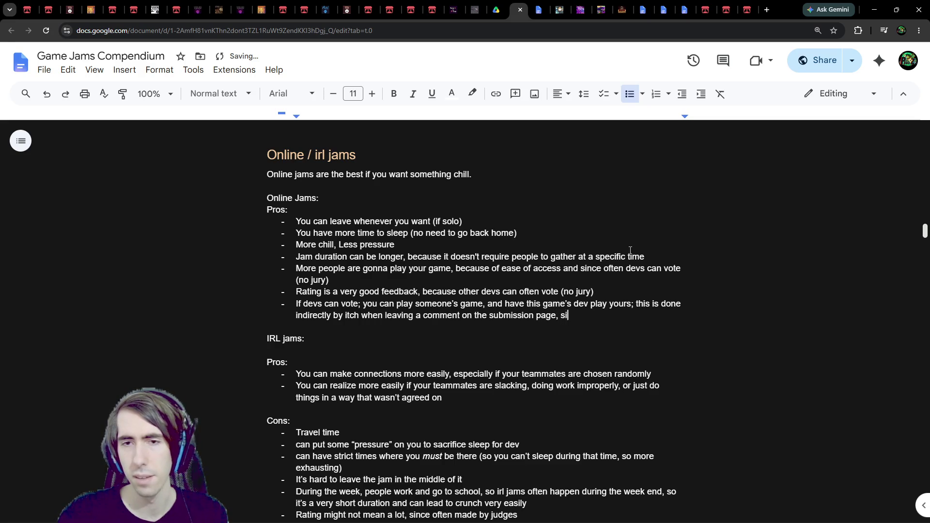
pyautogui.write('nce it shows w')
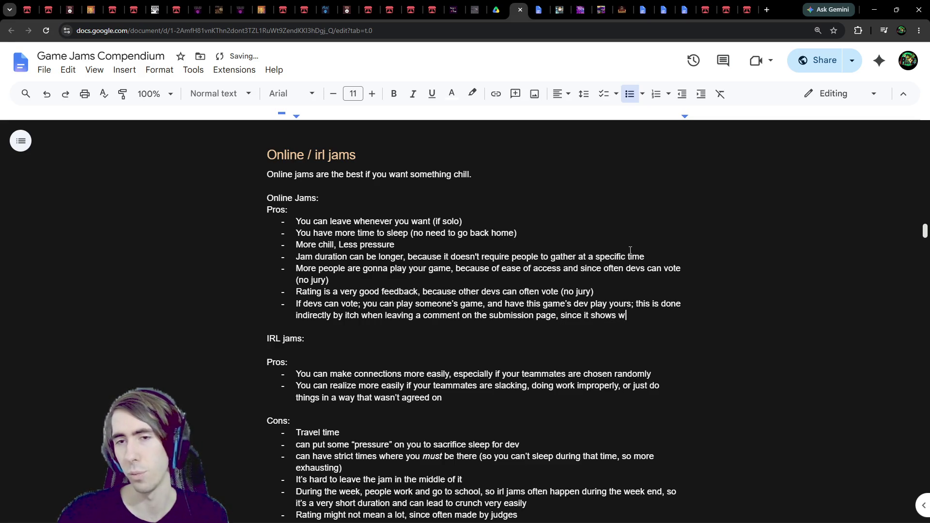
pyautogui.write('hat game you mad')
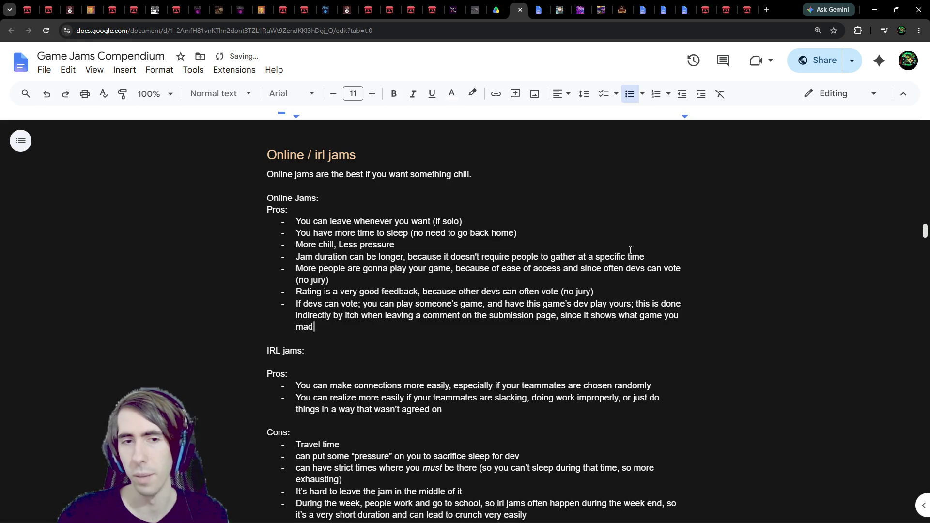
pyautogui.write('e for the jam')
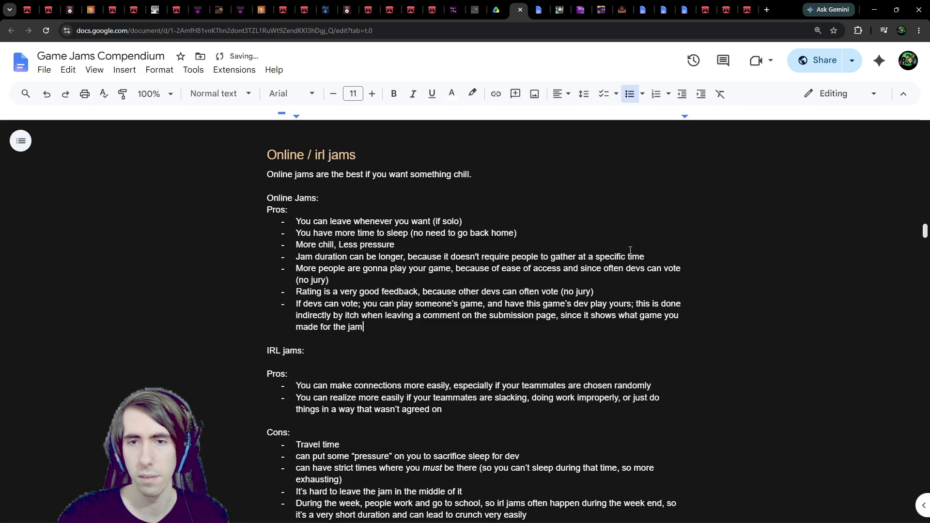
pyautogui.write('; this lea')
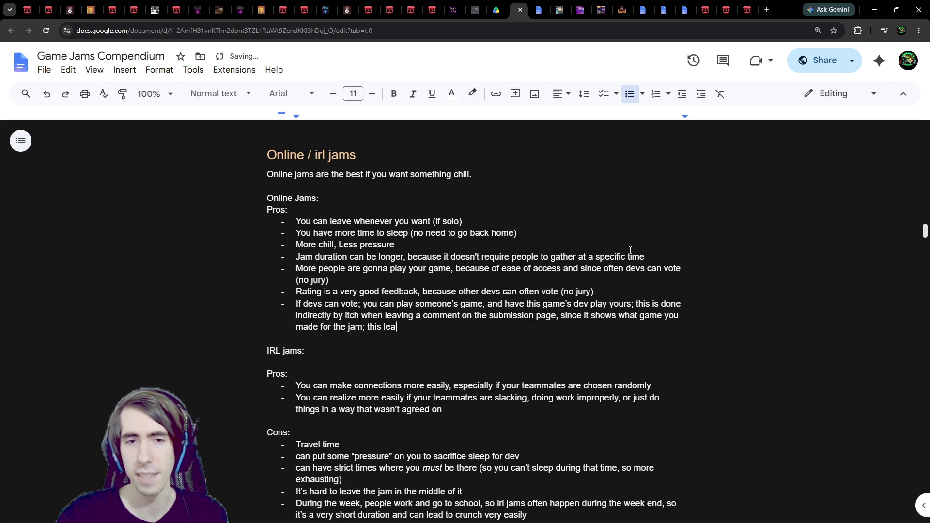
pyautogui.write('ds to more people ')
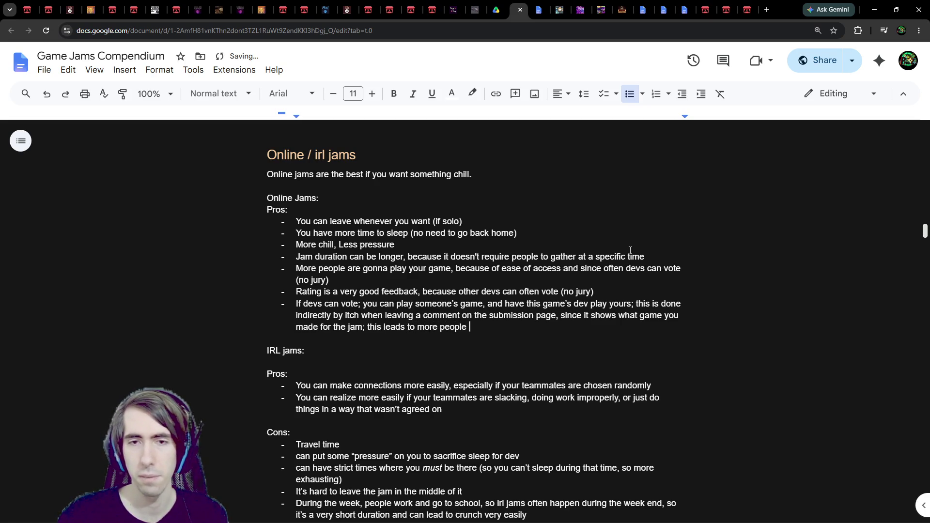
pyautogui.write('playing you')
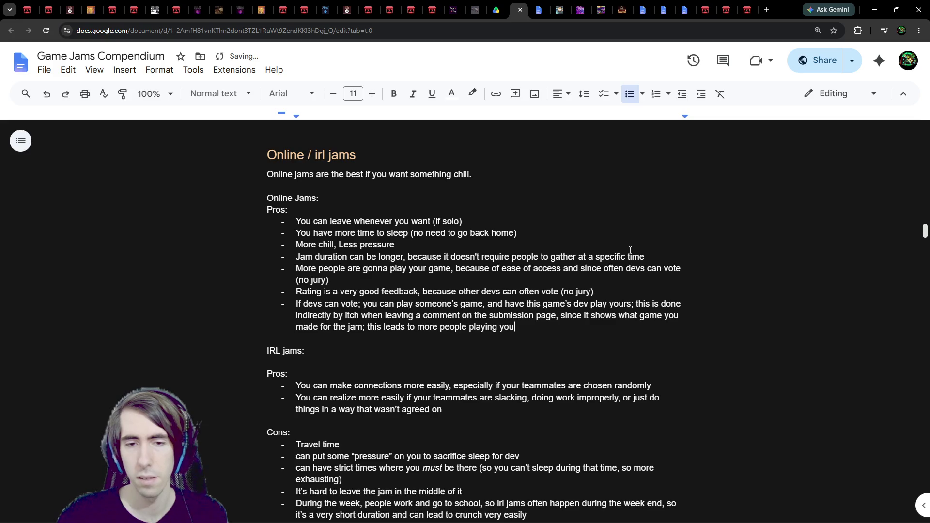
pyautogui.write('r game')
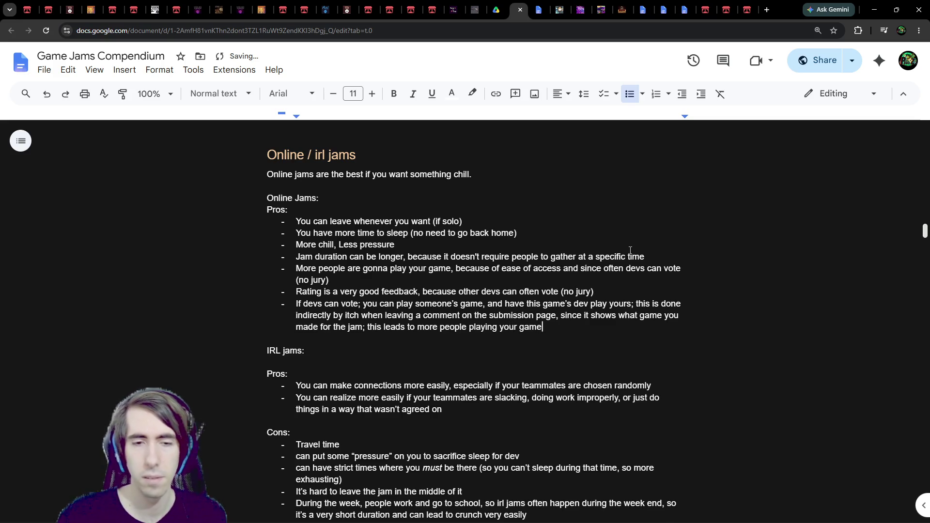
# Finish the seventh Online Jams pro with '; only judges are gonna pay it'
pyautogui.scroll(-3, 602, 257)
pyautogui.write('Less incentive for more players to play your game; developers often can’t vote and cant ask you to play their game back')
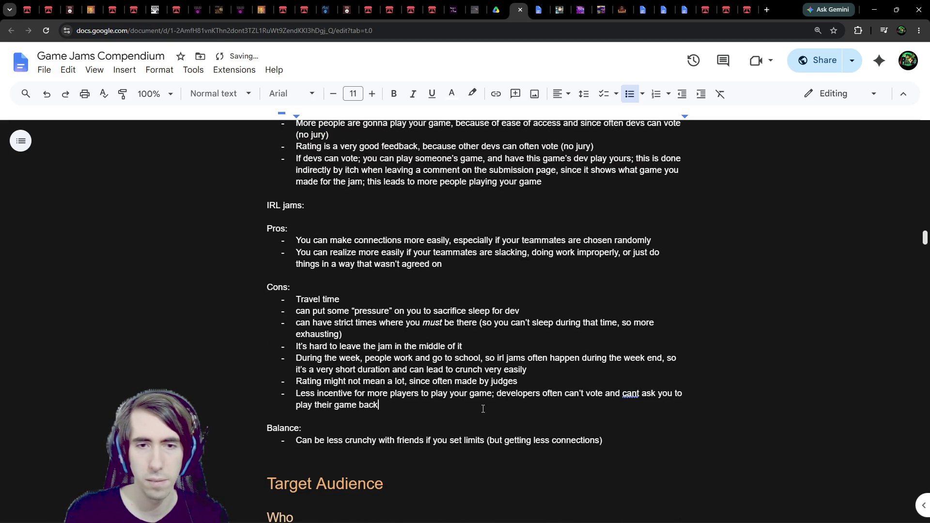
pyautogui.write('; only judges are gonna pay it')
pyautogui.scroll(3, 487, 404)
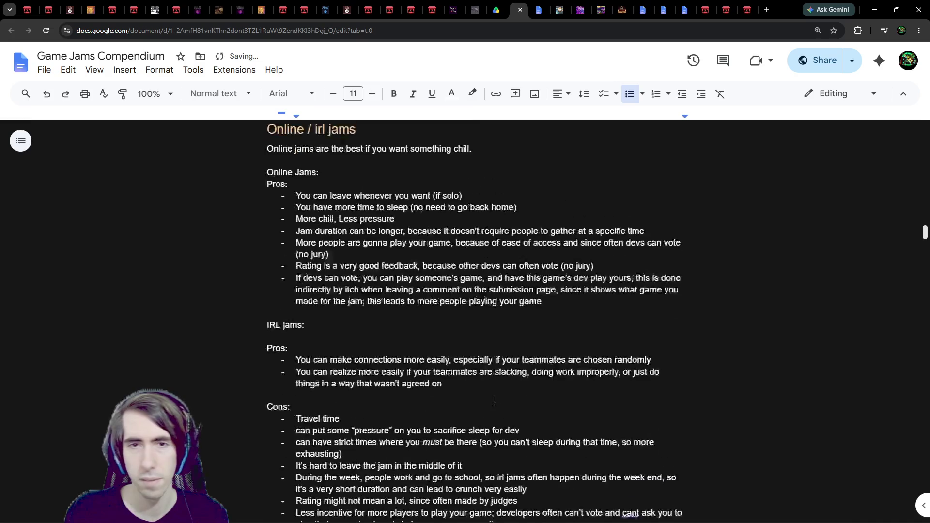
pyautogui.click(496, 380)
pyautogui.click(494, 364)
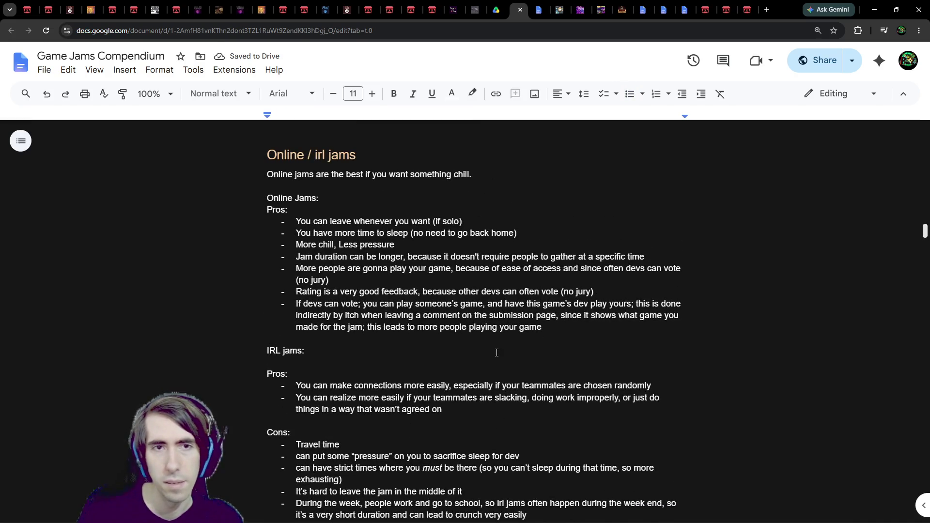
# Remove the colon from 'Online Jams' and insert two blank lines above 'IRL jams:'
pyautogui.click(320, 197)
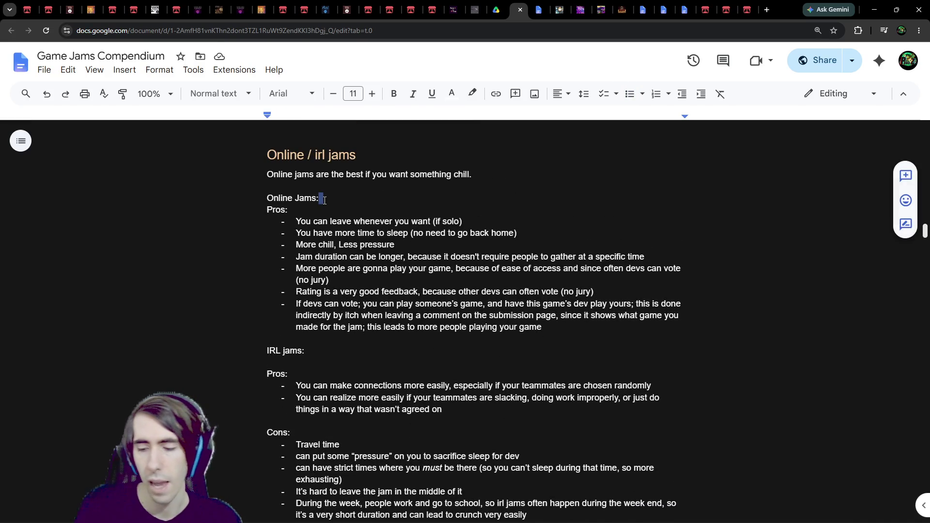
pyautogui.press('BackSpace')
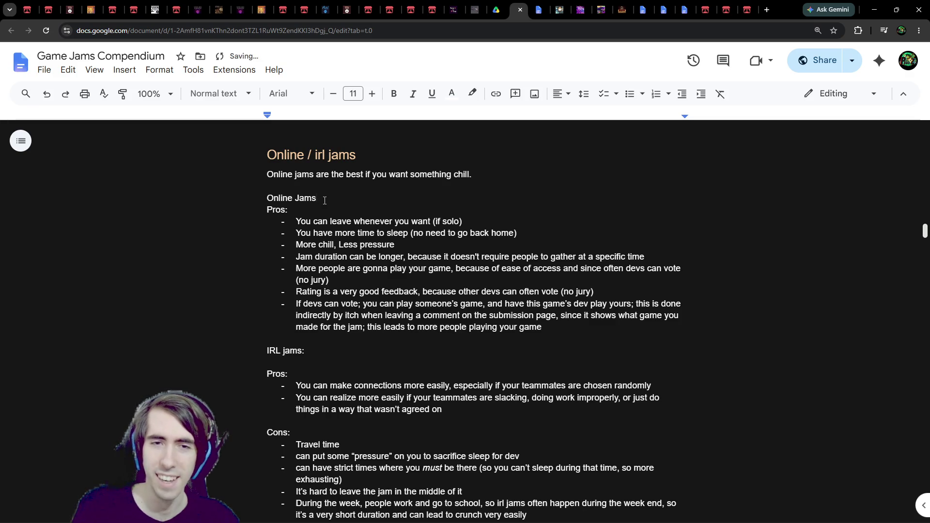
pyautogui.click(365, 343)
pyautogui.press('Return')
pyautogui.press('Return')
pyautogui.press('Up')
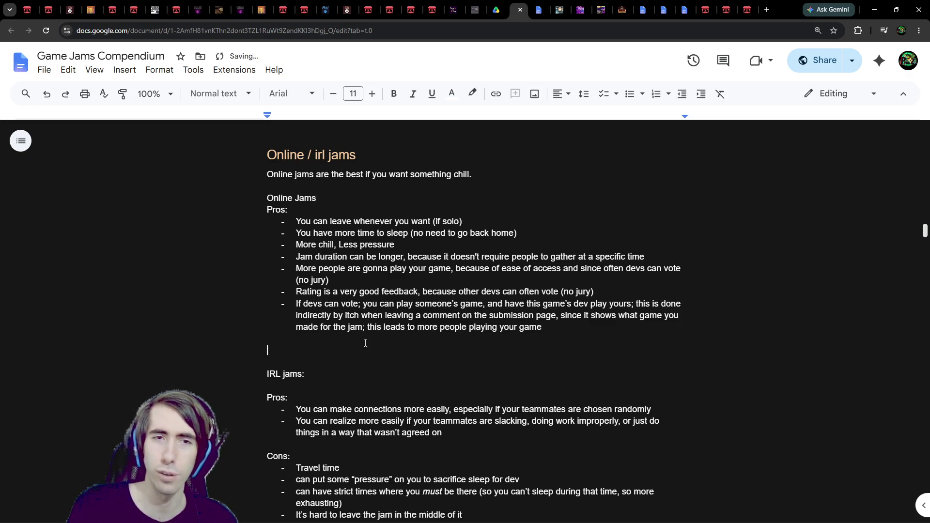
# Add a 'Cons:' label under Online Jams with a draft bullet 'More superficial connections (?)'
pyautogui.write('Cons:')
pyautogui.press('Return')
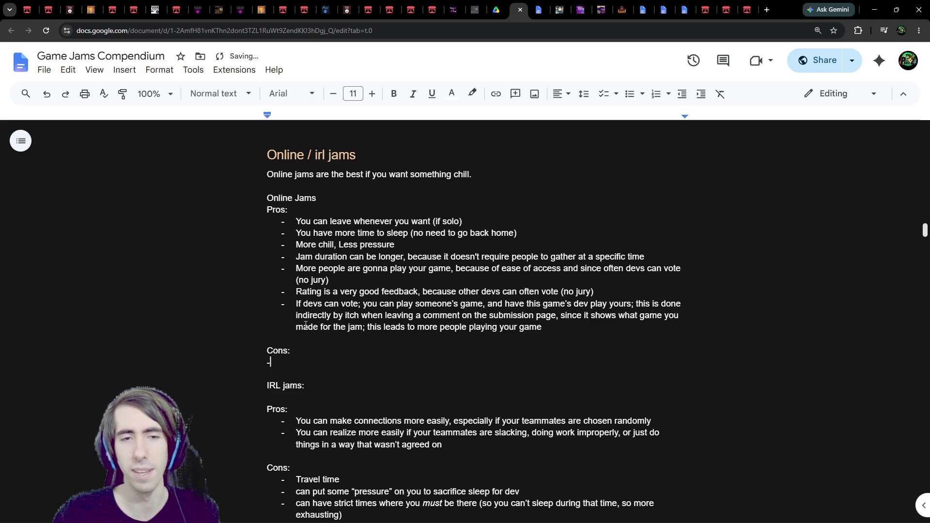
pyautogui.write('- lack of u')
pyautogui.write('uman connections')
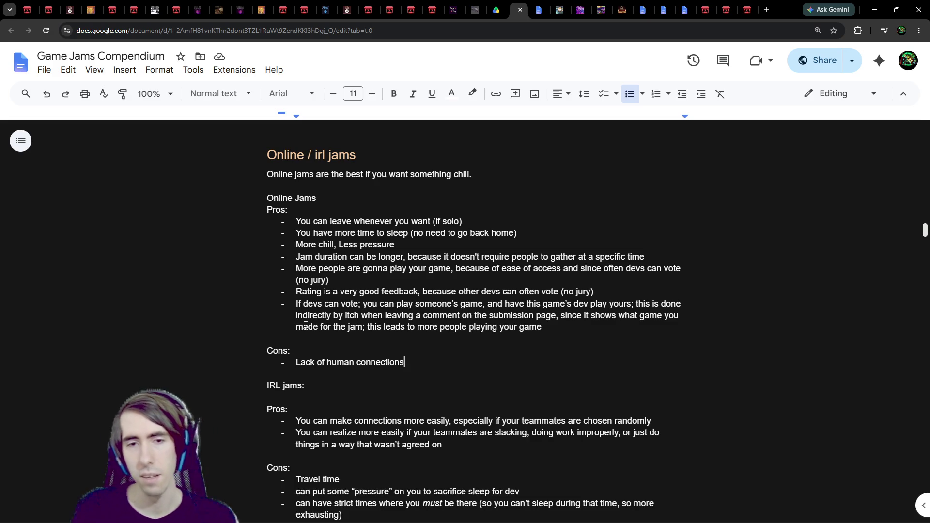
pyautogui.hotkey('ctrl', 'shift', 'Left')
pyautogui.hotkey('ctrl', 'shift', 'Left')
pyautogui.hotkey('ctrl', 'shift', 'Left')
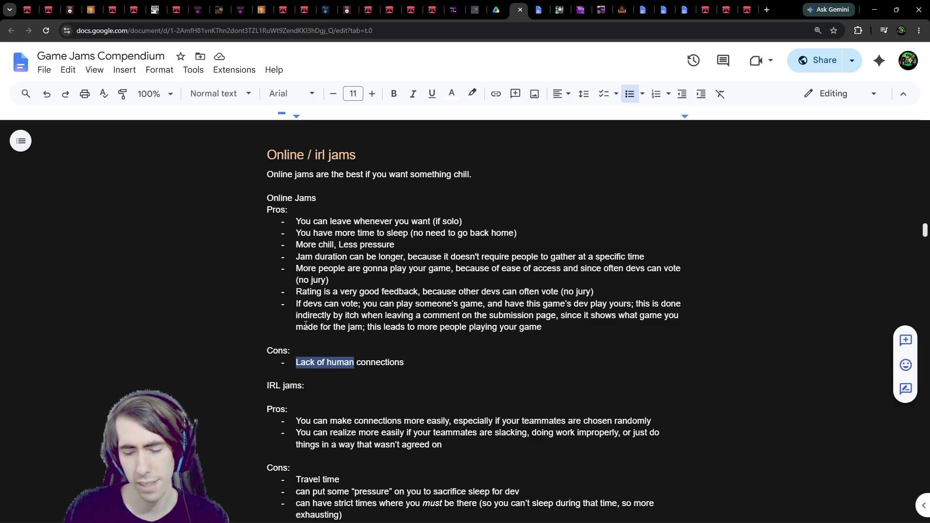
pyautogui.write('More superficial')
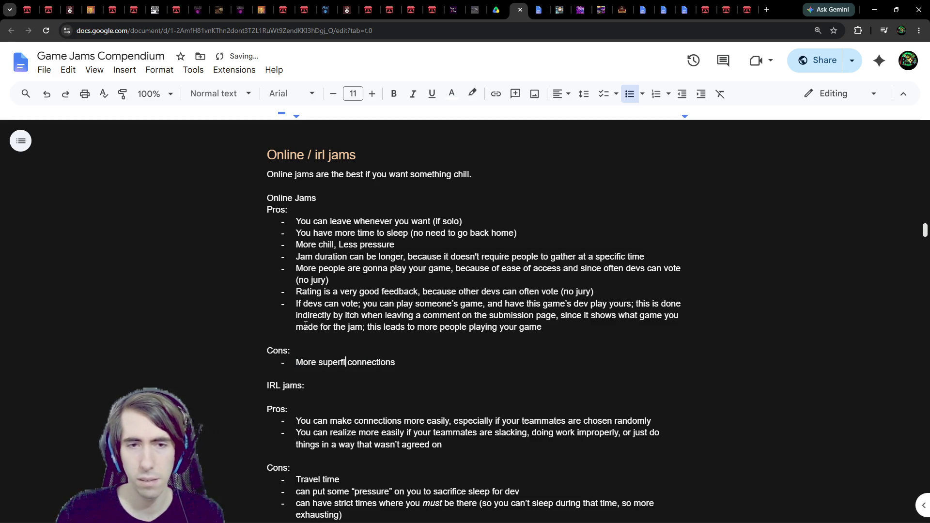
pyautogui.press('End')
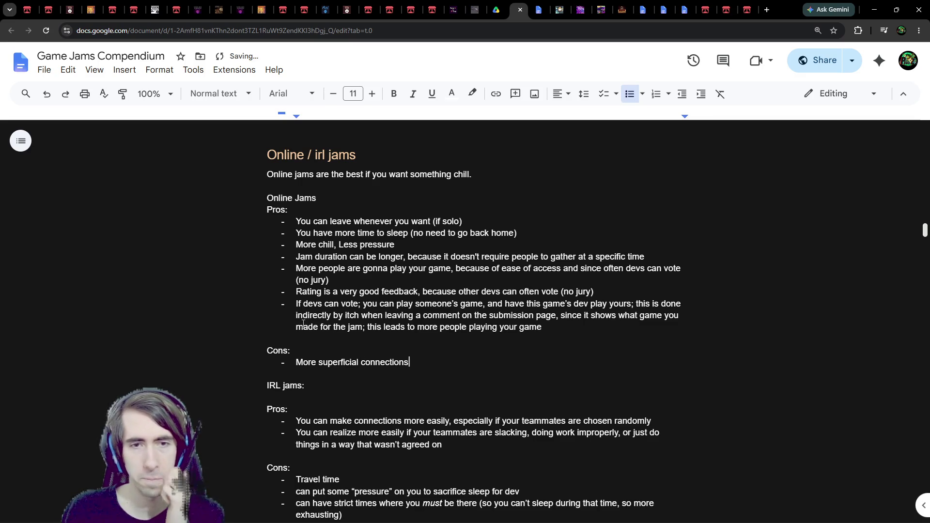
pyautogui.write('(?)')
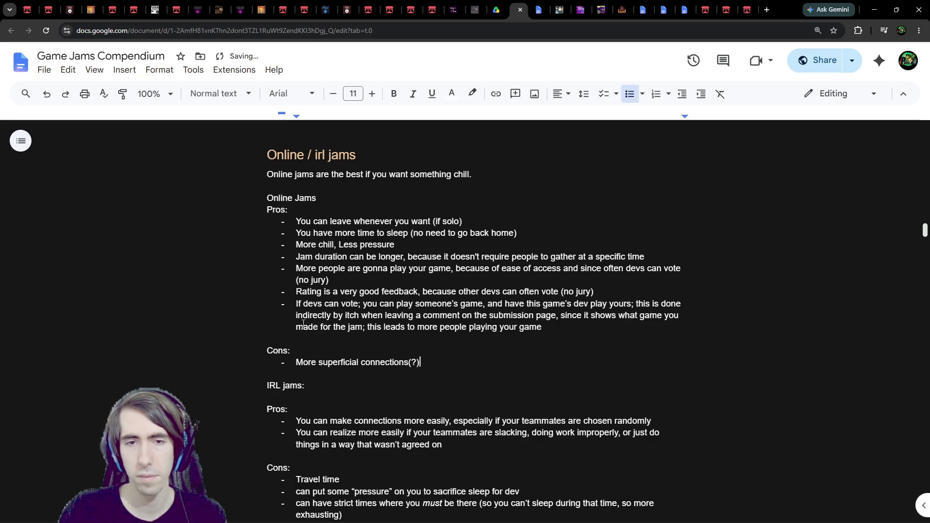
# Revise the bullet to 'No opportunity for connections (if only doing the jam)'
pyautogui.hotkey('ctrl', 'Left')
pyautogui.hotkey('ctrl', 'Left')
pyautogui.hotkey('ctrl', 'shift', 'Left')
pyautogui.write('Less ')
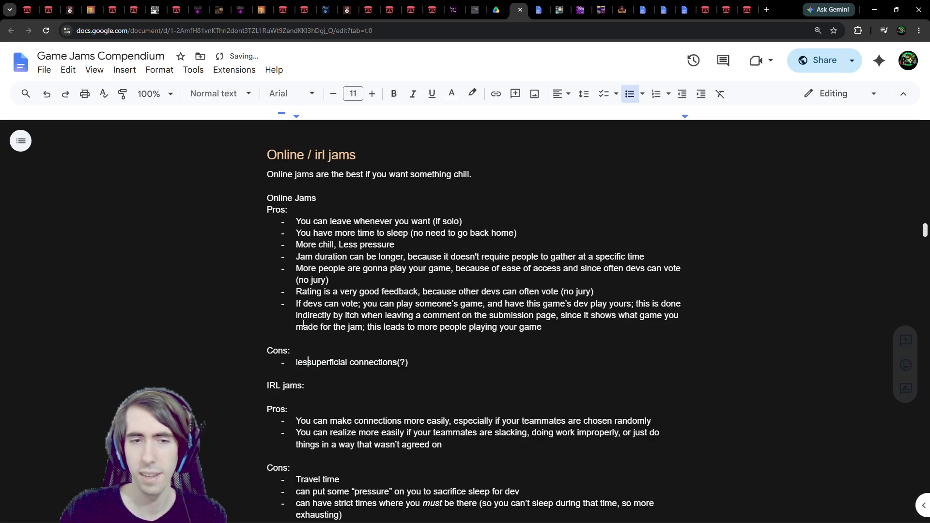
pyautogui.write('connections')
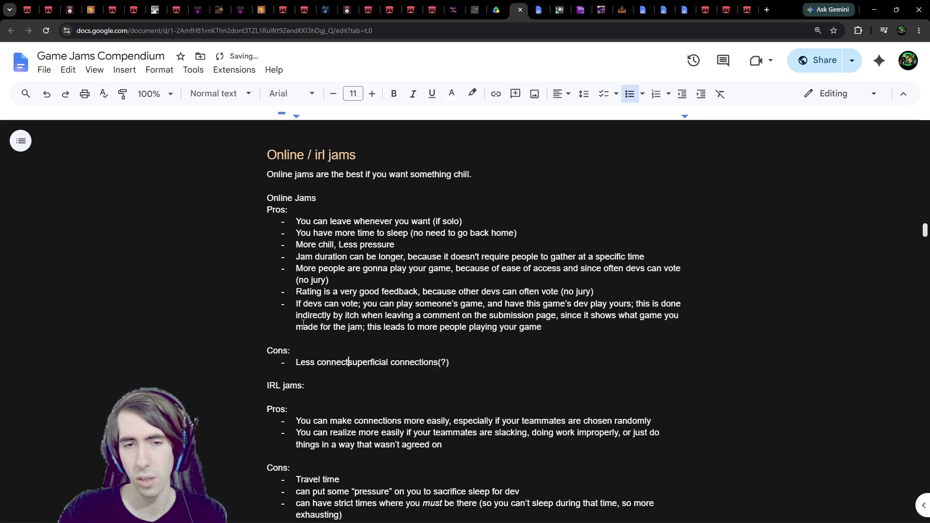
pyautogui.hotkey('ctrl', 'shift', 'Right')
pyautogui.hotkey('ctrl', 'shift', 'Right')
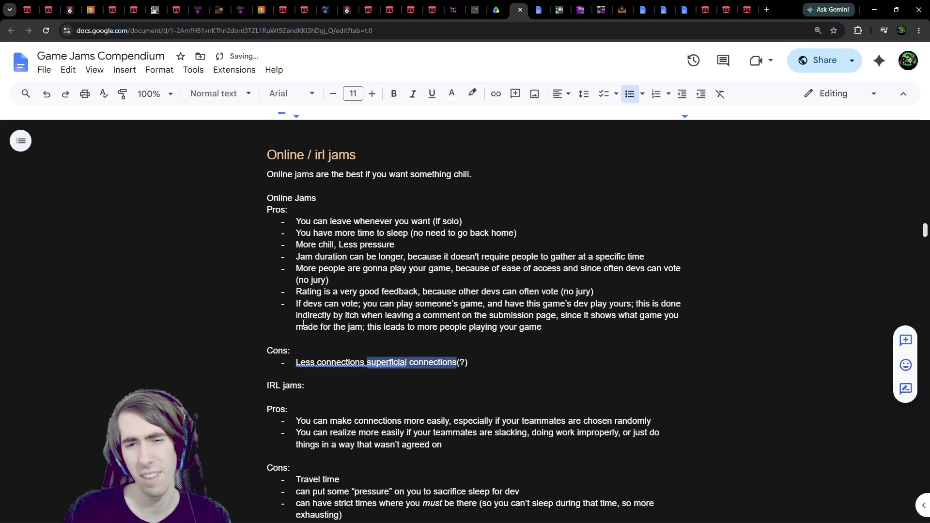
pyautogui.press('BackSpace')
pyautogui.press('BackSpace')
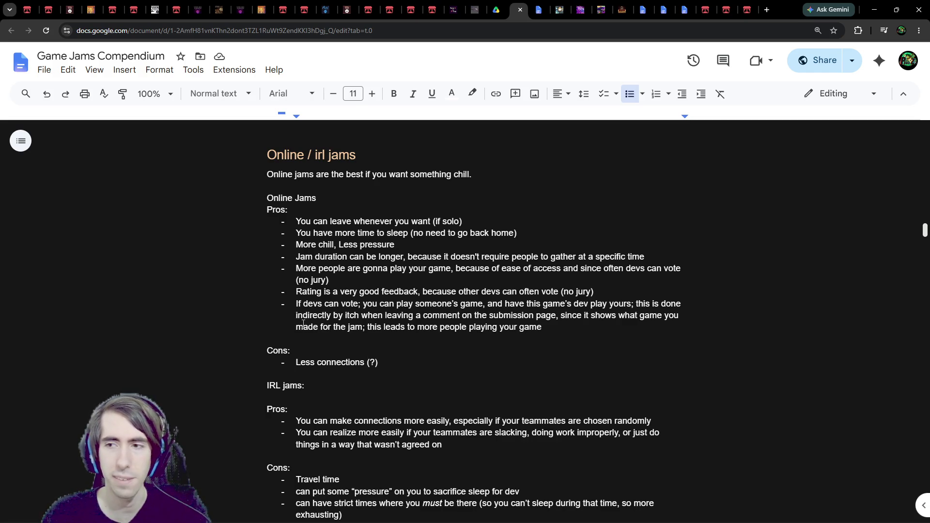
pyautogui.press('BackSpace')
pyautogui.press('BackSpace')
pyautogui.press('BackSpace')
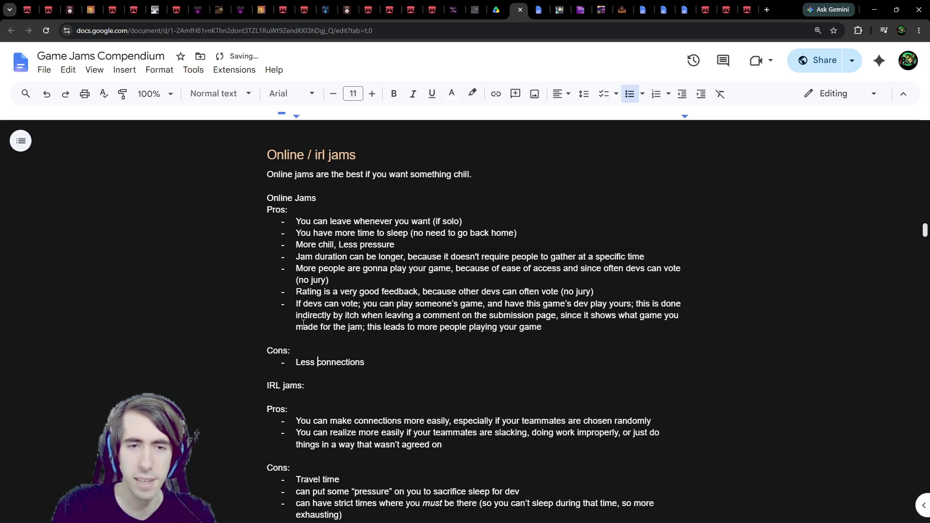
pyautogui.hotkey('ctrl', 'shift', 'Left')
pyautogui.write('Mp')
pyautogui.press('BackSpace')
pyautogui.press('BackSpace')
pyautogui.write('No opportunity')
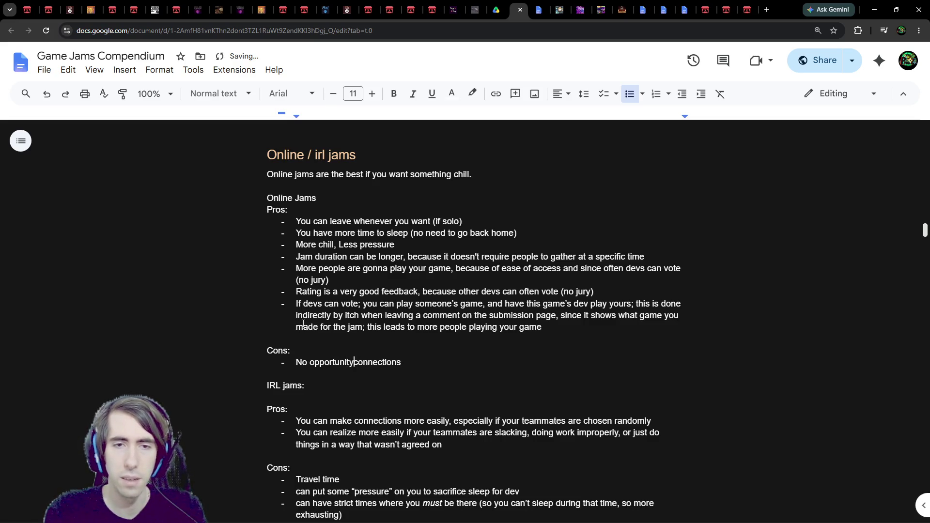
pyautogui.write(' for')
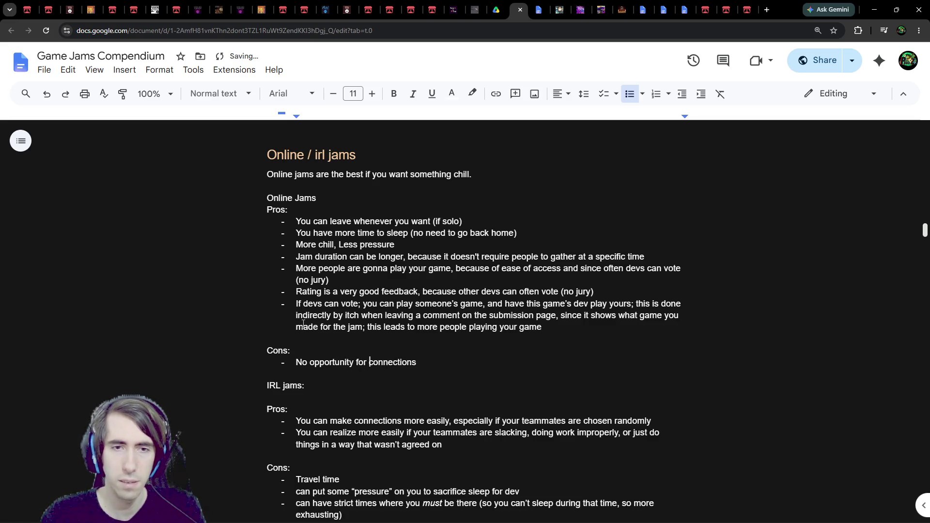
pyautogui.press('End')
pyautogui.write('(if only doing the jam')
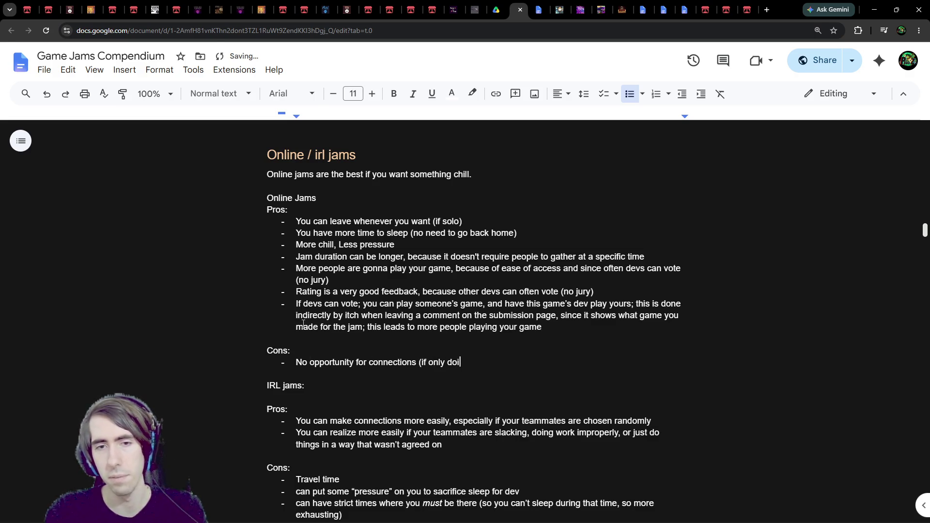
pyautogui.write(')')
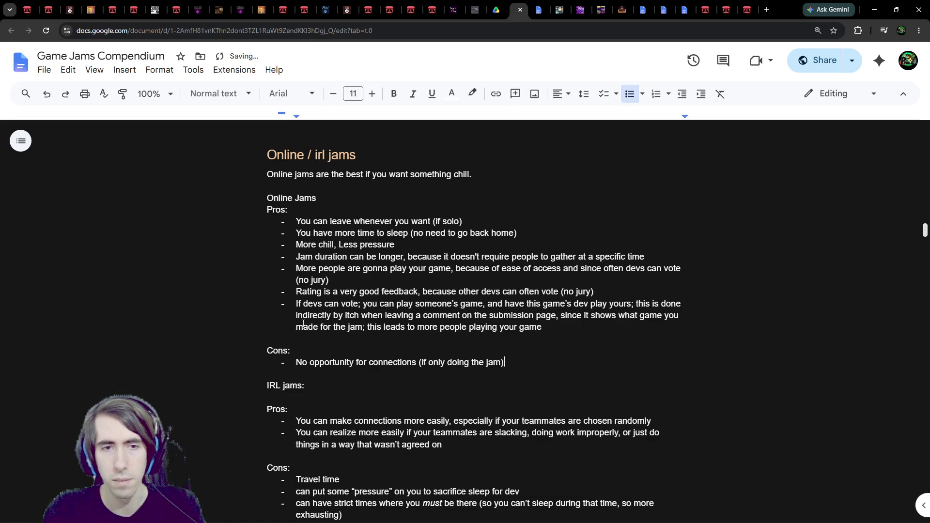
pyautogui.press('Return')
pyautogui.press('Return')
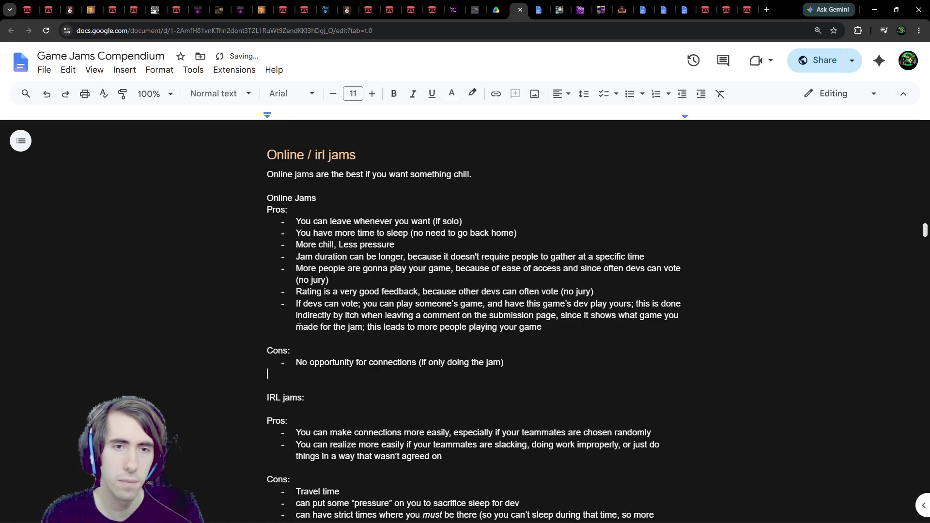
# Add the con 'If you're the type to give up easily, it gives you less incentive to finish the jam'
pyautogui.scroll(-1, 285, 286)
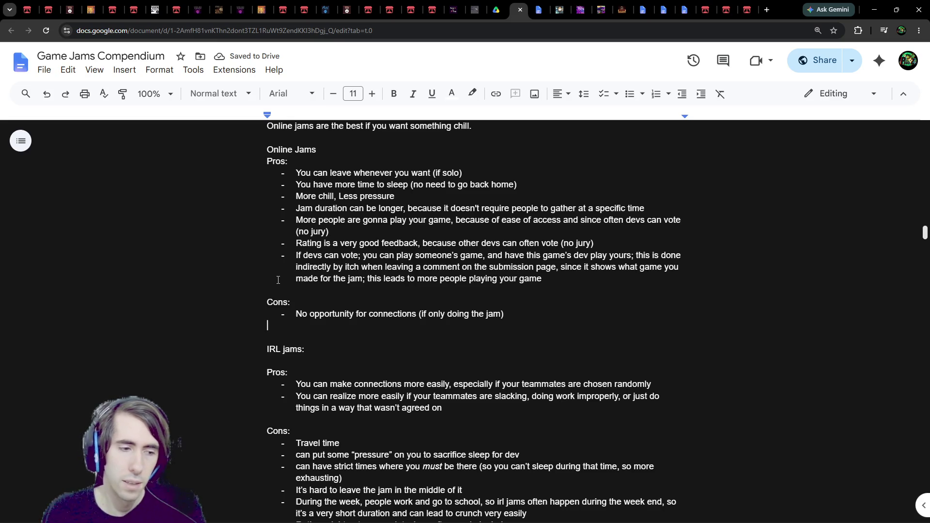
pyautogui.press('Return')
pyautogui.press('BackSpace')
pyautogui.write('- ')
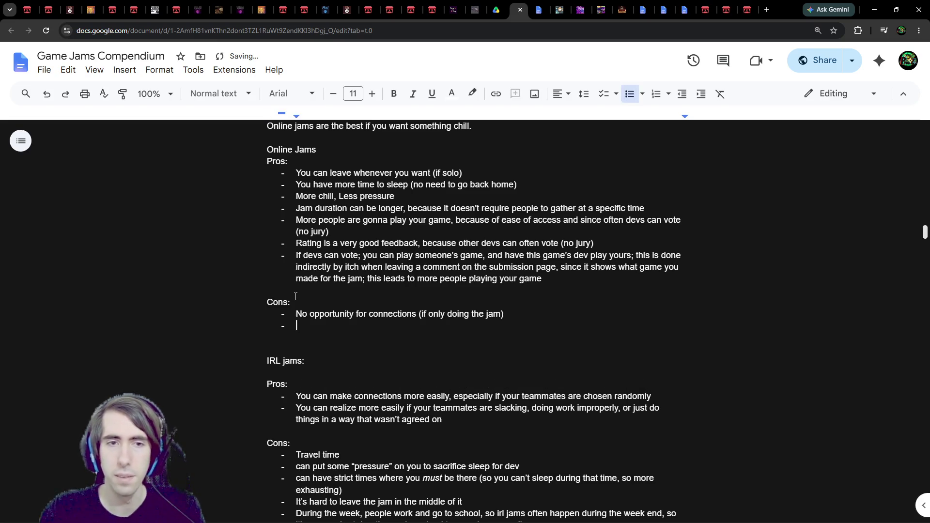
pyautogui.write('Might')
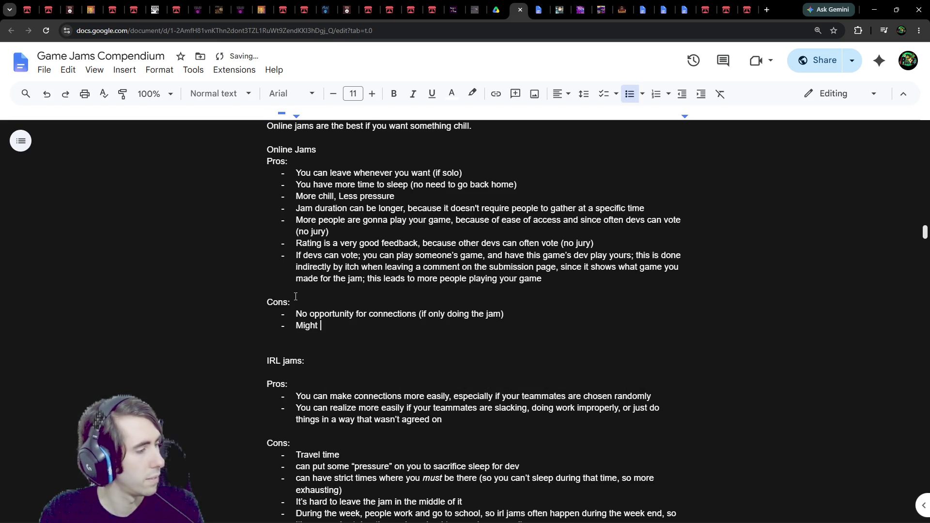
pyautogui.hotkey('ctrl', 'BackSpace')
pyautogui.write('If you')
pyautogui.write("'re the tye")
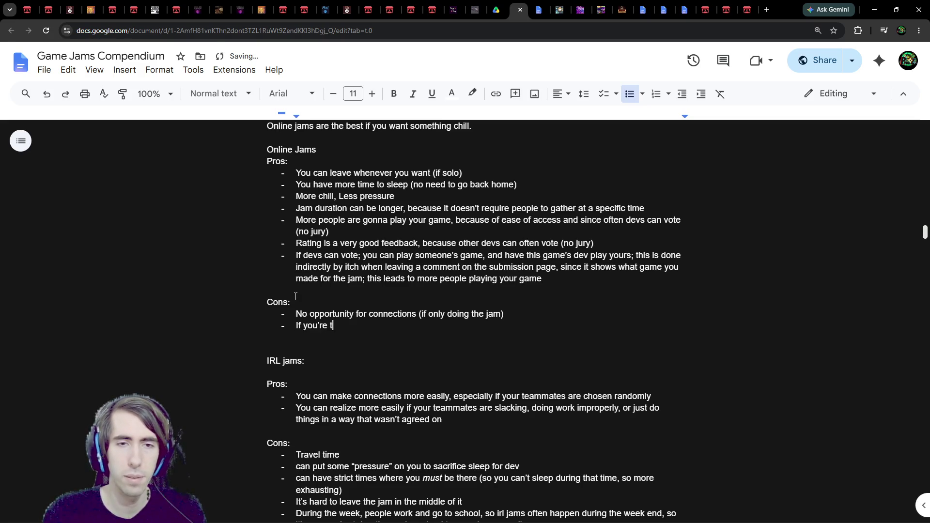
pyautogui.press('BackSpace')
pyautogui.write('pe t')
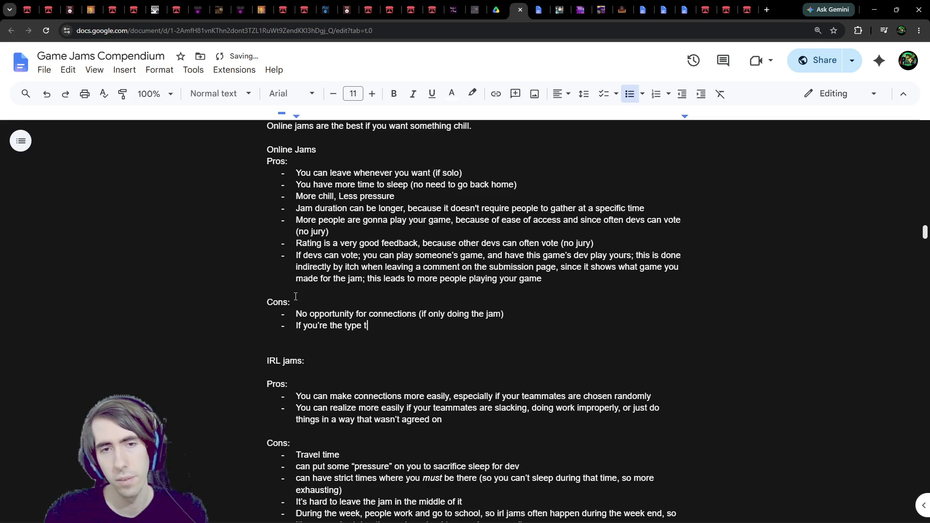
pyautogui.write('o give up easily /')
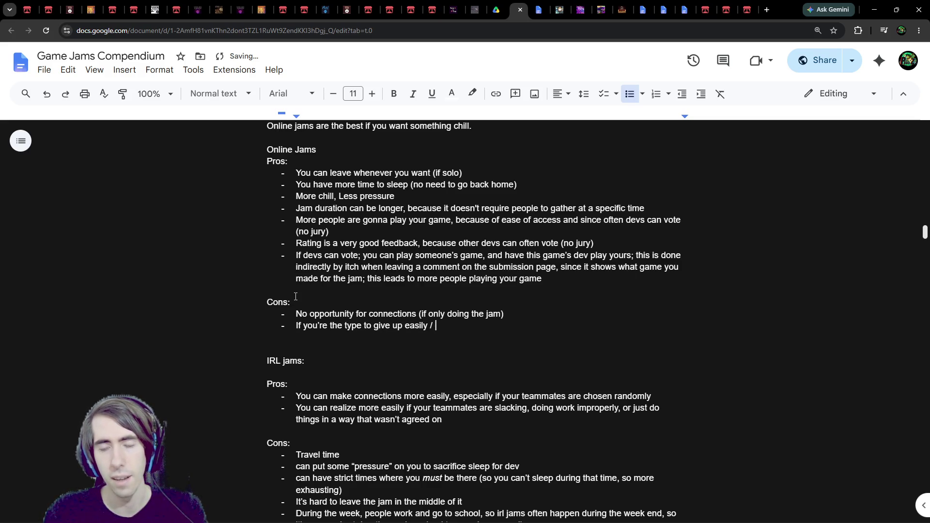
pyautogui.press('BackSpace')
pyautogui.press('BackSpace')
pyautogui.press('BackSpace')
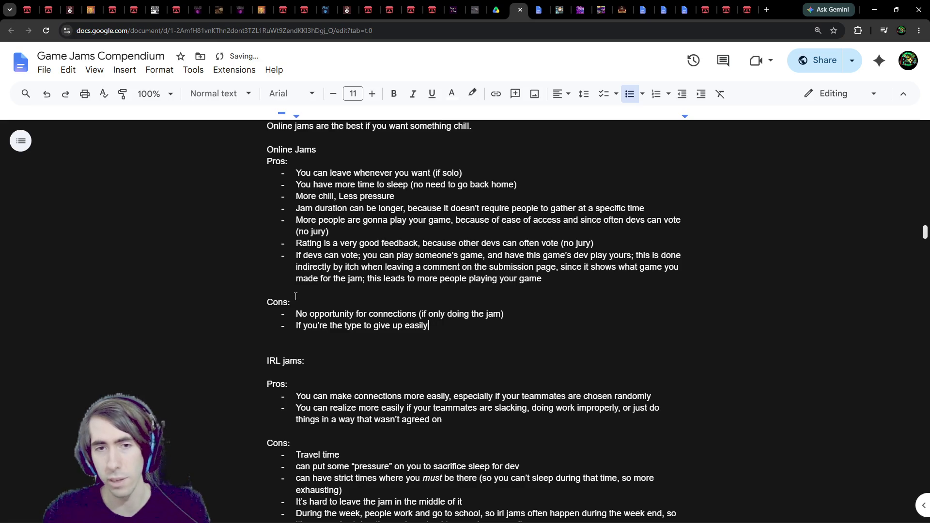
pyautogui.write(',')
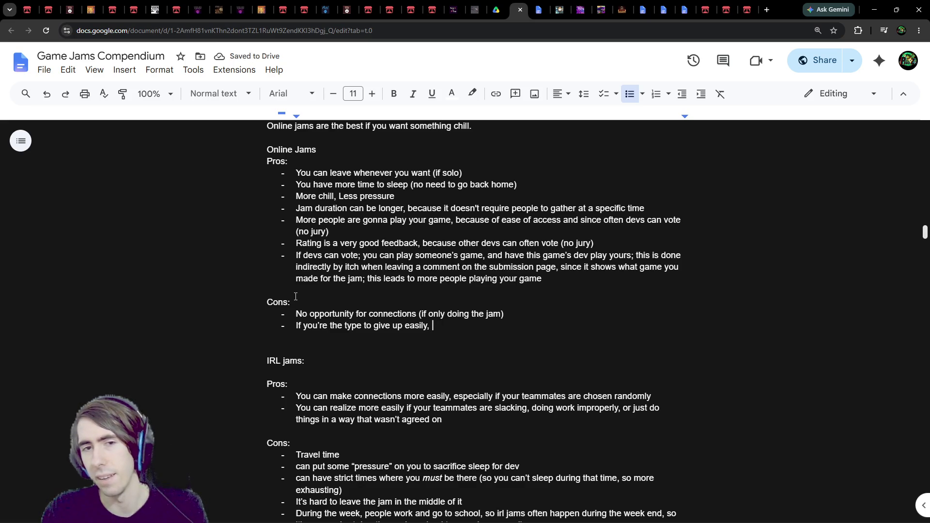
pyautogui.write('it gives ')
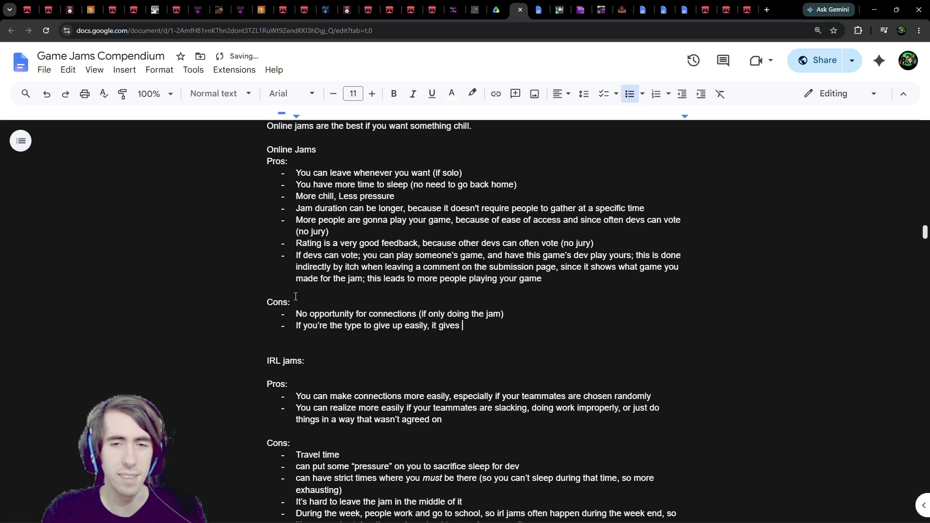
pyautogui.write('you less insent')
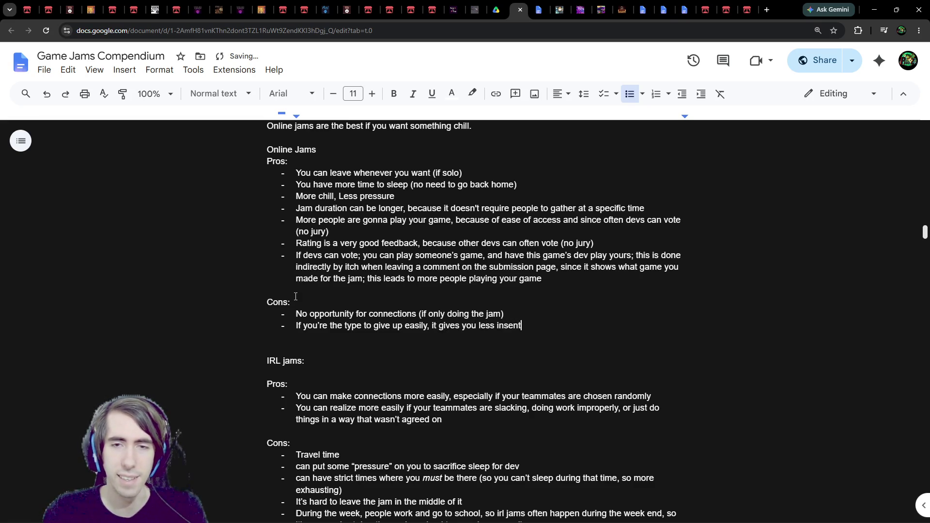
pyautogui.press('BackSpace')
pyautogui.press('BackSpace')
pyautogui.press('BackSpace')
pyautogui.press('BackSpace')
pyautogui.write('centive to finish the jam')
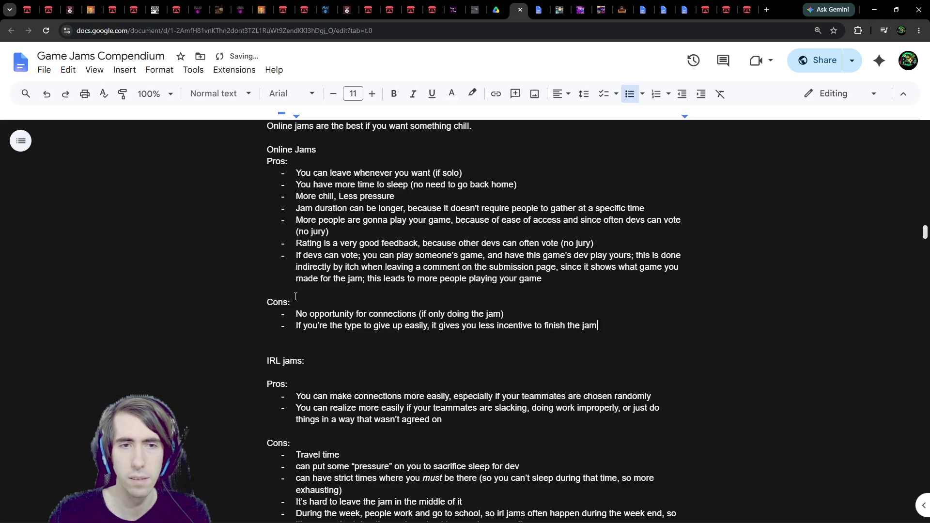
pyautogui.press('Down')
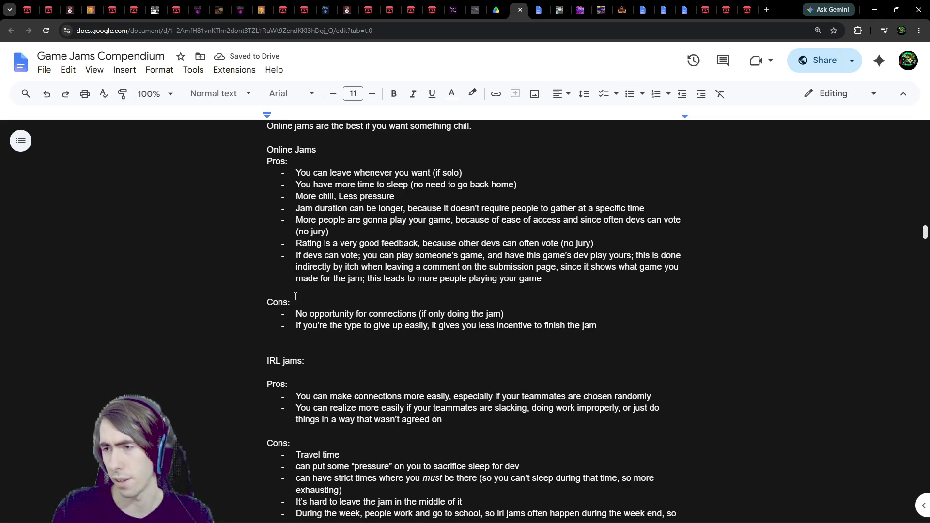
pyautogui.press('BackSpace')
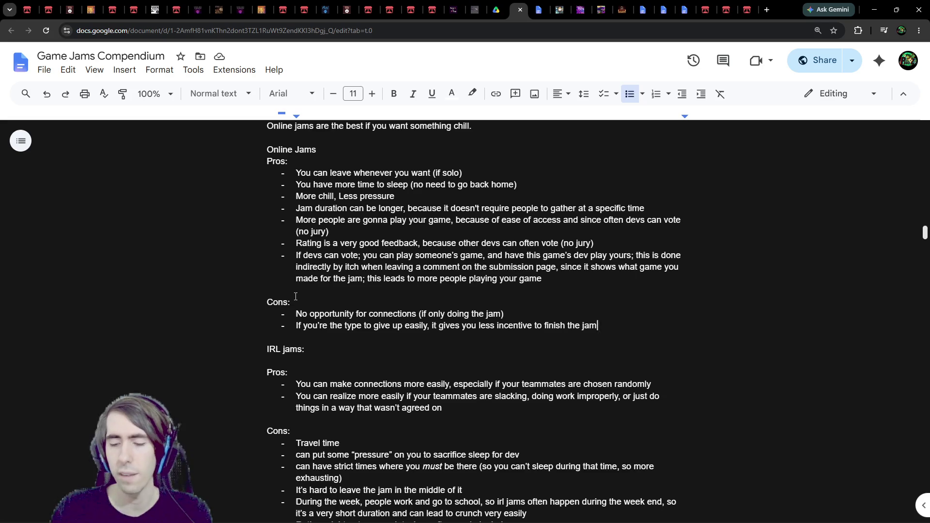
# Add the con 'Emotional damage; a lot of people might play your game, so a lot might say it's trash'
pyautogui.press('Return')
pyautogui.write('If yop')
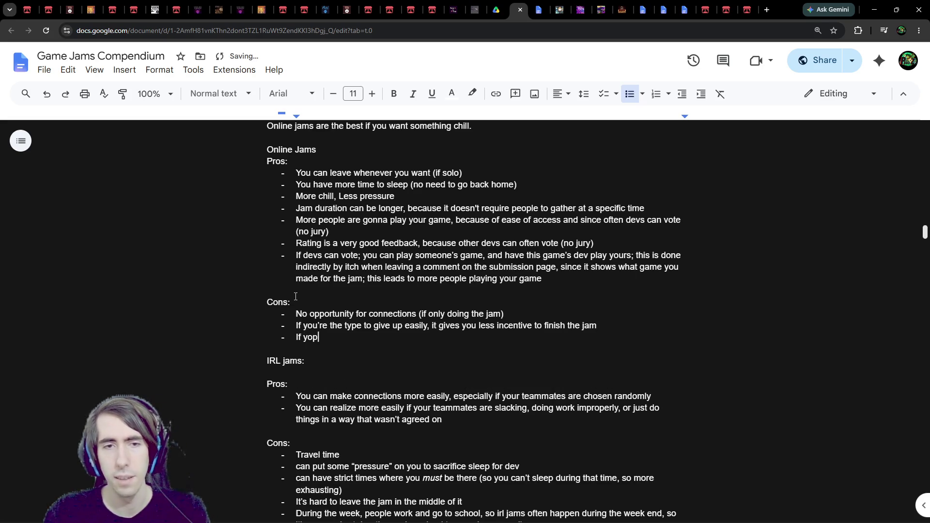
pyautogui.press('BackSpace')
pyautogui.press('BackSpace')
pyautogui.press('BackSpace')
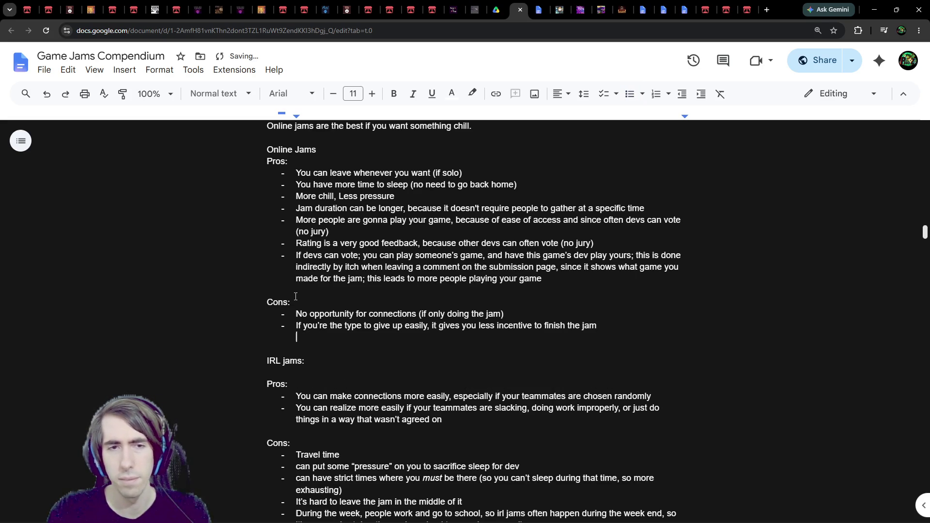
pyautogui.press('BackSpace')
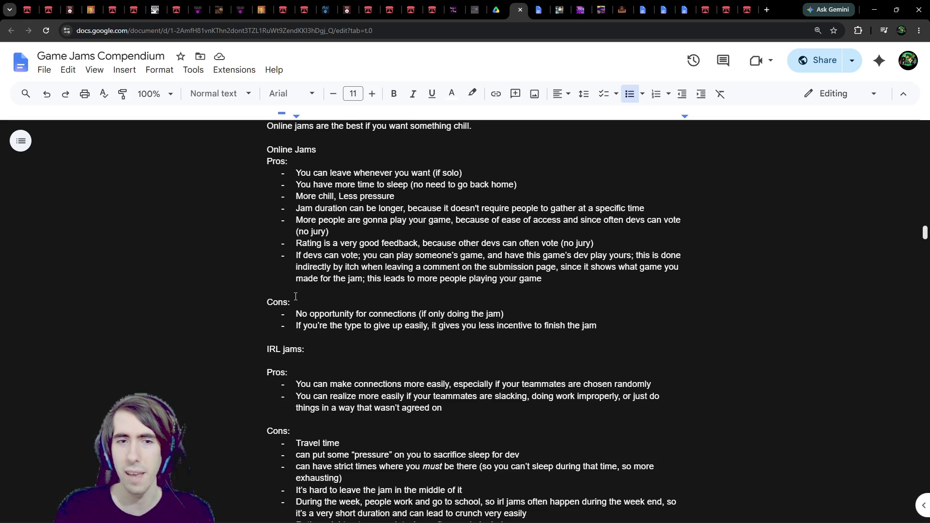
pyautogui.press('Return')
pyautogui.write('Emotiona')
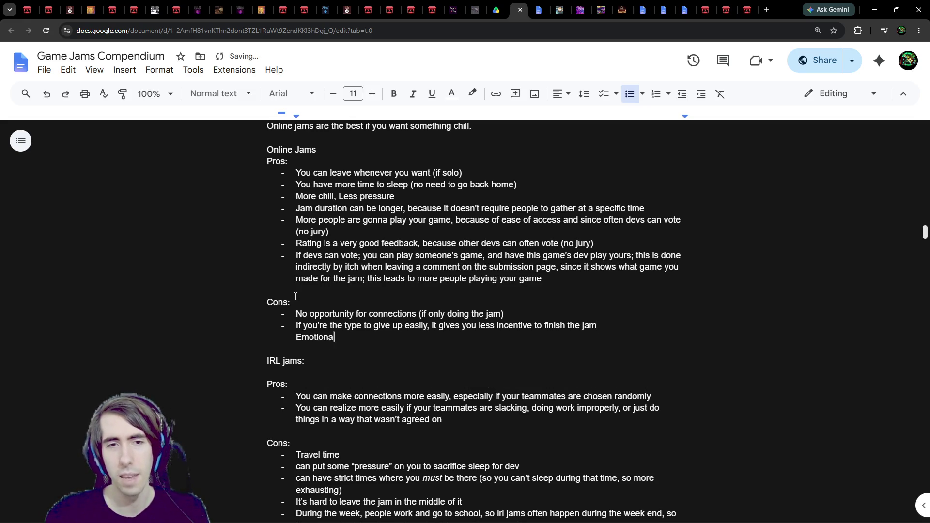
pyautogui.write('l damage; ')
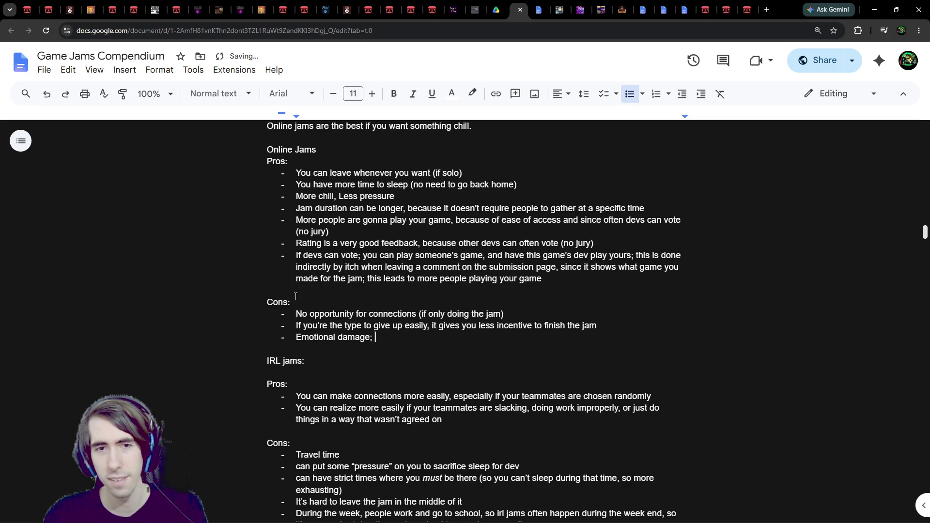
pyautogui.write('a lot of peo')
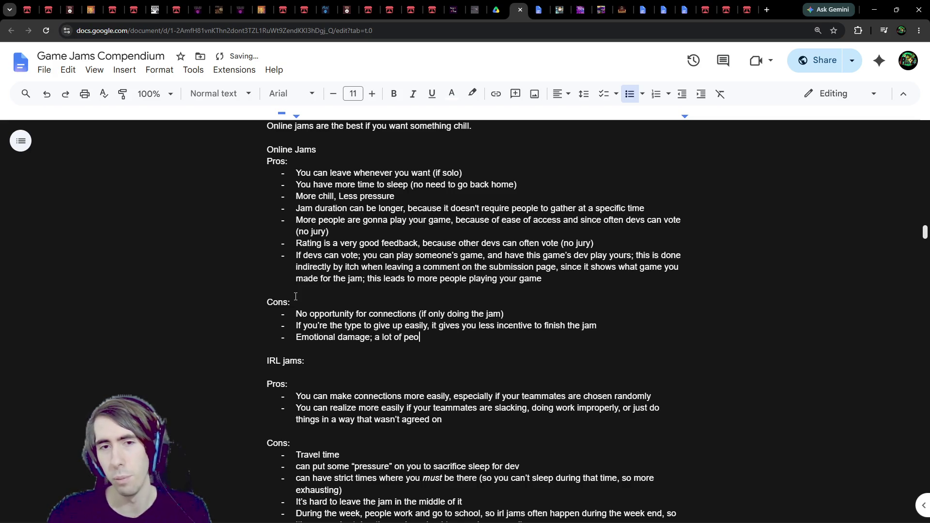
pyautogui.write('ple might pl')
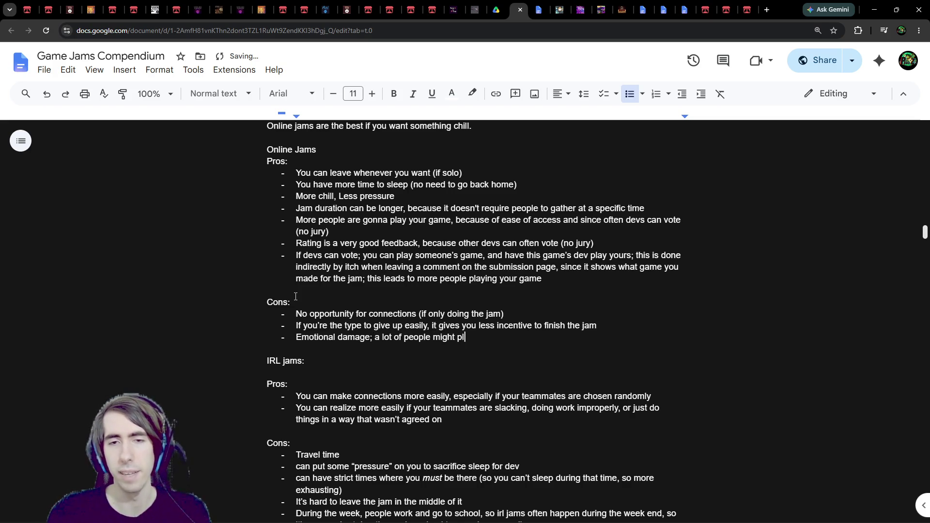
pyautogui.write('ay your game, so ')
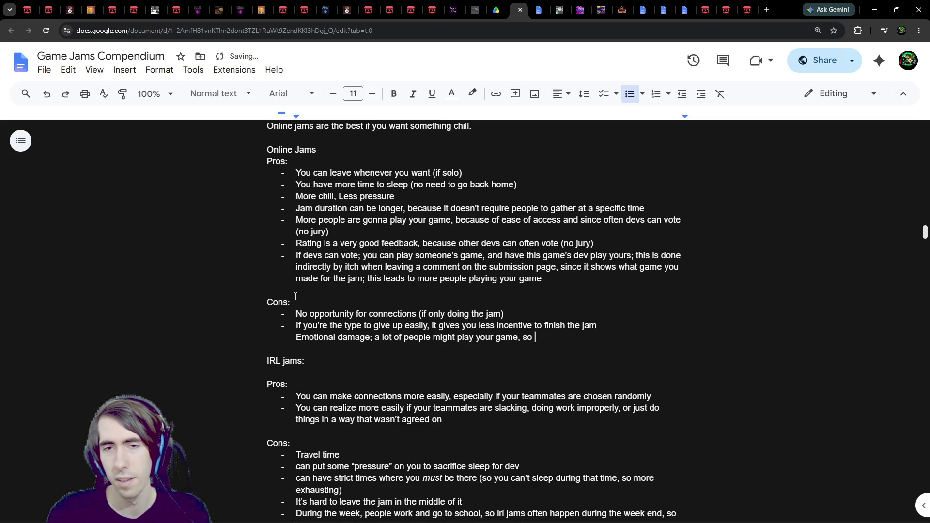
pyautogui.write('a')
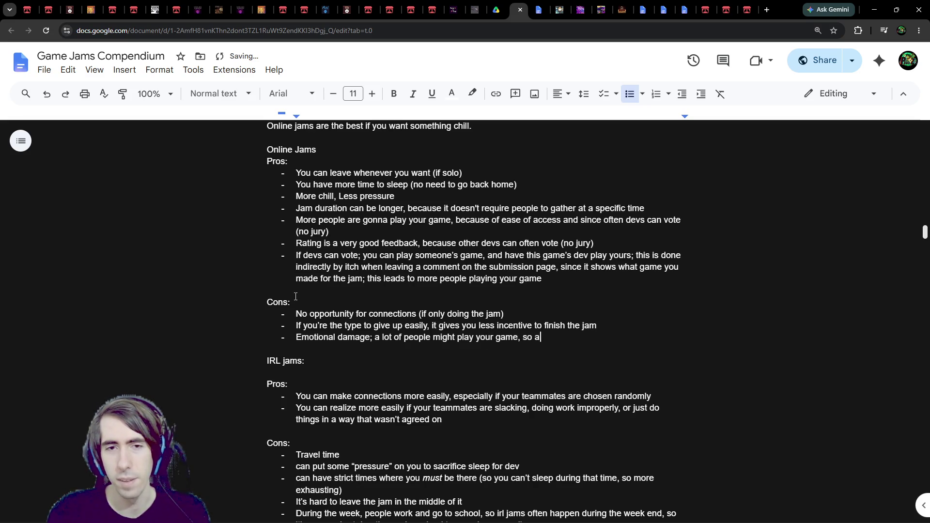
pyautogui.write(" lot might say it's trash")
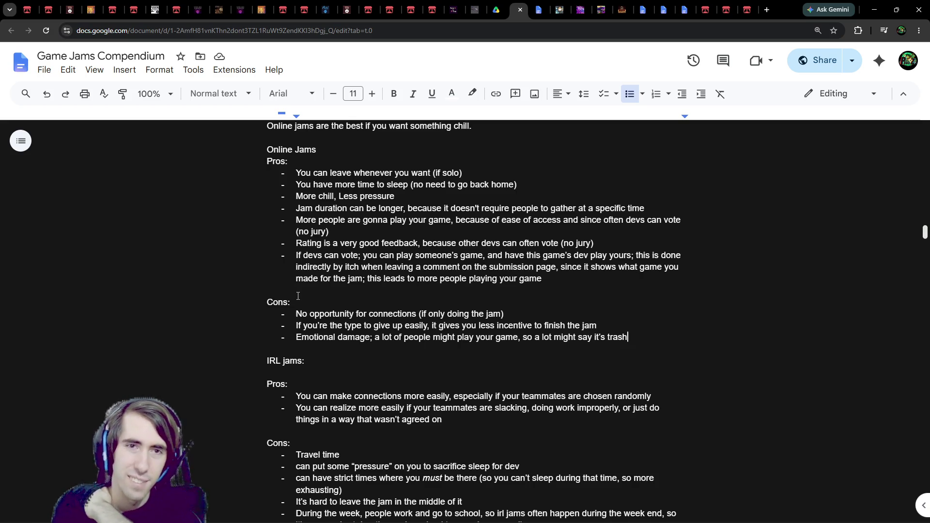
pyautogui.scroll(2, 298, 296)
# Make 'Online Jams' and 'IRL jams' Heading 3, dropping the colon after IRL jams
pyautogui.click(341, 246)
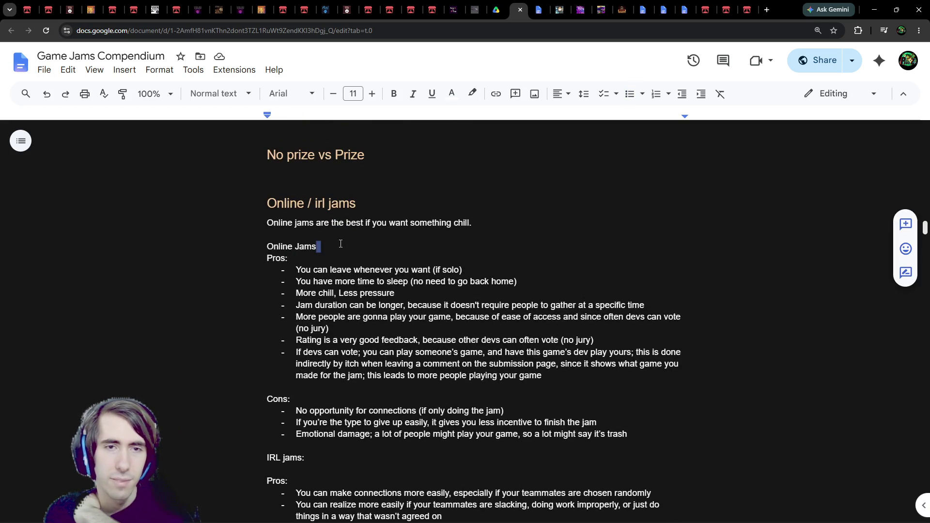
pyautogui.tripleClick(341, 245)
pyautogui.click(218, 94)
pyautogui.moveTo(252, 349)
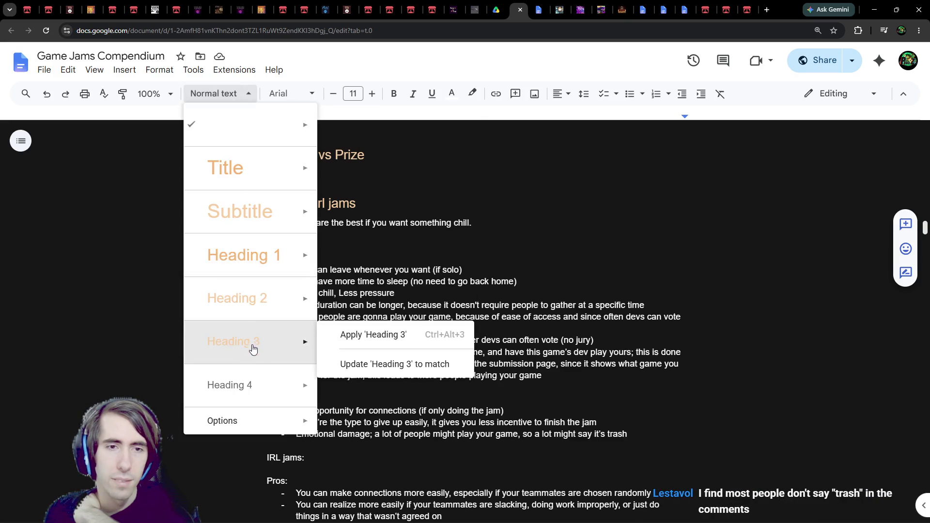
pyautogui.click(373, 335)
pyautogui.scroll(-1, 308, 383)
pyautogui.click(309, 383)
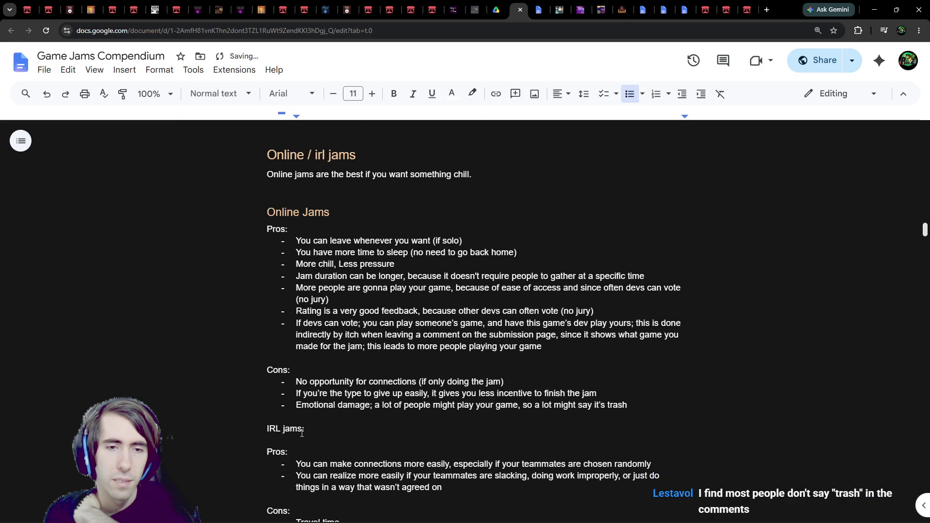
pyautogui.tripleClick(302, 433)
pyautogui.click(204, 94)
pyautogui.moveTo(262, 322)
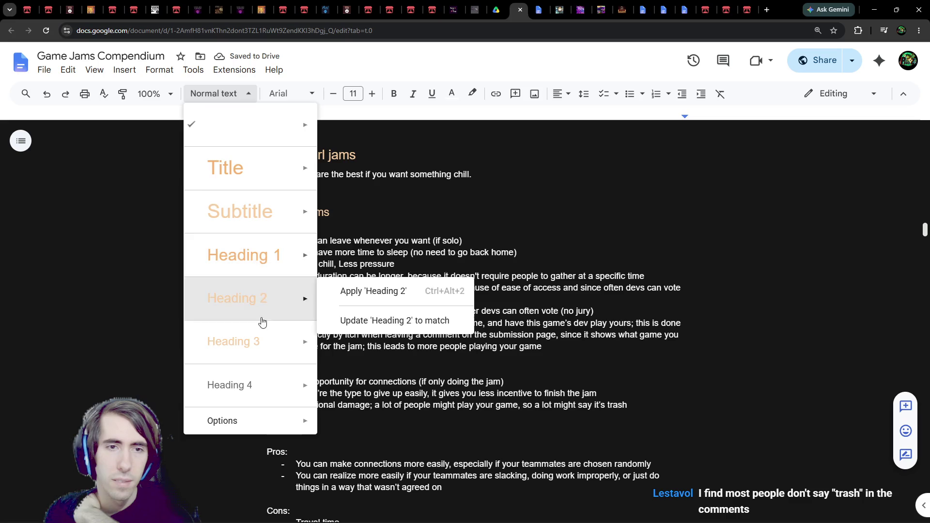
pyautogui.click(262, 341)
pyautogui.click(329, 439)
pyautogui.press('BackSpace')
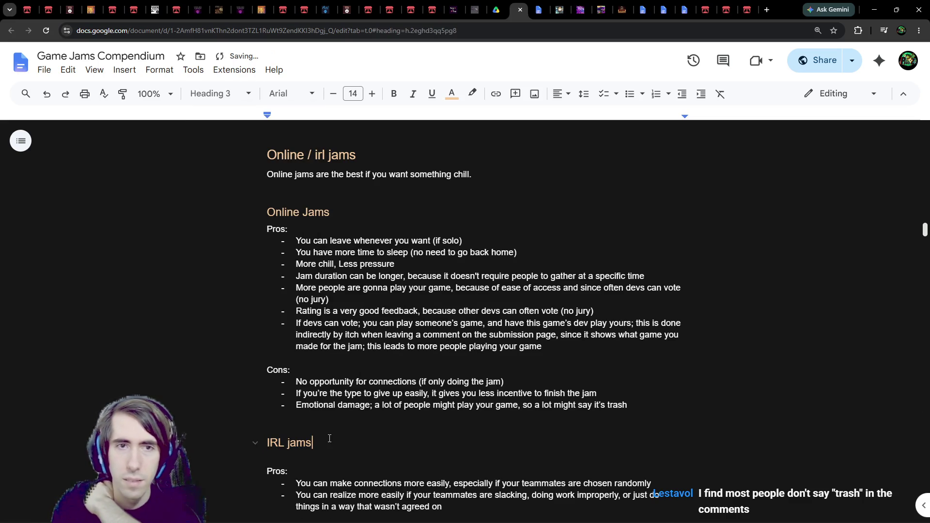
# Retitle the section heading to 'Online vs IRL jams'
pyautogui.scroll(-5, 329, 438)
pyautogui.scroll(7, 321, 185)
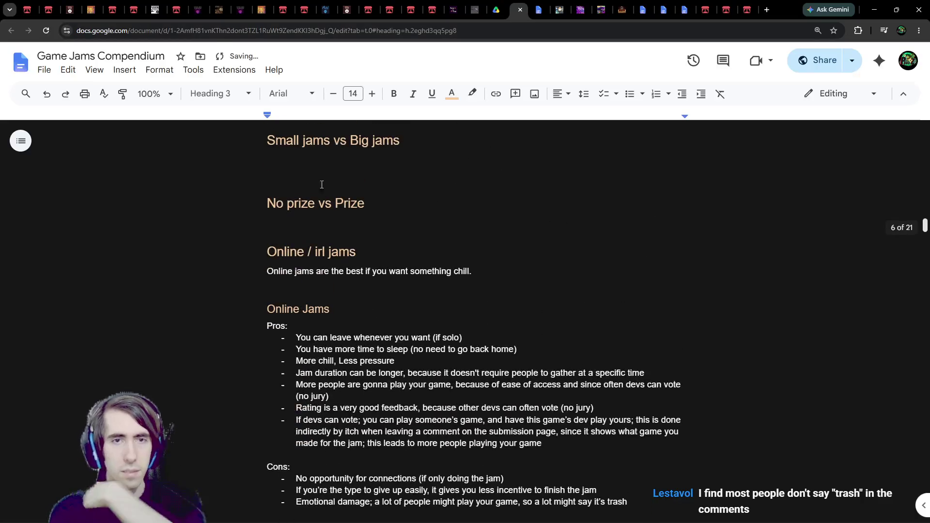
pyautogui.click(313, 252)
pyautogui.press('BackSpace')
pyautogui.write('vs')
pyautogui.press('Right')
pyautogui.press('Right')
pyautogui.press('Right')
pyautogui.press('BackSpace')
pyautogui.press('BackSpace')
pyautogui.press('BackSpace')
pyautogui.write('IRL')
# Delete the intro sentence about chill online jams under the heading
pyautogui.click(483, 271)
pyautogui.press('Return')
pyautogui.moveTo(493, 285)
pyautogui.mouseDown()
pyautogui.moveTo(256, 277)
pyautogui.moveTo(256, 265)
pyautogui.mouseUp()
pyautogui.press('BackSpace')
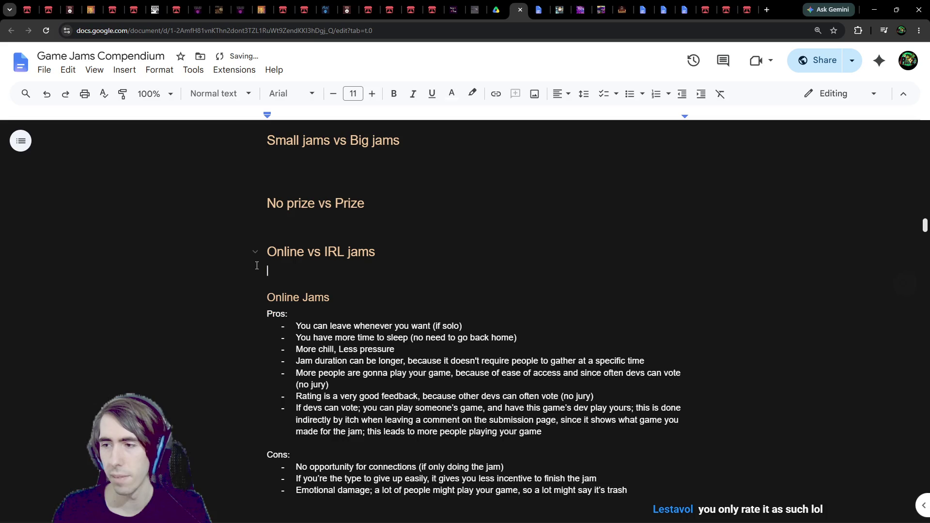
pyautogui.press('Delete')
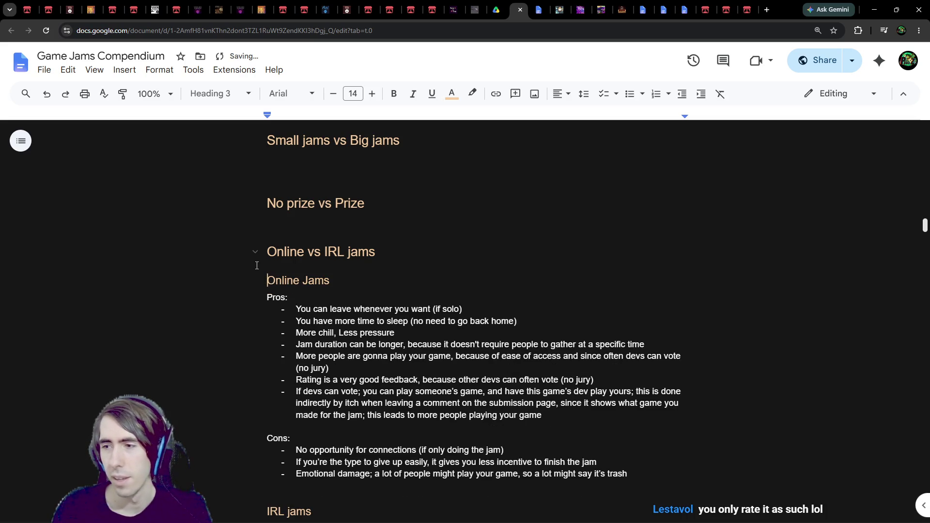
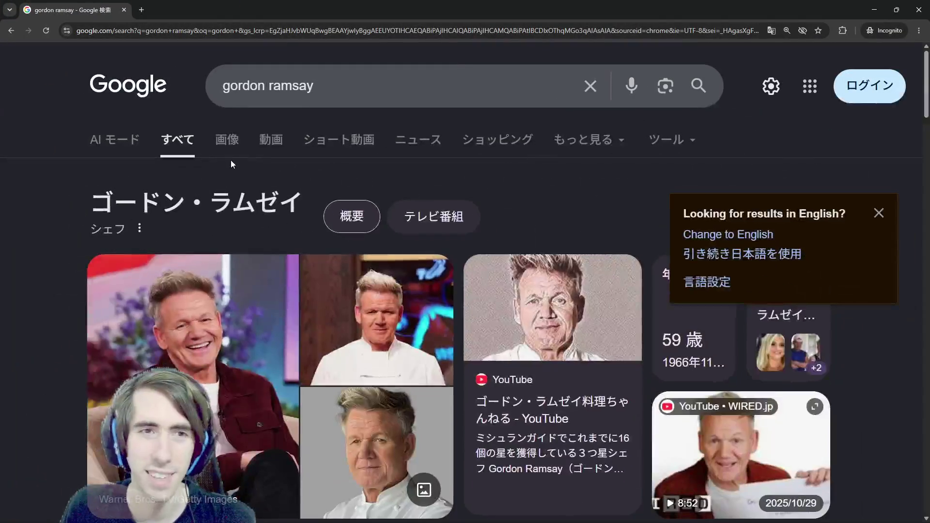
# Browse the Google image results for gordon ramsay, then minimize the search window
pyautogui.click(229, 142)
pyautogui.scroll(-1, 400, 303)
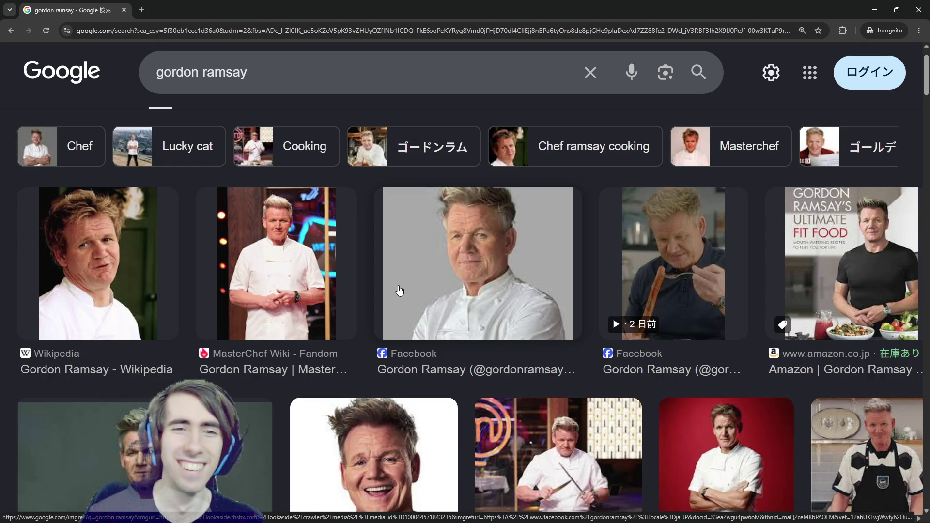
pyautogui.scroll(-3, 395, 291)
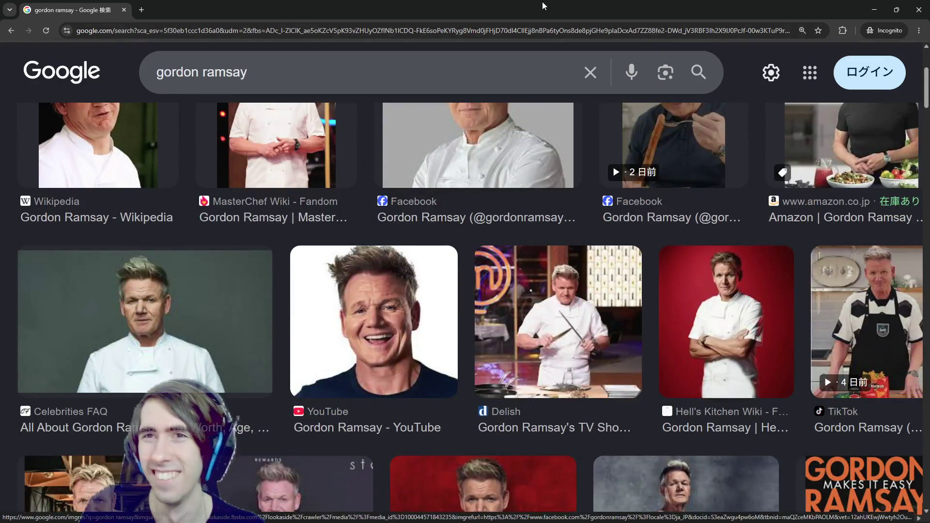
pyautogui.press('super+Down')
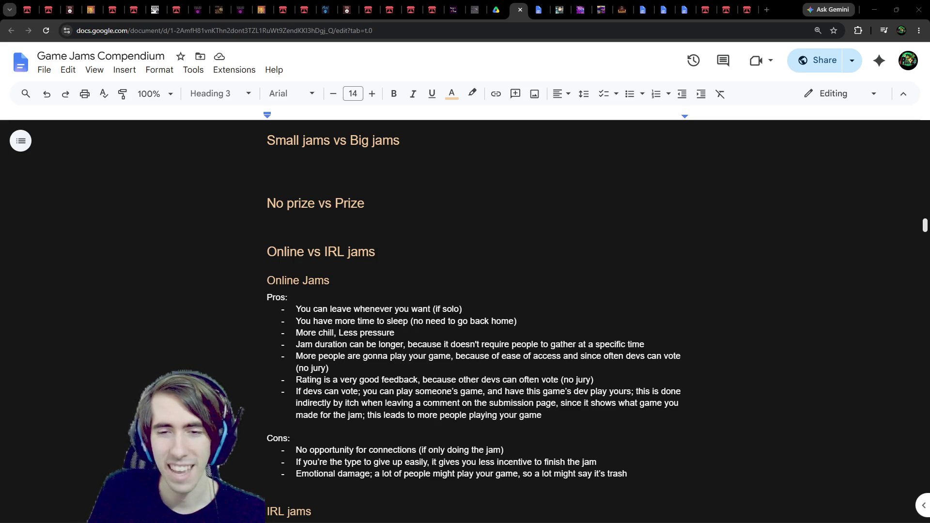
# Delete the empty line above IRL jams and move to the blank line under No prize vs Prize
pyautogui.click(469, 488)
pyautogui.press('Delete')
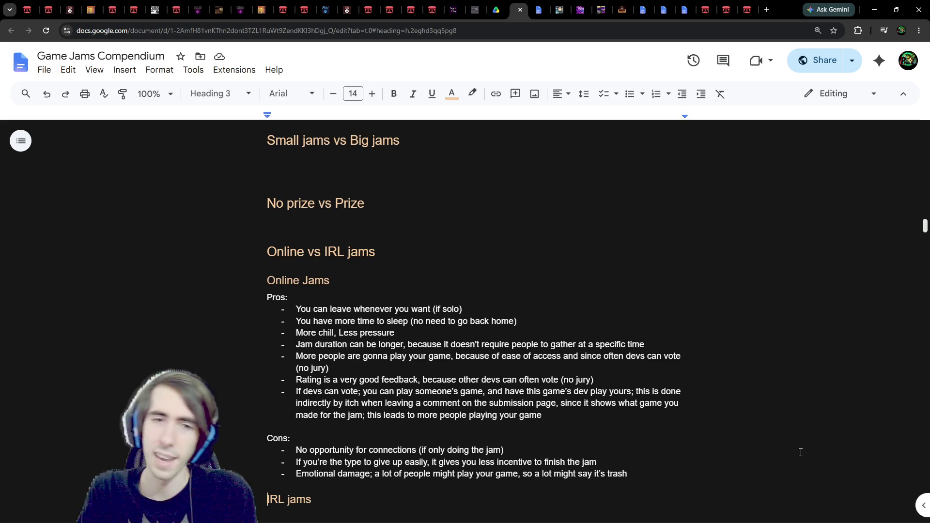
pyautogui.click(605, 227)
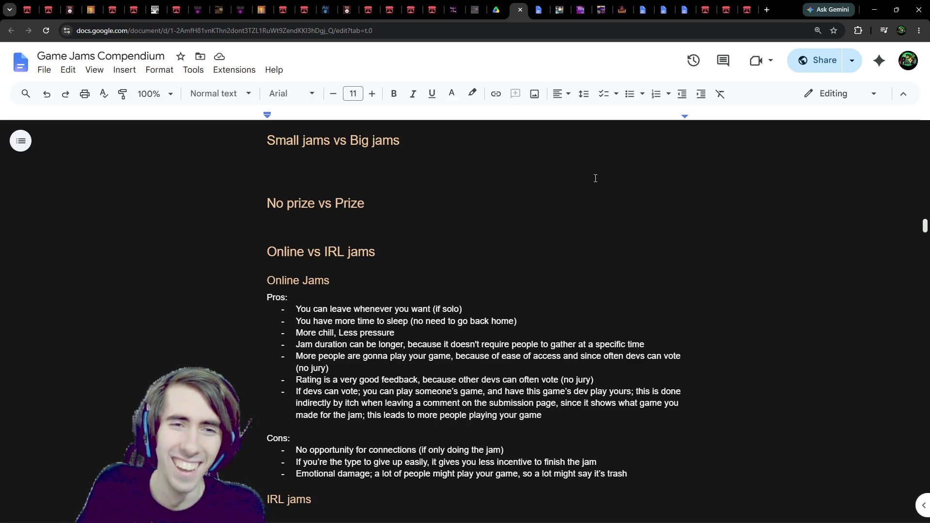
pyautogui.scroll(1, 627, 195)
pyautogui.scroll(-7, 445, 291)
pyautogui.scroll(6, 446, 291)
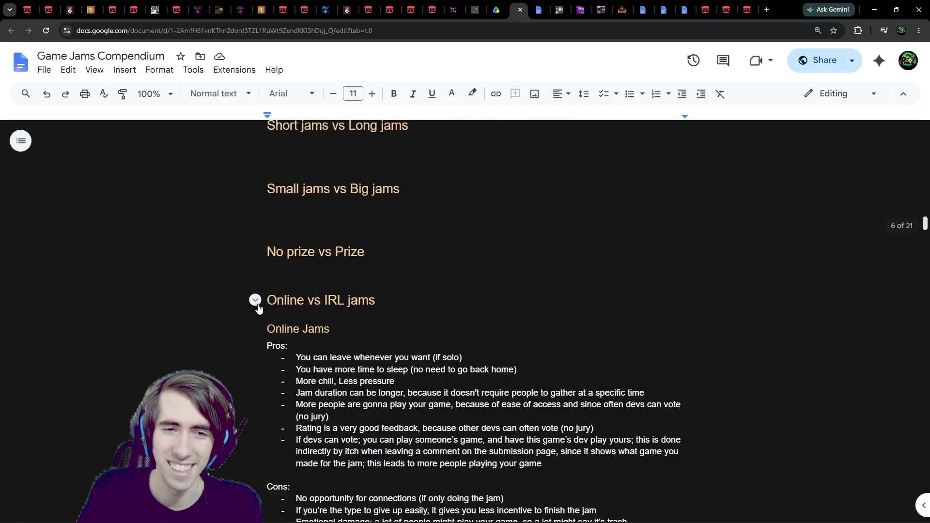
# Collapse Online vs IRL jams and note that prize jams are more competitive, prize-free ones friendlier
pyautogui.click(256, 300)
pyautogui.scroll(1, 392, 276)
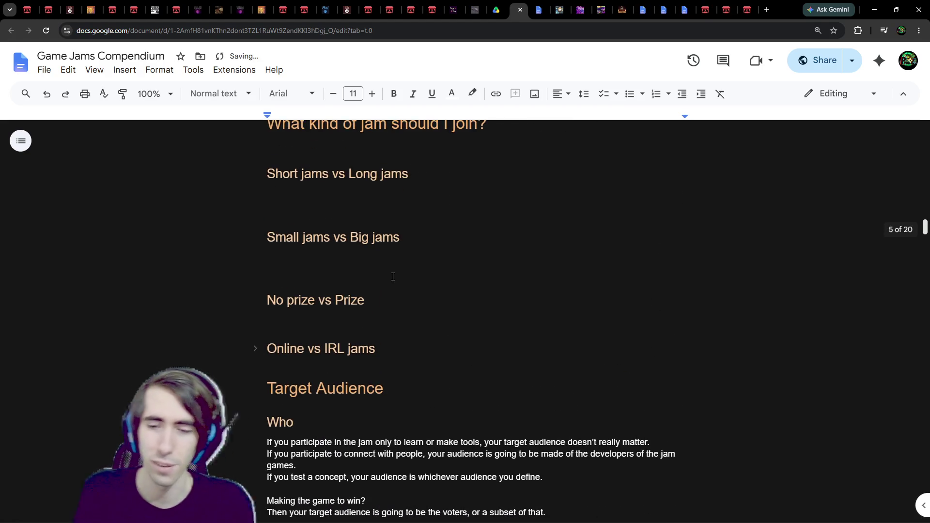
pyautogui.press('Return')
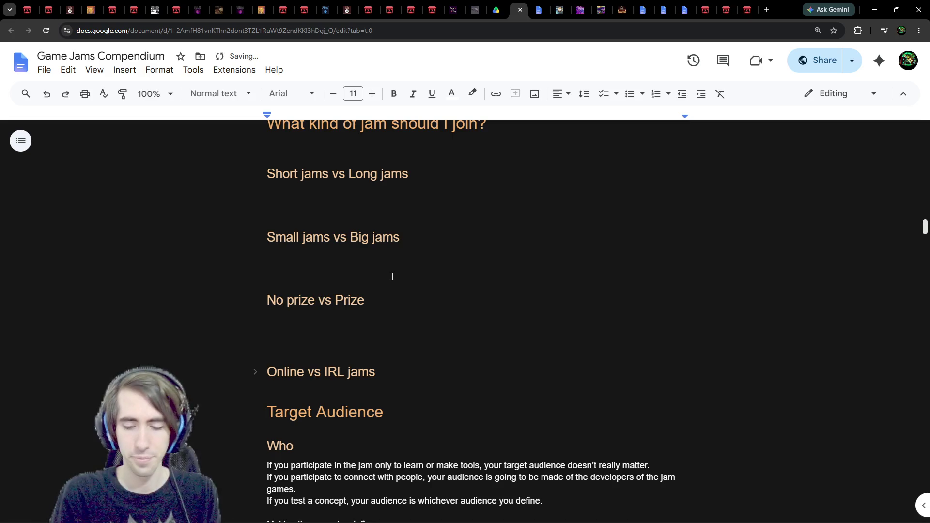
pyautogui.write('Jams with a prize are more competitive')
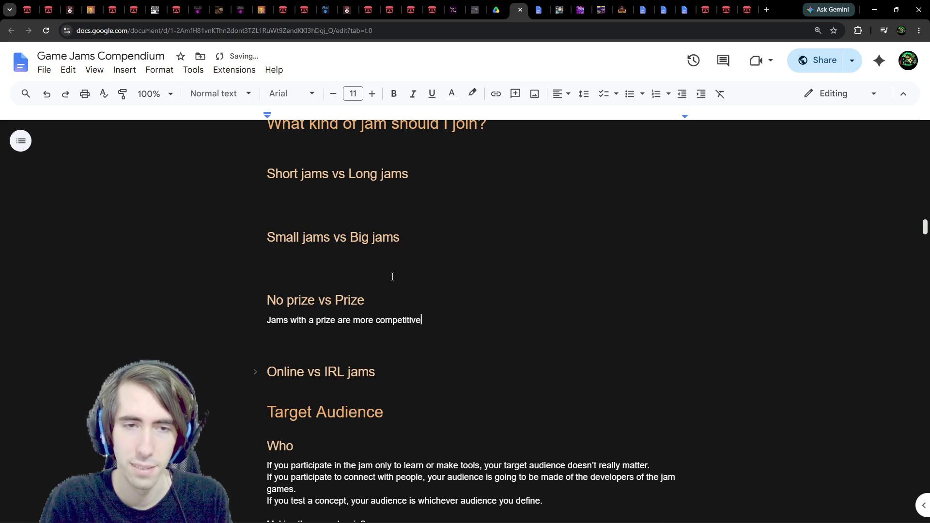
pyautogui.press('Return')
pyautogui.press('Return')
pyautogui.write('Jams without are more chill and people m')
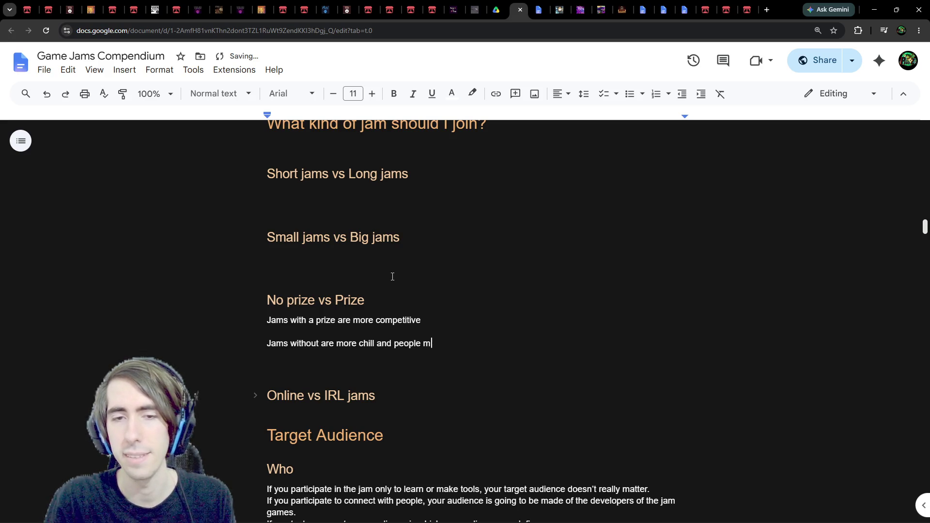
pyautogui.write('ight be more friendly')
# Add that prize jams bring more tension, especially with a team, and prize-free ones are relaxed
pyautogui.press('Up')
pyautogui.press('Up')
pyautogui.write(', ')
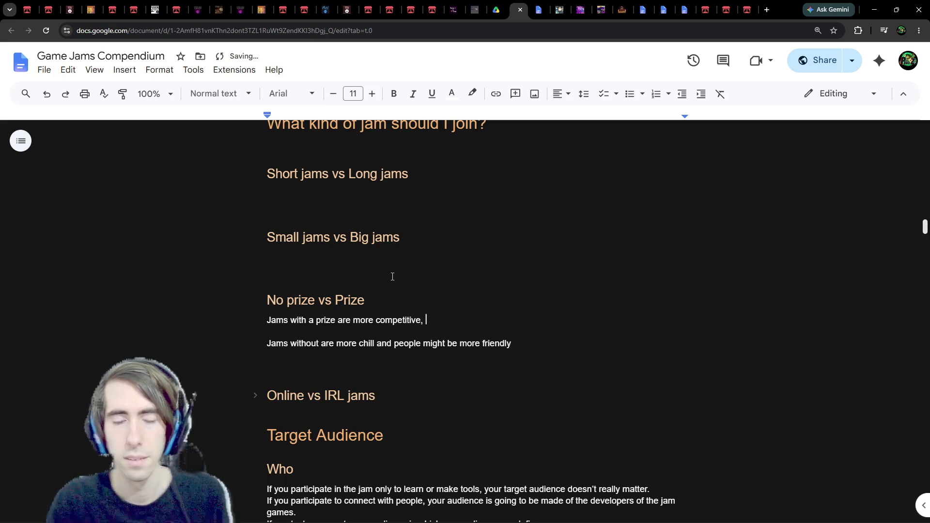
pyautogui.write('and there might be more tension, esp')
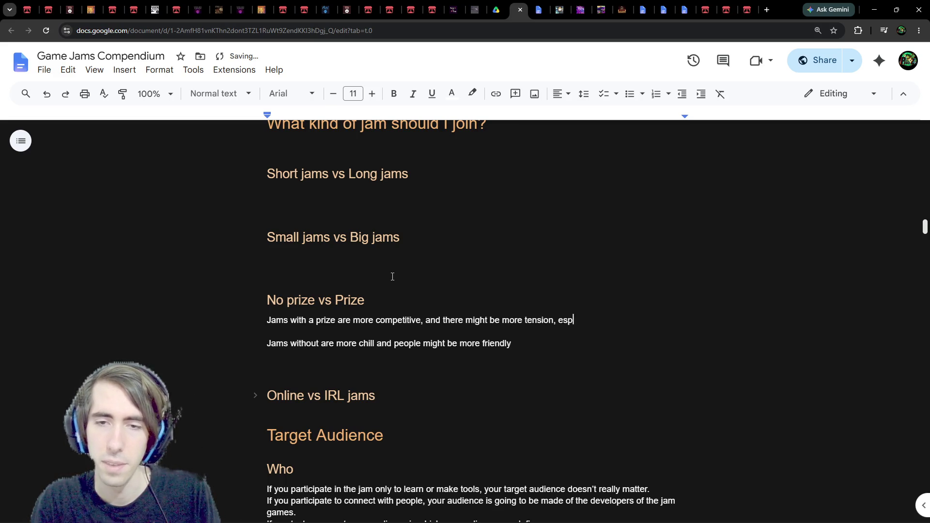
pyautogui.write('ecially with a team')
pyautogui.press('Down')
pyautogui.press('Down')
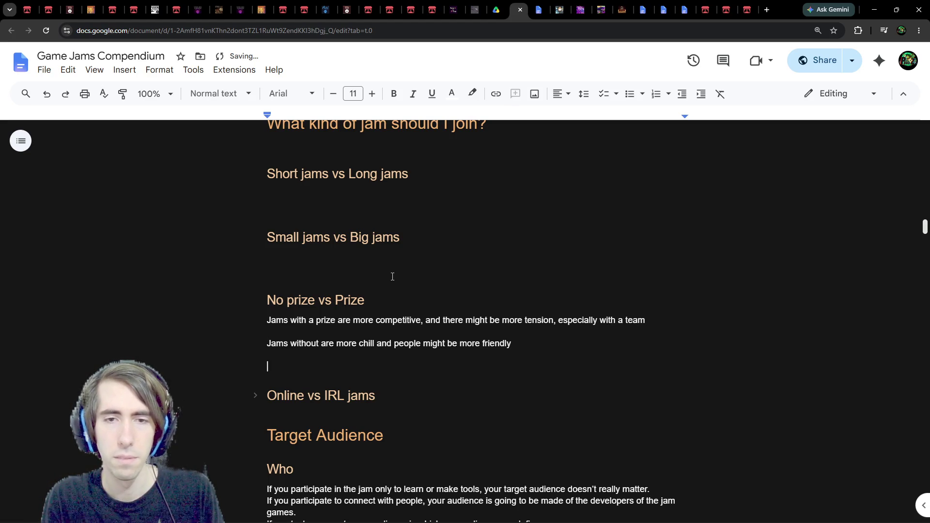
pyautogui.press('BackSpace')
pyautogui.press('Delete')
pyautogui.write('and relaxed')
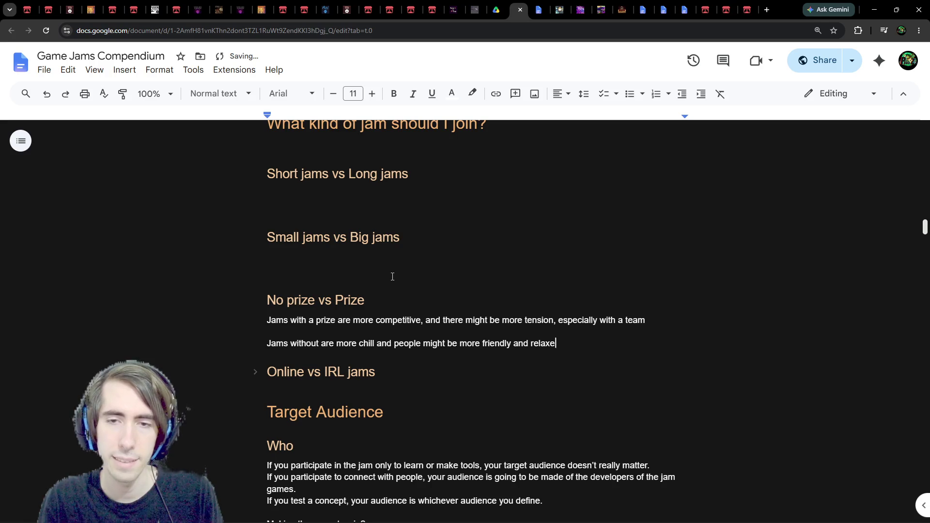
# Start a new line reading 'Jams with a prize often'
pyautogui.press('Return')
pyautogui.write('No')
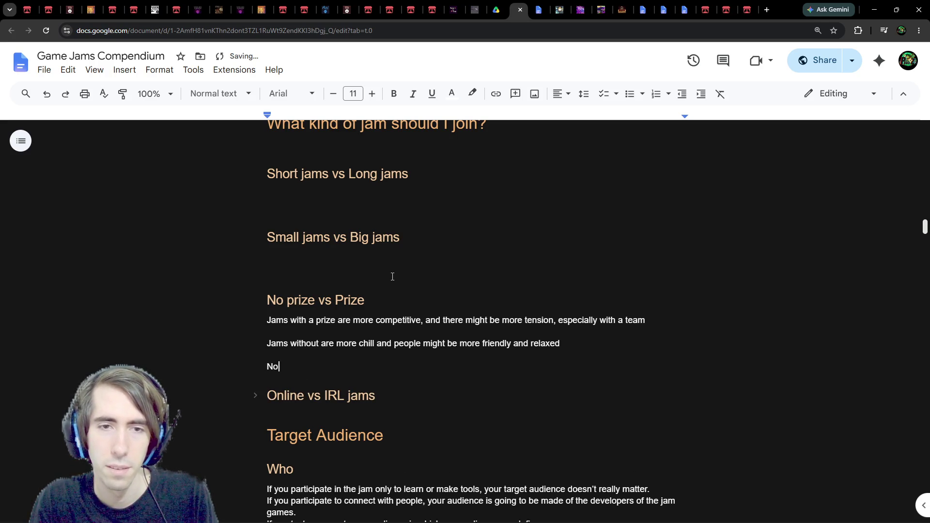
pyautogui.press('BackSpace')
pyautogui.press('BackSpace')
pyautogui.write('Jam')
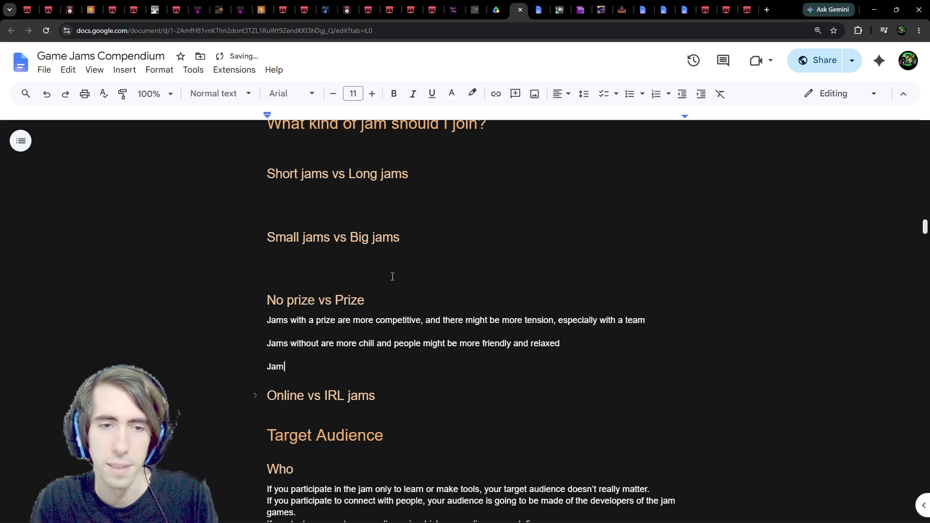
pyautogui.write('s with a prize ')
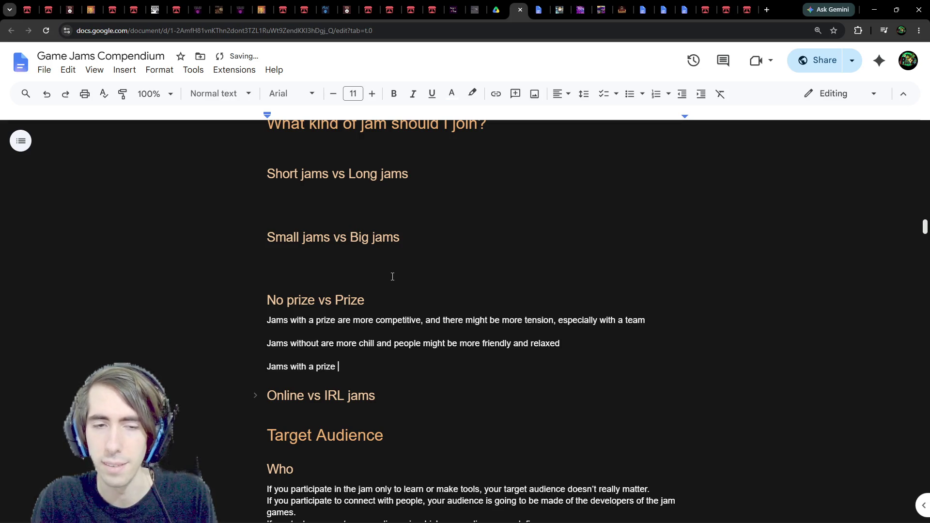
pyautogui.write('oftne')
# Fix 'often:' and add a bullet about weird restrictions (specific obscure engine/framework)
pyautogui.press('BackSpace')
pyautogui.press('BackSpace')
pyautogui.write('en:')
pyautogui.press('Return')
pyautogui.write('- h')
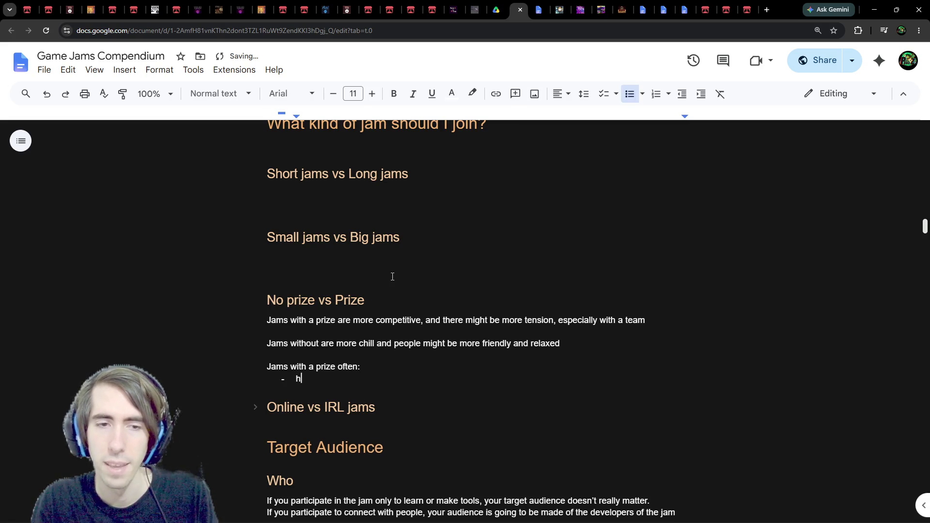
pyautogui.write('ave weird restrictio')
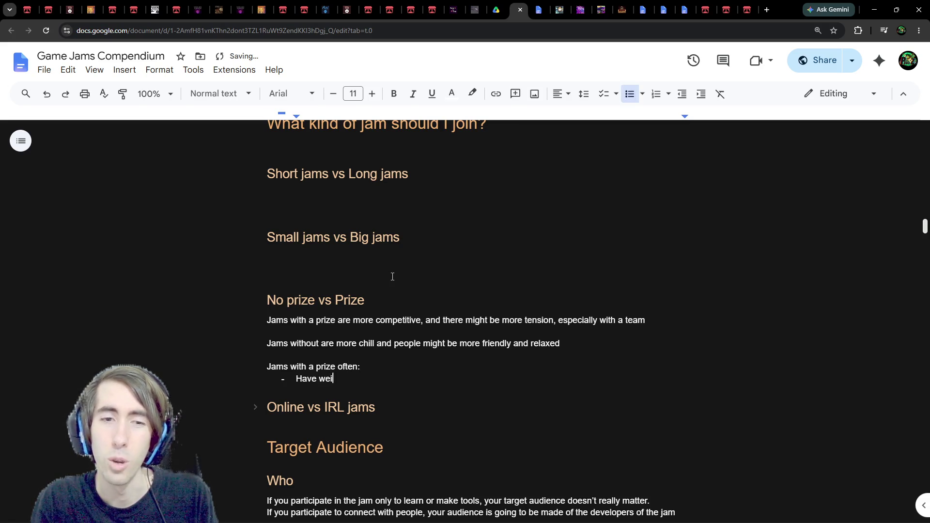
pyautogui.write('ns (')
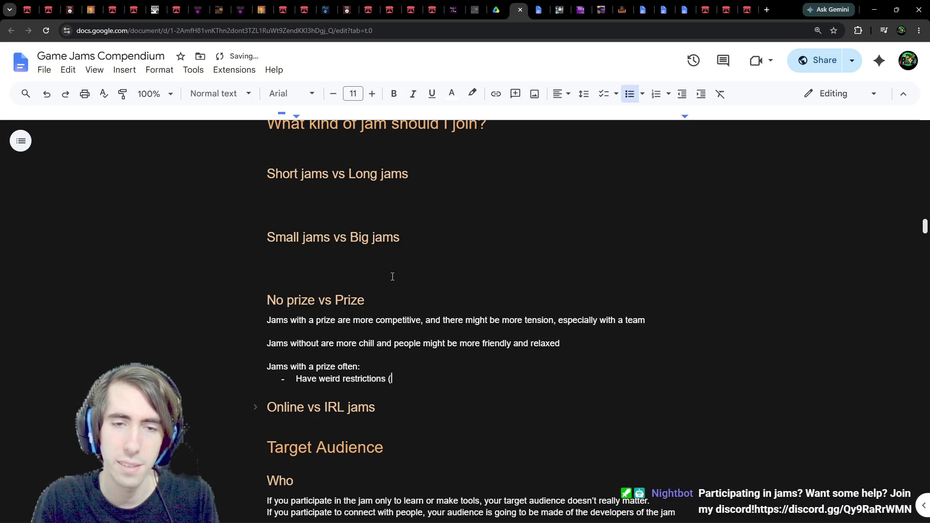
pyautogui.write('use a specific engine')
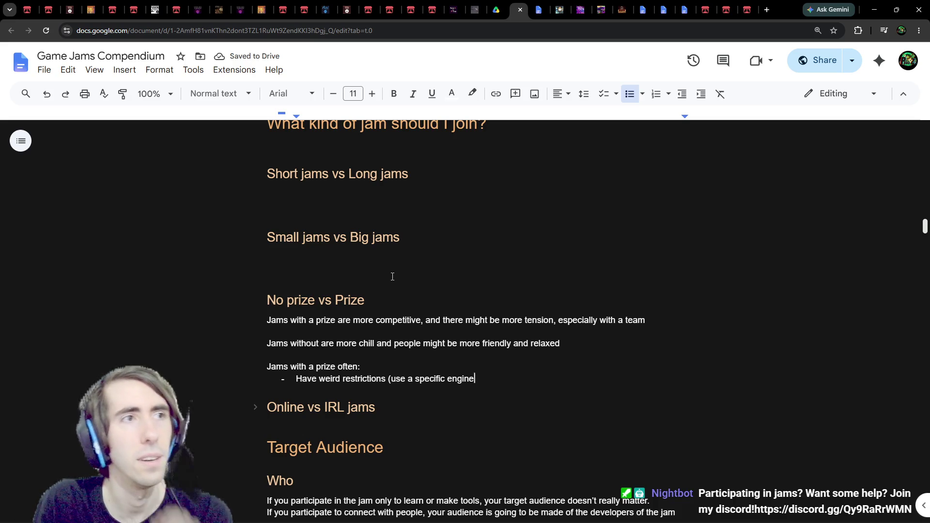
pyautogui.hotkey('ctrl', 'Left')
pyautogui.write('obscure')
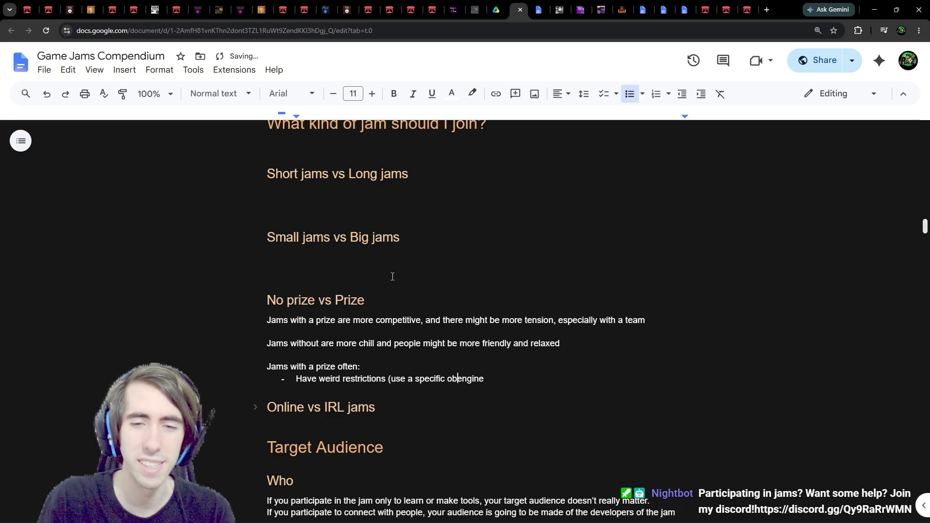
pyautogui.press('End')
pyautogui.write('/framwork)')
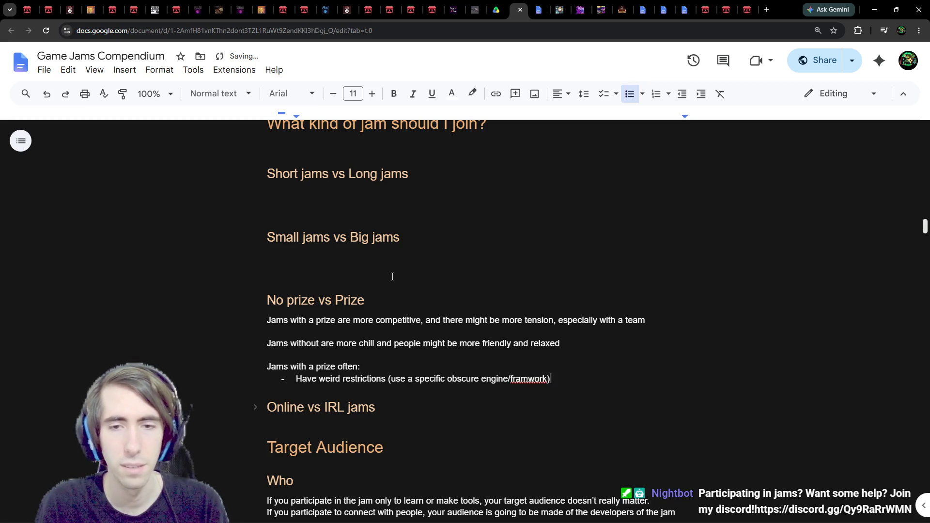
pyautogui.press('BackSpace')
pyautogui.press('BackSpace')
pyautogui.press('BackSpace')
pyautogui.write('framework)')
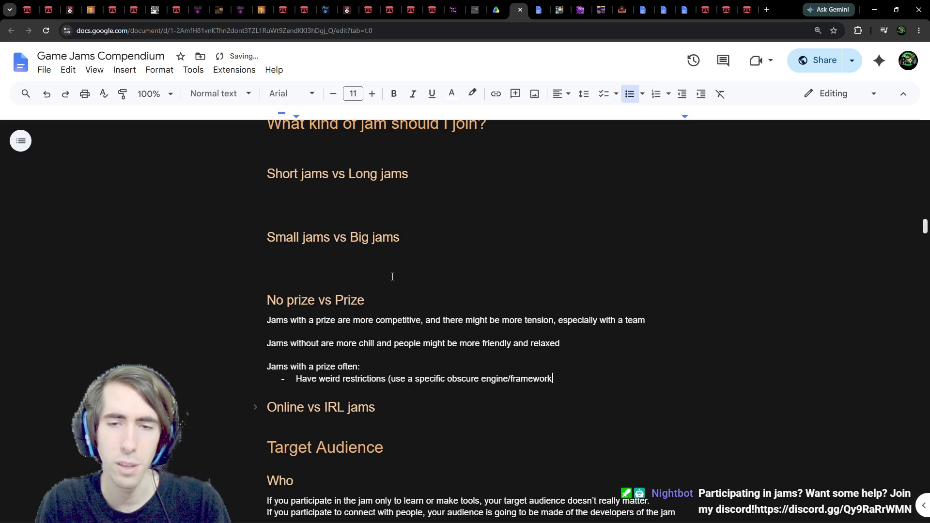
# Reword the bullet to 'have restrictions (use a specific engine/framework that can be obscure)'
pyautogui.hotkey('ctrl', 'Left')
pyautogui.hotkey('ctrl', 'Left')
pyautogui.hotkey('ctrl', 'Left')
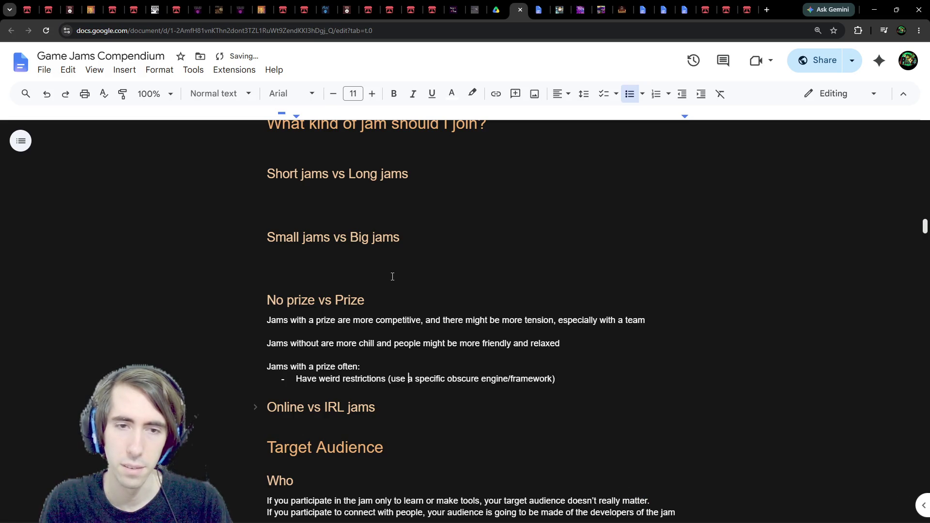
pyautogui.hotkey('ctrl', 'Right')
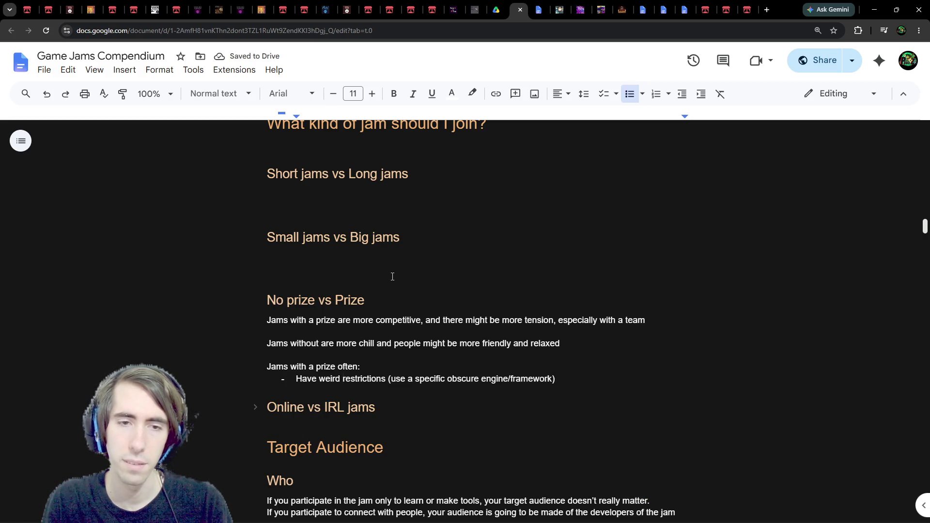
pyautogui.hotkey('ctrl', 'BackSpace')
pyautogui.hotkey('ctrl', 'Right')
pyautogui.hotkey('ctrl', 'Right')
pyautogui.hotkey('ctrl', 'Right')
pyautogui.hotkey('ctrl', 'BackSpace')
pyautogui.write('specific')
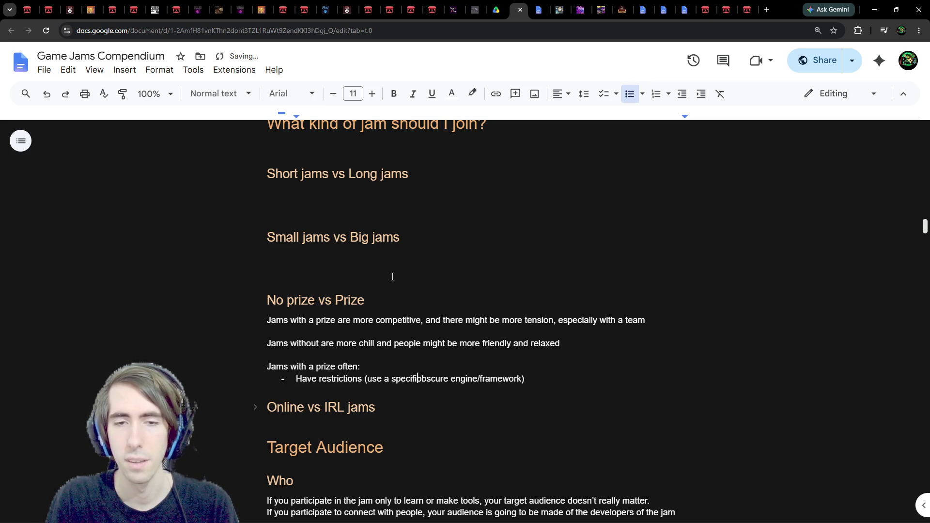
pyautogui.hotkey('ctrl', 'Delete')
pyautogui.hotkey('ctrl', 'Down')
pyautogui.hotkey('ctrl', 'Down')
pyautogui.hotkey('ctrl', 'Down')
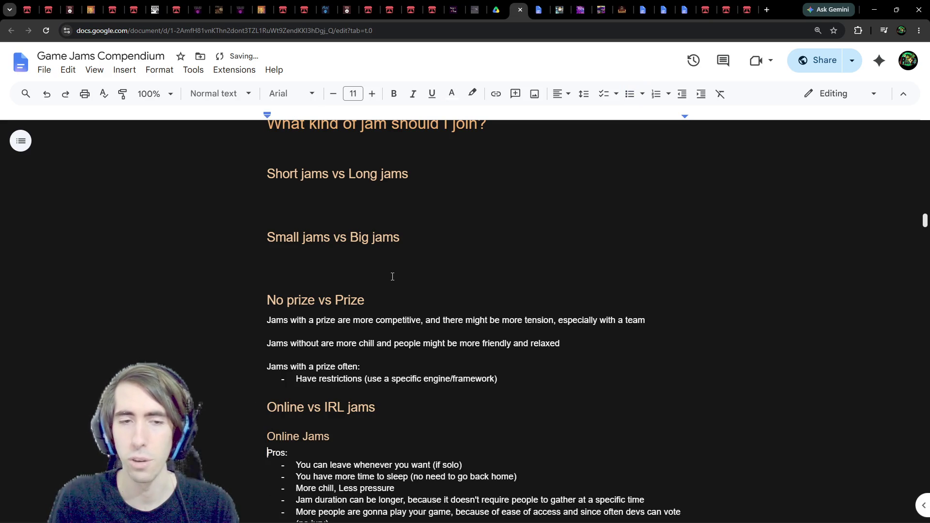
pyautogui.click(521, 382)
pyautogui.press('Left')
pyautogui.write('that can be obs')
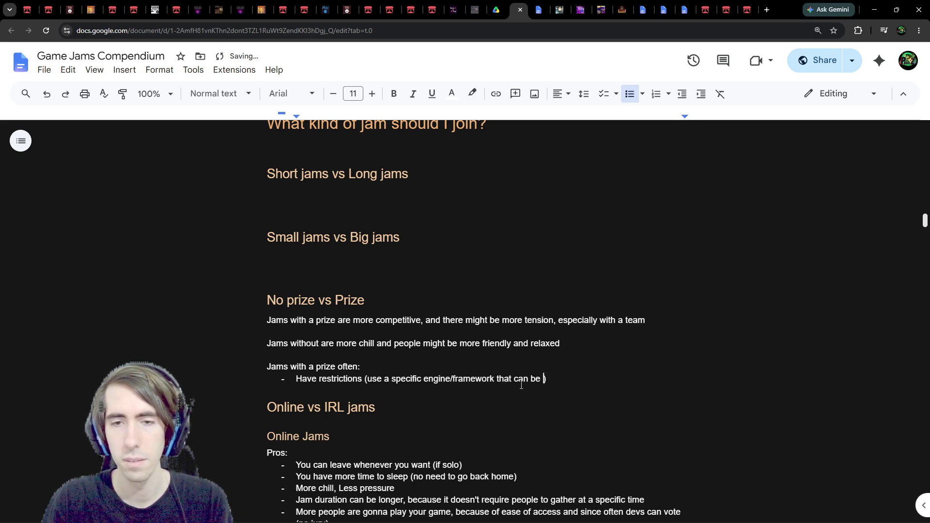
pyautogui.write('cure')
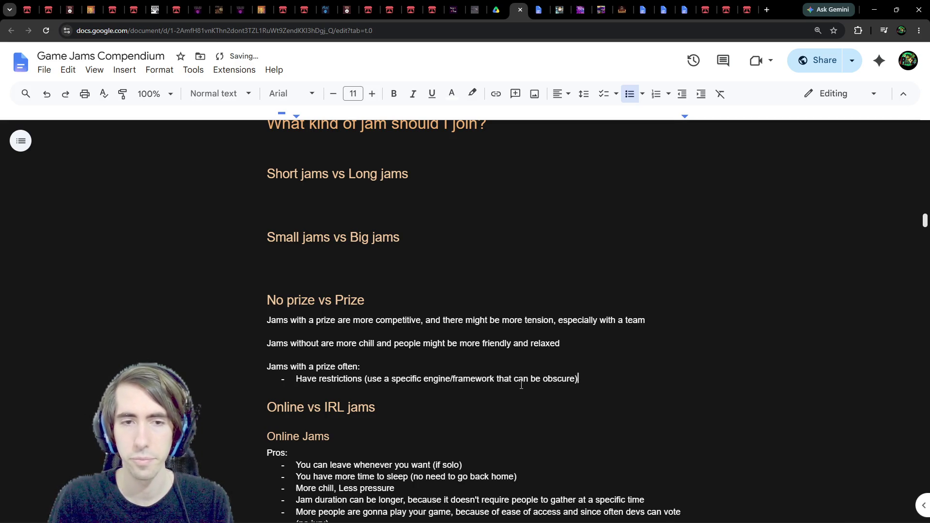
# Add a second bullet: more people if the restrictions don't suck, so less chances of winning
pyautogui.press('Return')
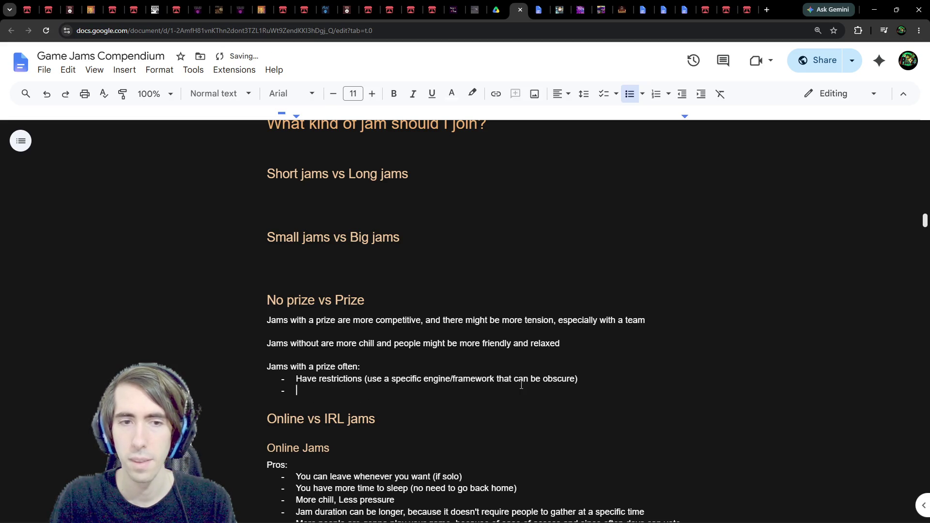
pyautogui.write('Have m')
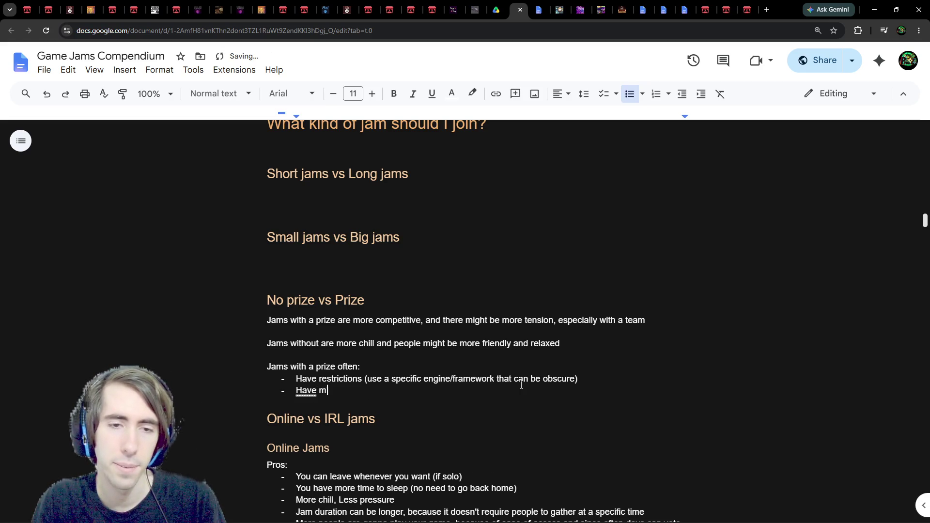
pyautogui.write('ore people ')
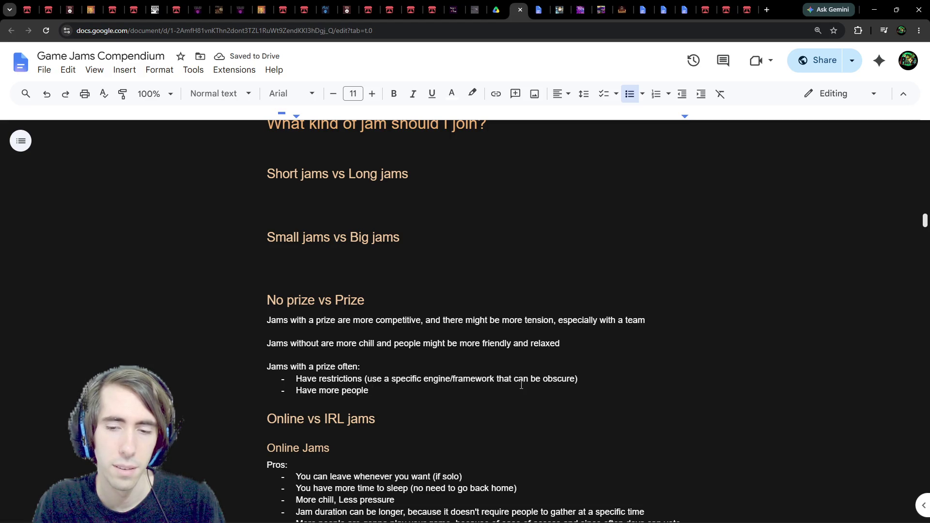
pyautogui.write('if the restricti')
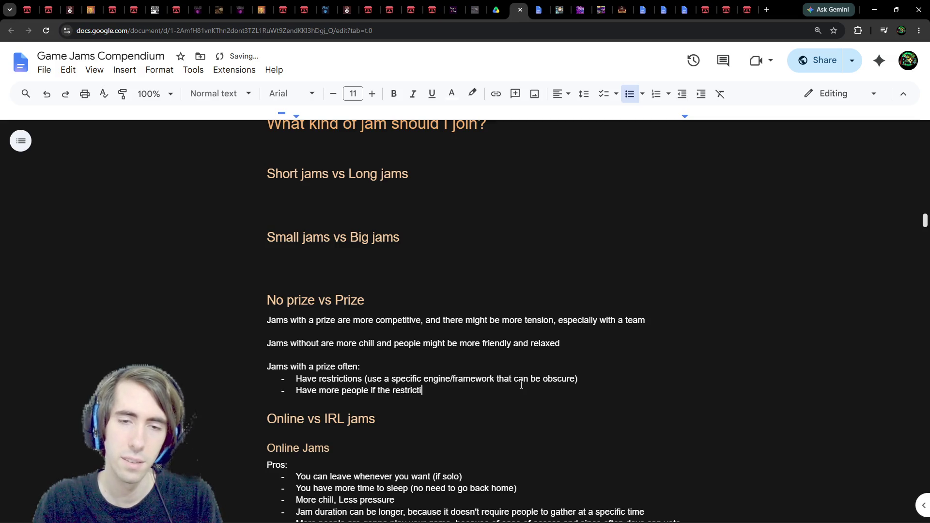
pyautogui.write("ons don't suck")
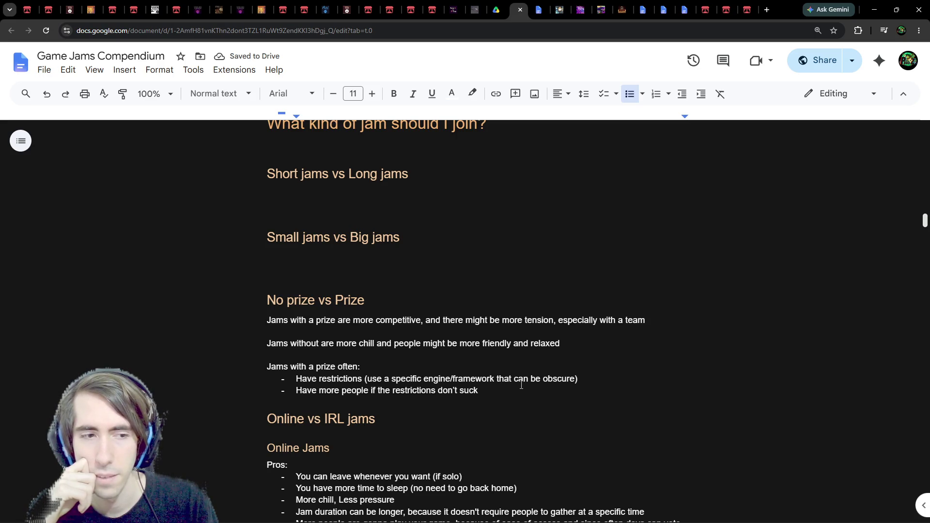
pyautogui.write(', ')
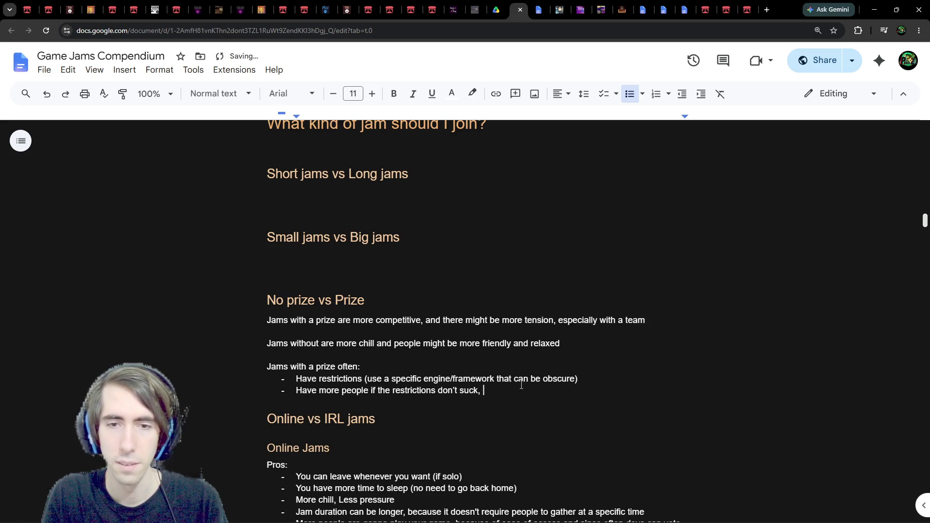
pyautogui.write('so less chanc')
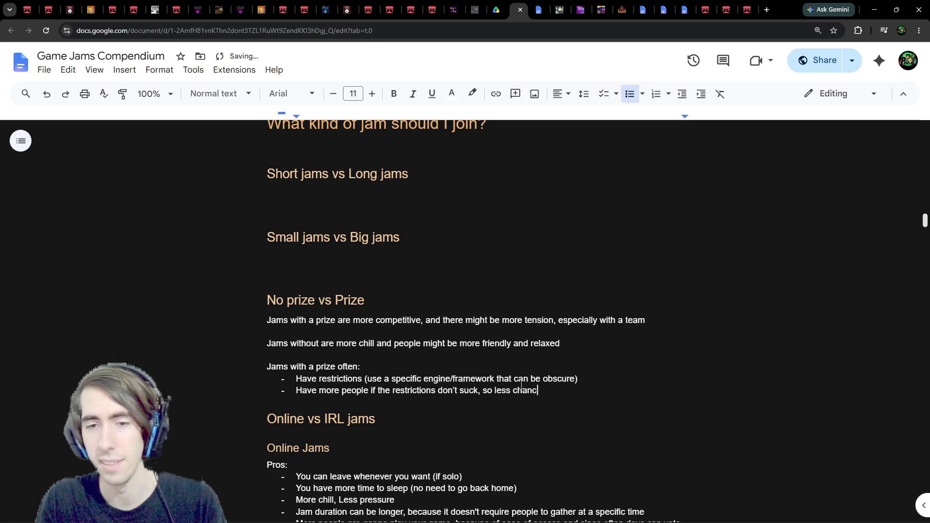
pyautogui.write('es of winning')
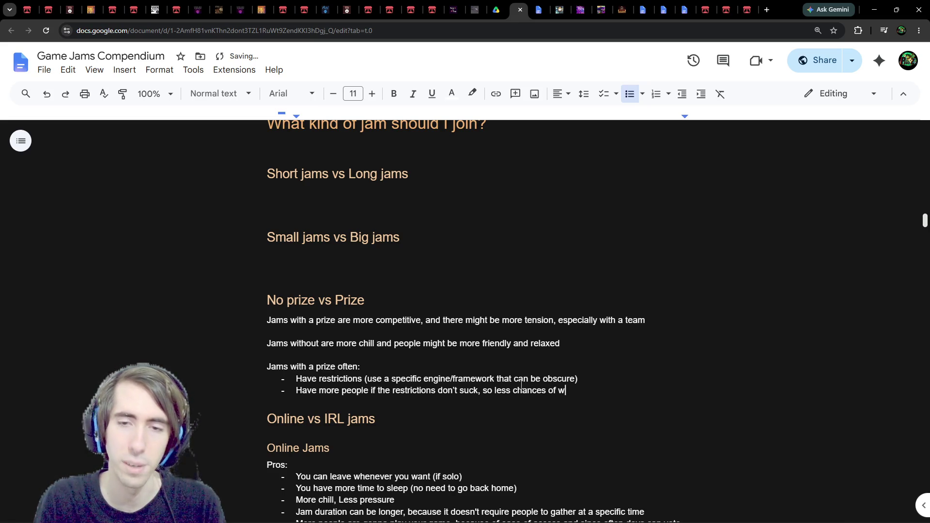
pyautogui.press('Return')
pyautogui.press('Return')
pyautogui.press('BackSpace')
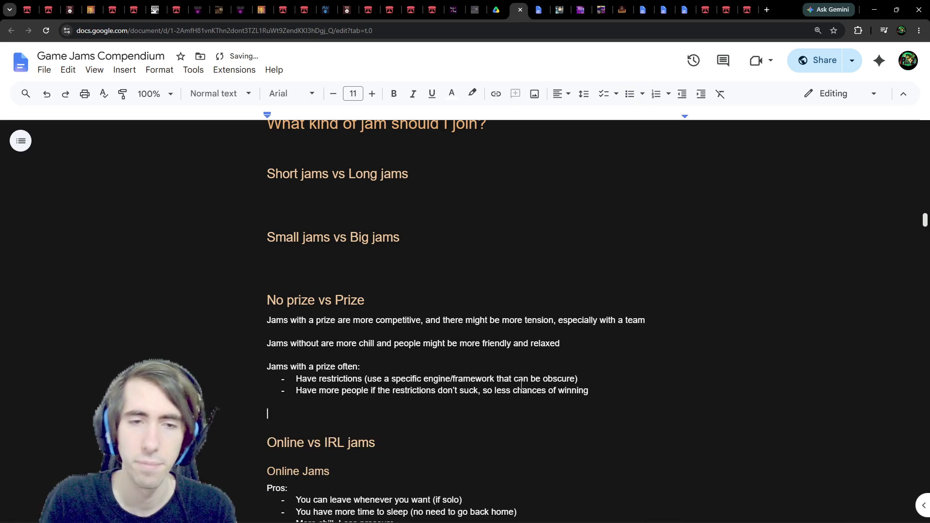
# Write 'Even if there's a prize, you probably won't get it, don't be disappointed if you don't get it;'
pyautogui.write('You shou')
pyautogui.hotkey('ctrl', 'BackSpace')
pyautogui.hotkey('ctrl', 'BackSpace')
pyautogui.write('Even if t')
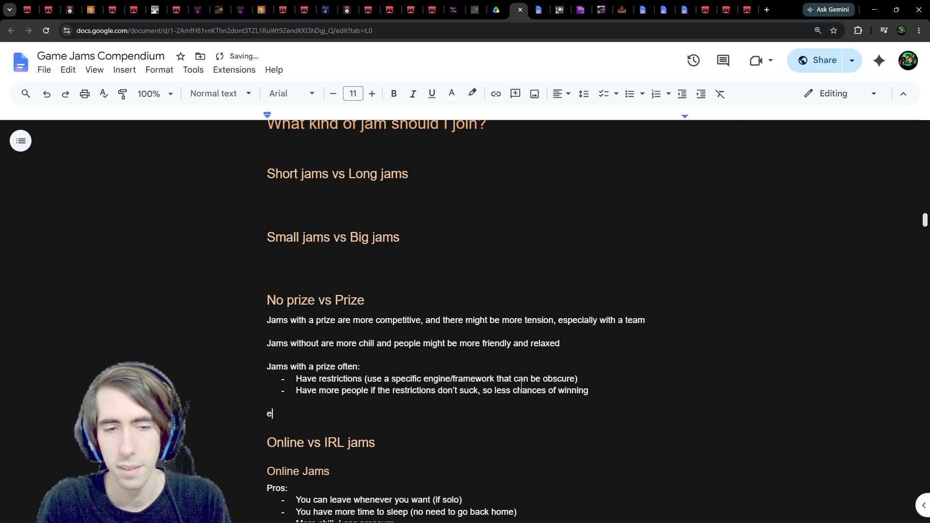
pyautogui.write("here's a prize, ")
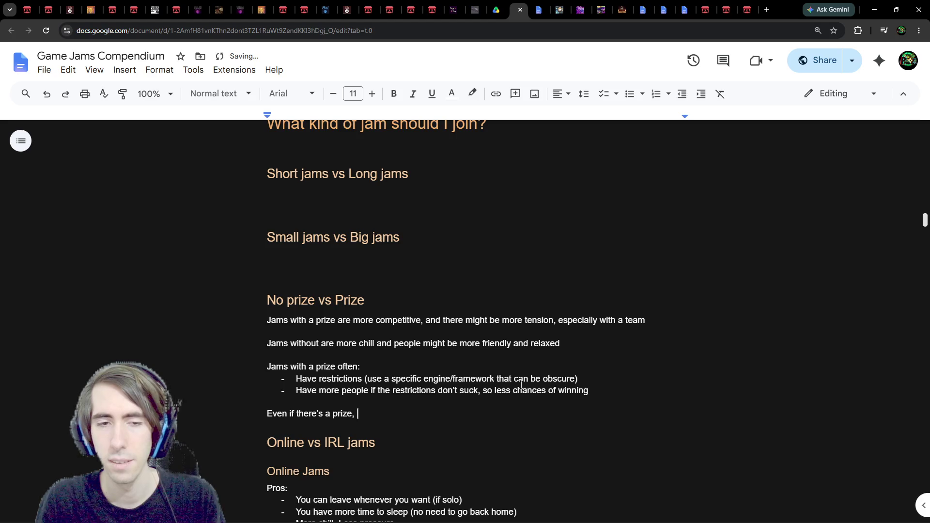
pyautogui.write("you probably won't")
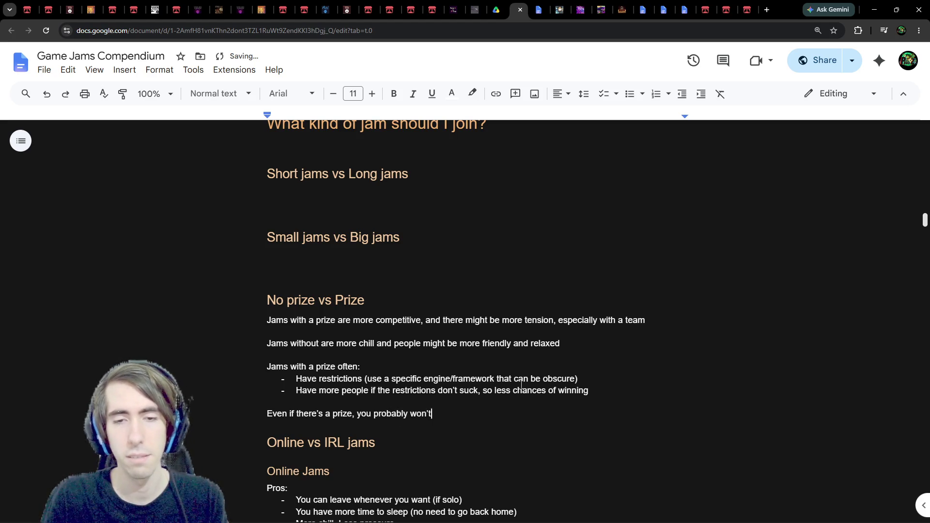
pyautogui.write(' get it')
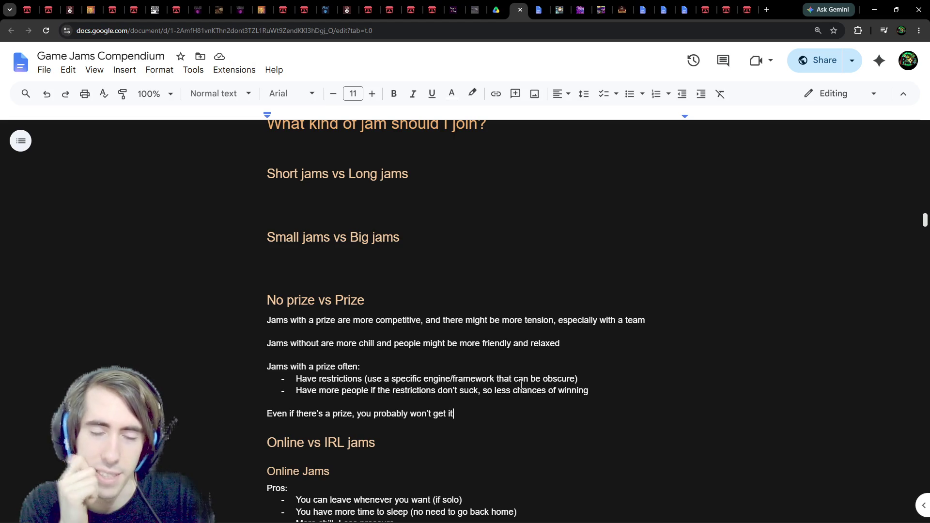
pyautogui.write(', don')
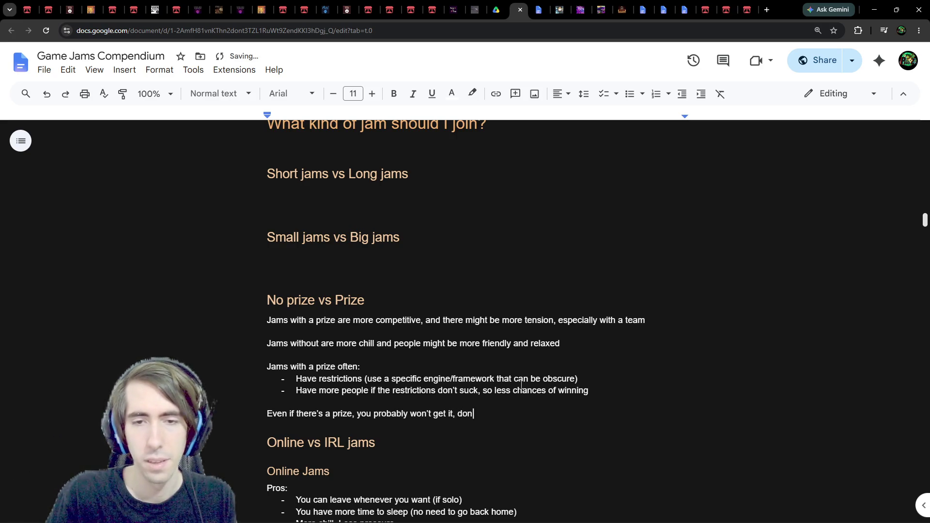
pyautogui.write("'t be disappointed if you fon")
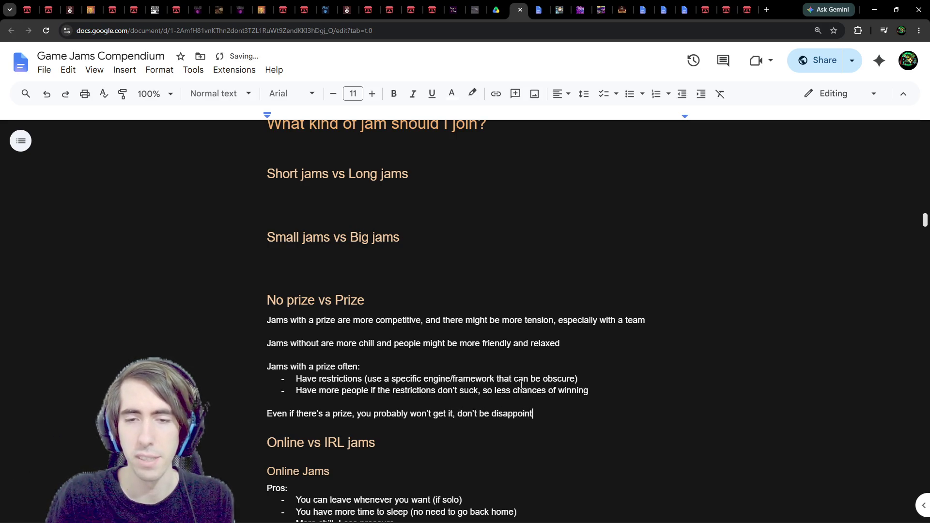
pyautogui.press('BackSpace')
pyautogui.press('BackSpace')
pyautogui.press('BackSpace')
pyautogui.write("don't geti")
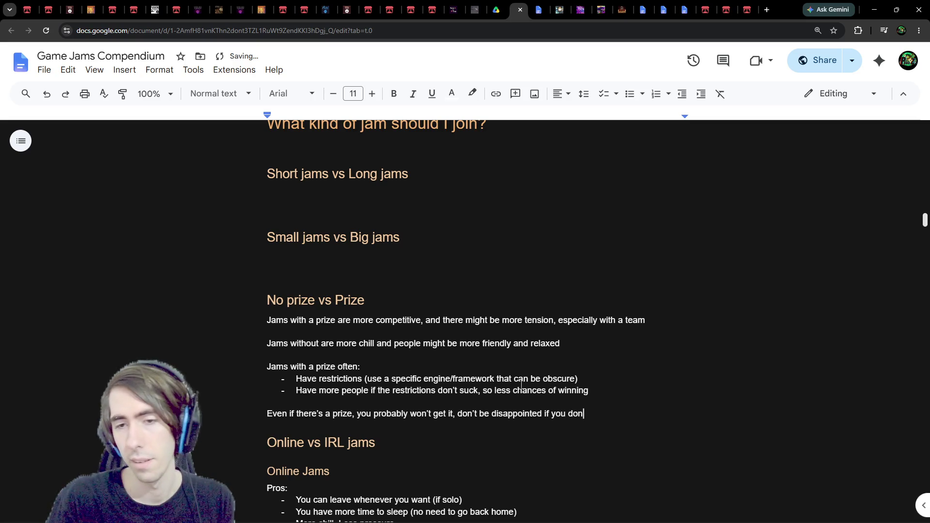
pyautogui.press('BackSpace')
pyautogui.press('BackSpace')
pyautogui.write('it;')
# Add the line 'But still try to do your best to have a nice game!'
pyautogui.press('Return')
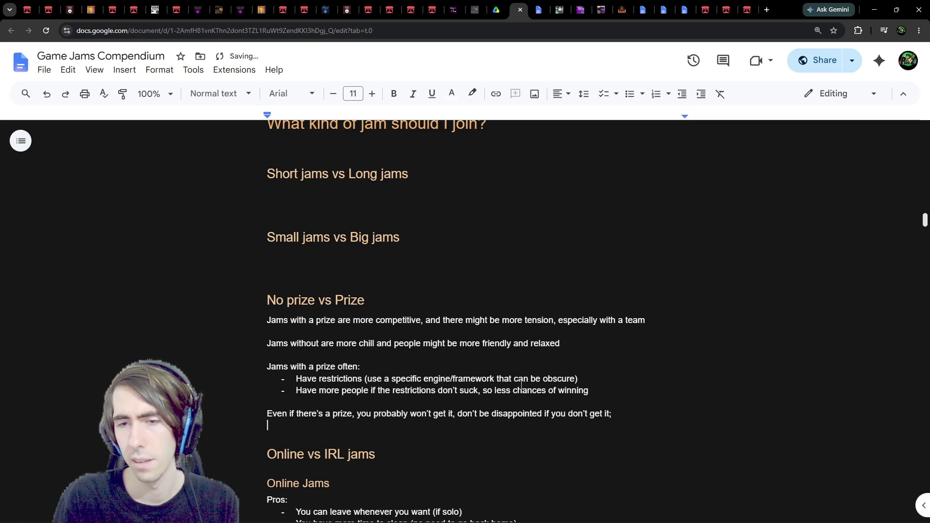
pyautogui.write('But still try ot')
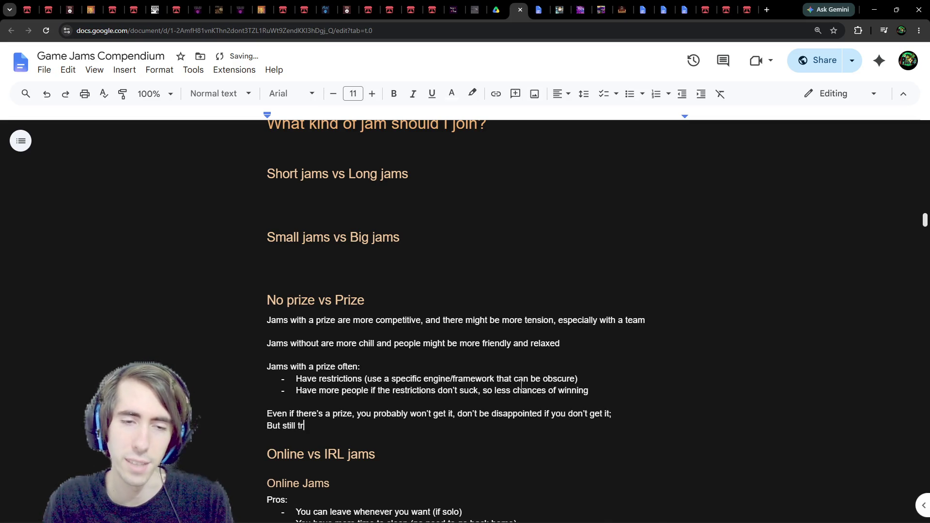
pyautogui.press('BackSpace')
pyautogui.press('BackSpace')
pyautogui.write('to do you rb')
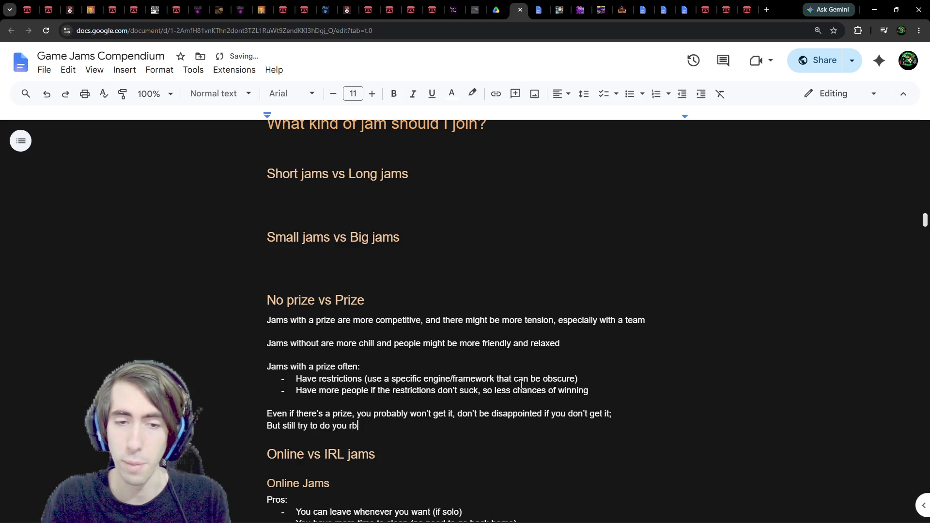
pyautogui.press('BackSpace')
pyautogui.press('BackSpace')
pyautogui.write('r best to ')
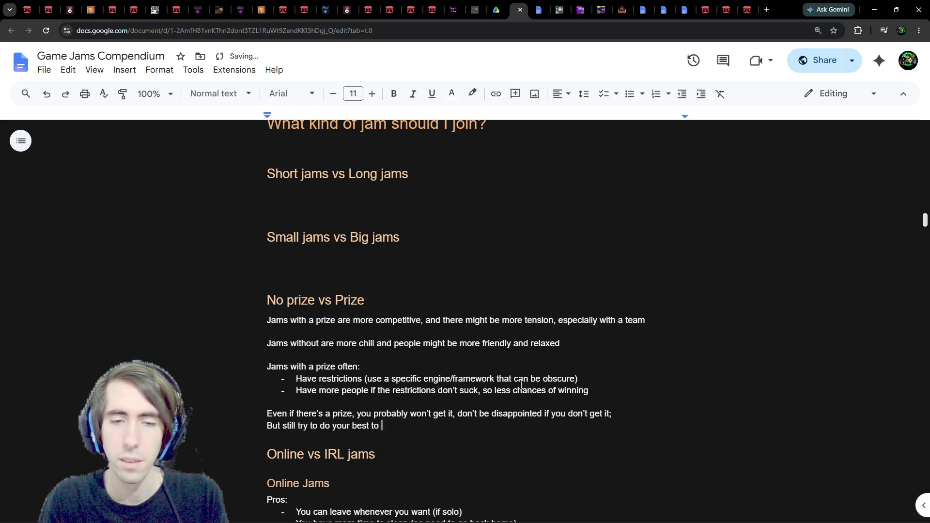
pyautogui.write('have a nice game!')
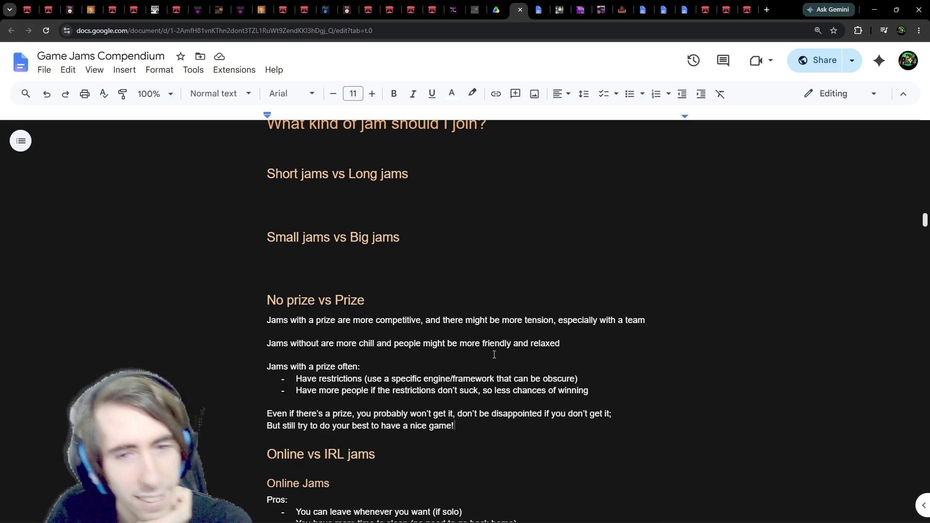
# Replace the empty heading-styled line under Small jams vs Big jams with a Normal text line
pyautogui.click(490, 268)
pyautogui.press('BackSpace')
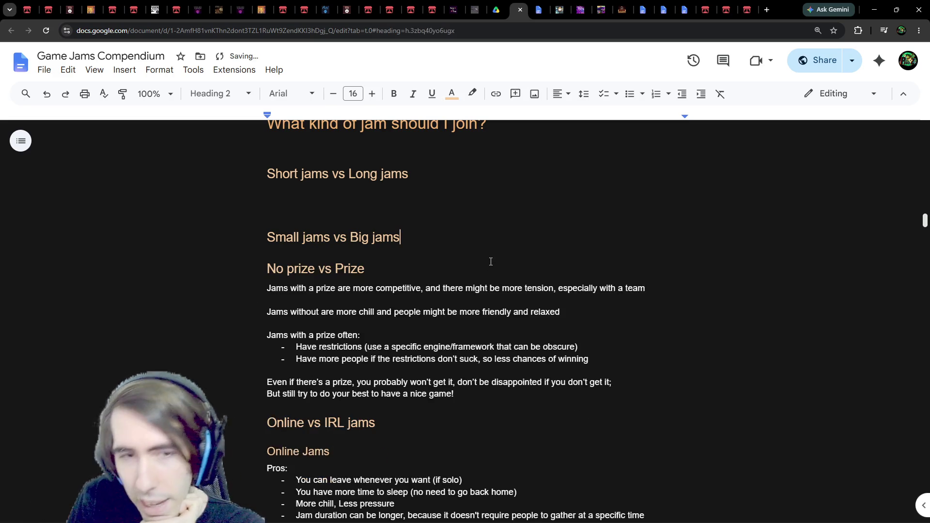
pyautogui.press('Return')
# Select the prize bullets' text, then place the caret before 'Have restrictions'
pyautogui.tripleClick(578, 363)
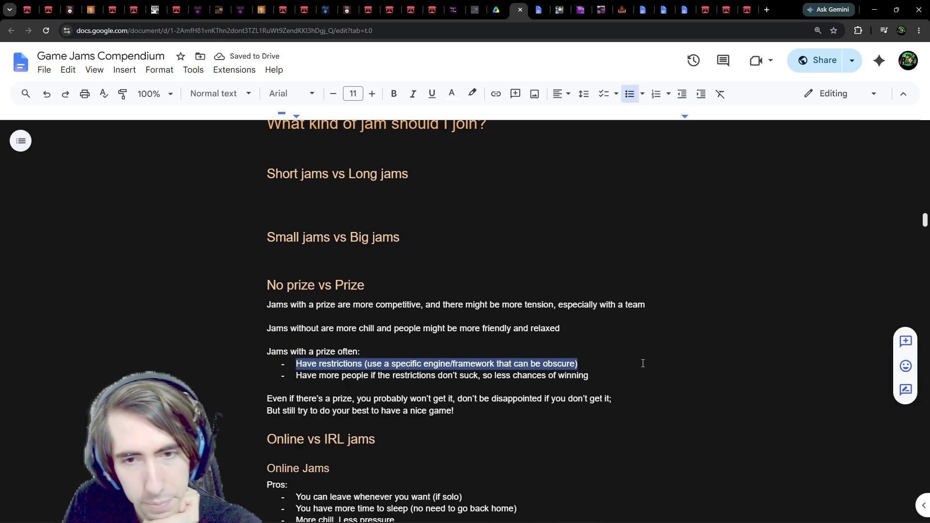
pyautogui.moveTo(607, 379)
pyautogui.mouseDown()
pyautogui.moveTo(322, 375)
pyautogui.moveTo(293, 365)
pyautogui.moveTo(340, 367)
pyautogui.mouseUp()
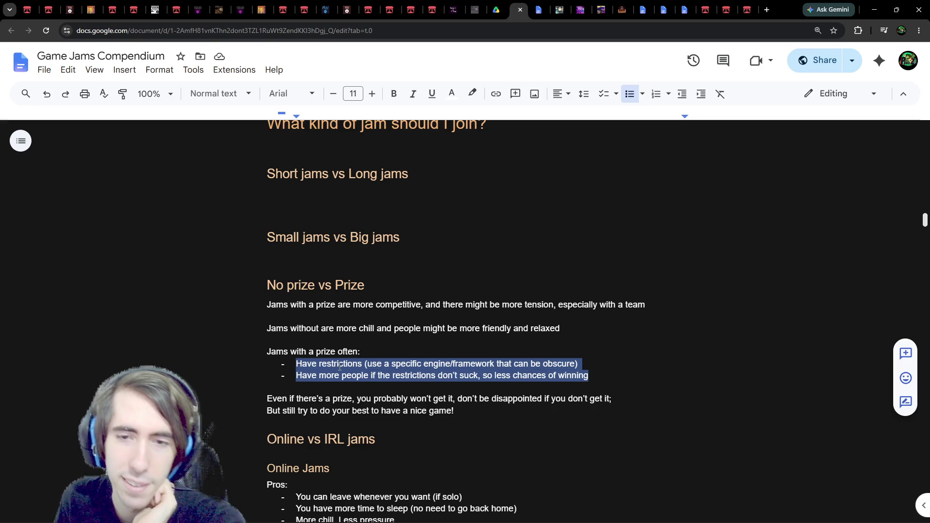
pyautogui.click(448, 376)
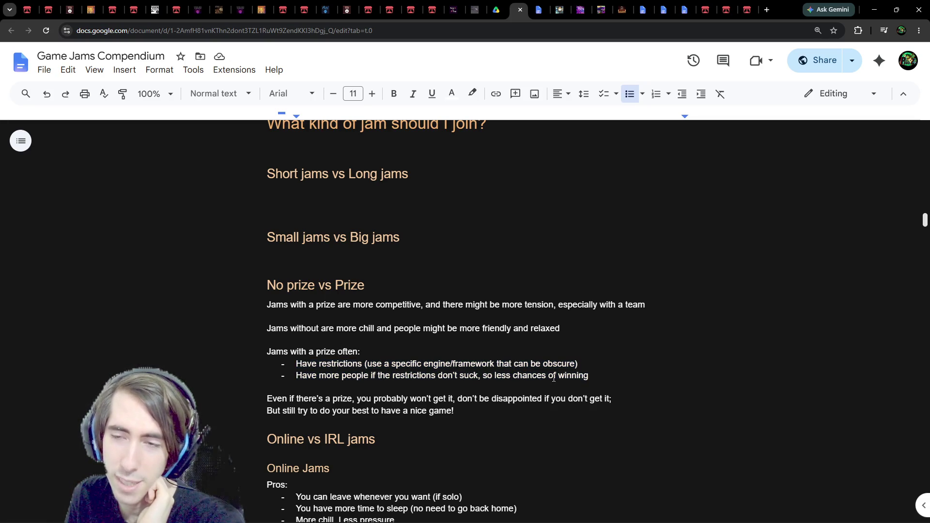
pyautogui.moveTo(580, 364); pyautogui.dragTo(281, 365)
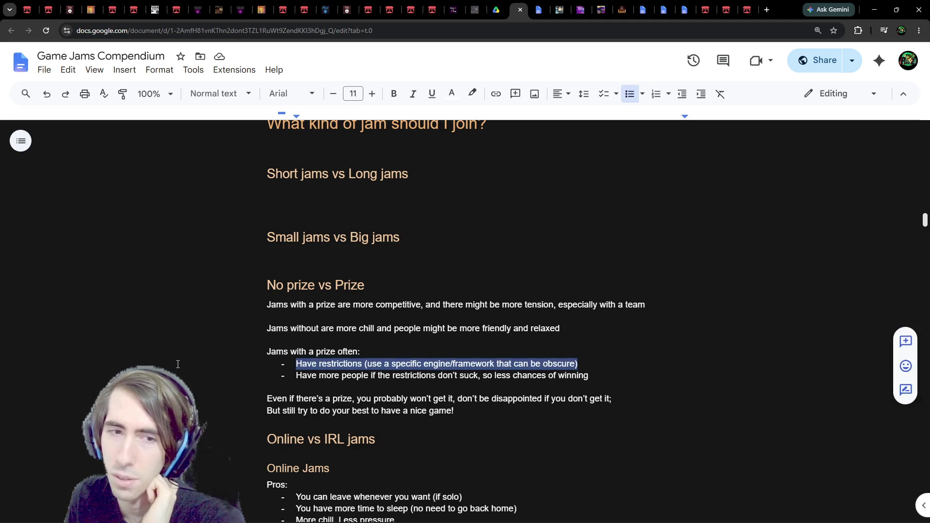
pyautogui.click(208, 360)
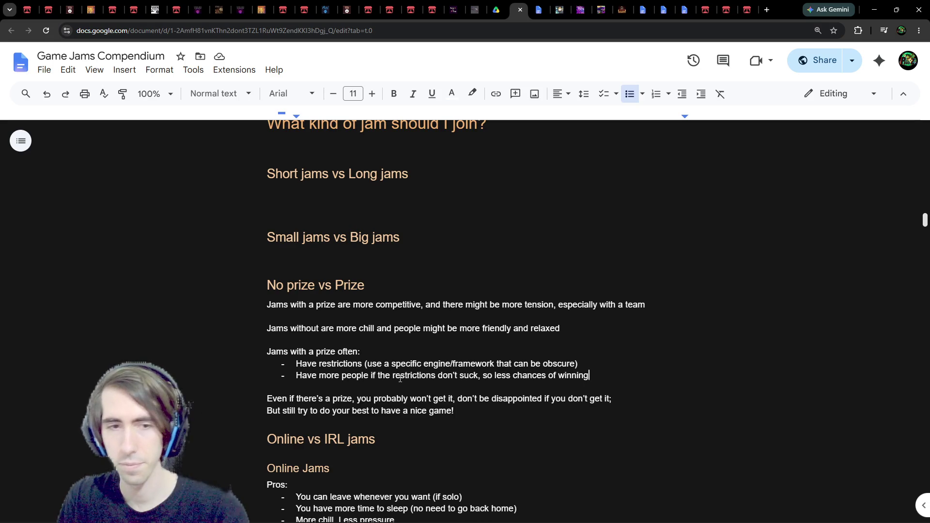
# Add a bullet: if there aren't a lot of people, the restrictions suck / put too much constraints
pyautogui.press('Return')
pyautogui.write('If tools a')
pyautogui.press('BackSpace')
pyautogui.press('BackSpace')
pyautogui.press('BackSpace')
pyautogui.write("there aren't ")
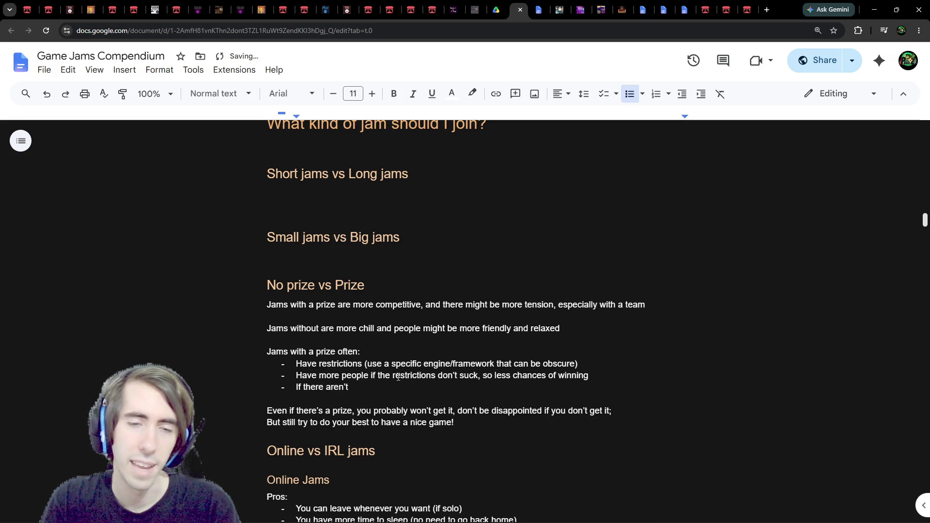
pyautogui.write('a lot of people, that means the restrictions su')
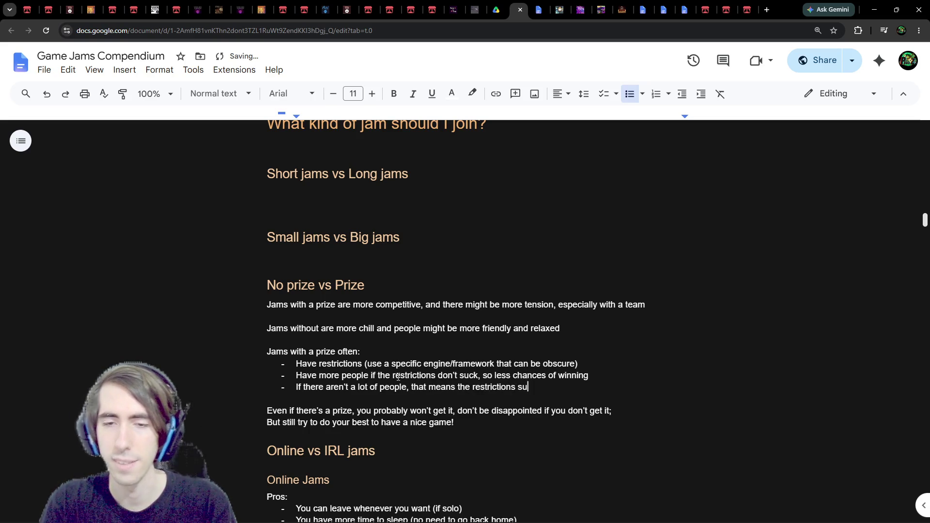
pyautogui.write('ck')
pyautogui.press('Up')
pyautogui.hotkey('ctrl', 'Left')
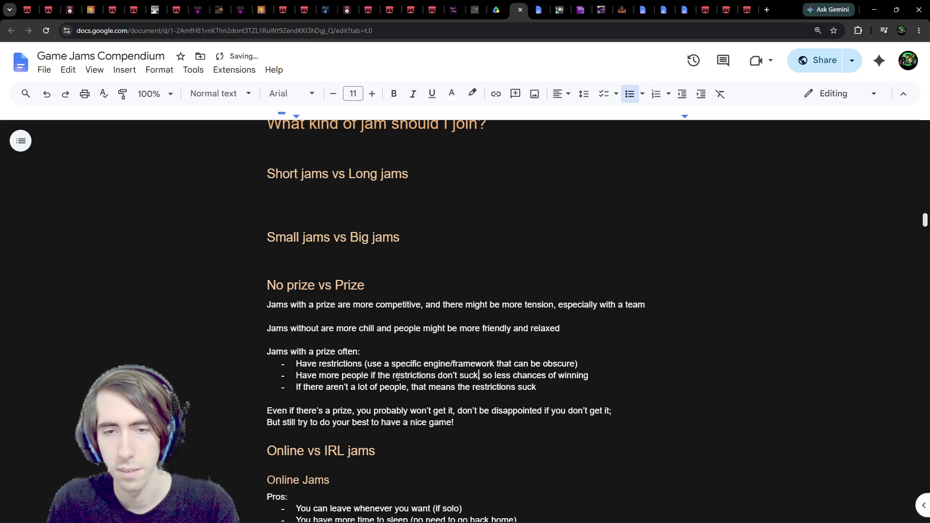
pyautogui.write('/ are')
pyautogui.press('BackSpace')
pyautogui.press('BackSpace')
pyautogui.press('BackSpace')
pyautogui.write('put t')
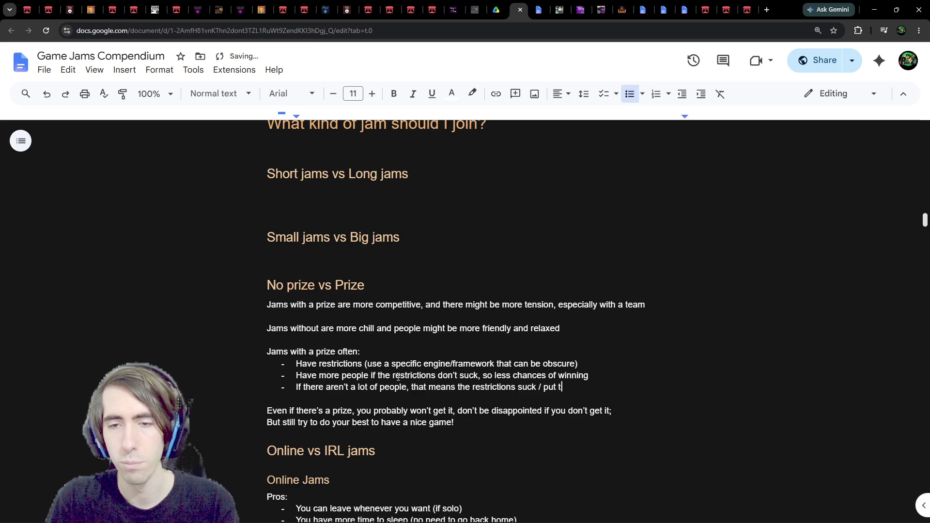
pyautogui.write('oo much constraints')
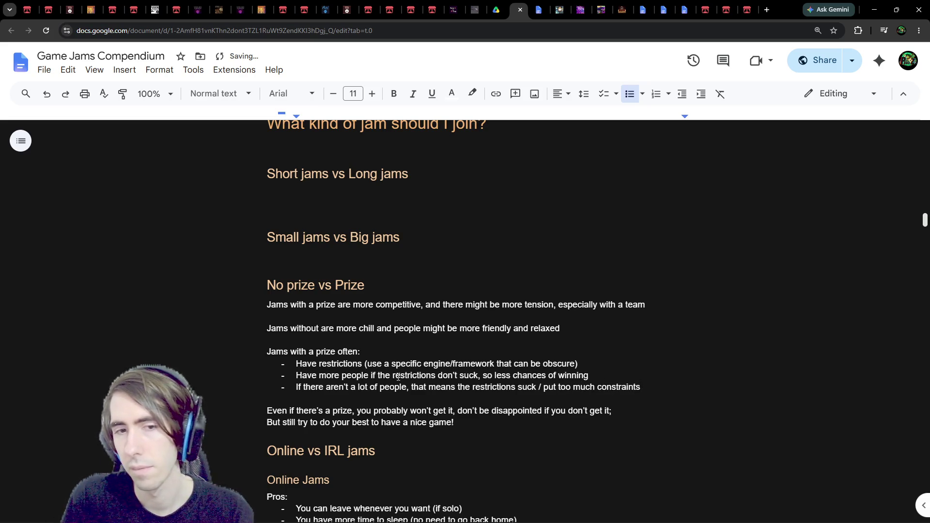
# Trim the second bullet to 'Have more people, so less chances of winning' and return under Small jams vs Big jams
pyautogui.press('Up')
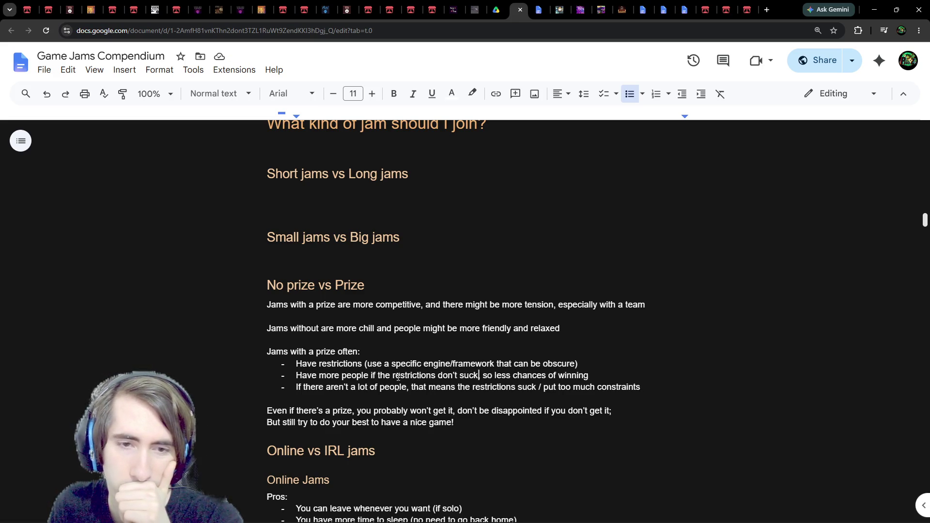
pyautogui.press('BackSpace')
pyautogui.press('BackSpace')
pyautogui.press('BackSpace')
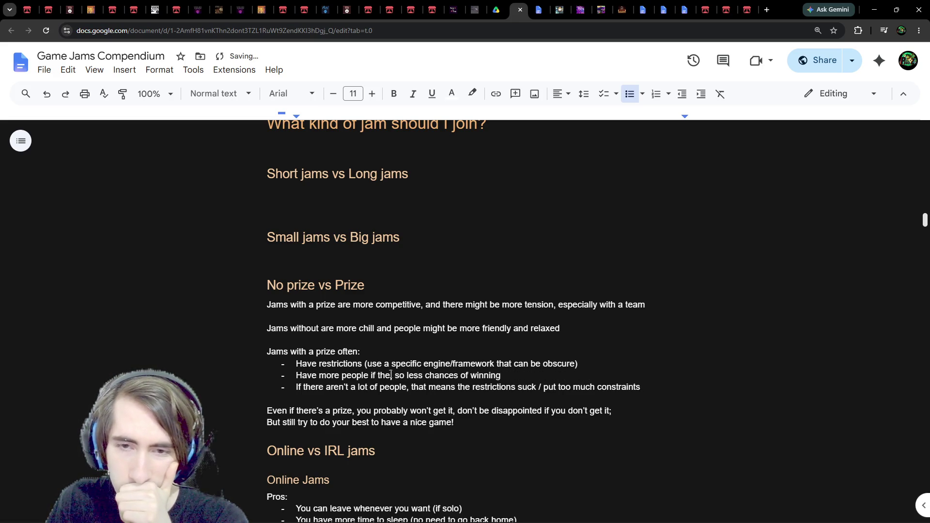
pyautogui.write('e')
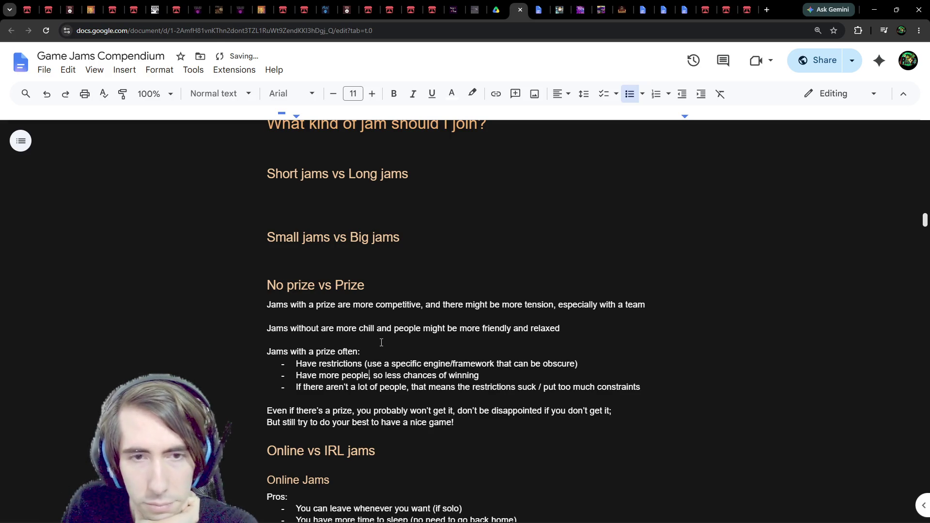
pyautogui.click(392, 317)
pyautogui.scroll(2, 387, 320)
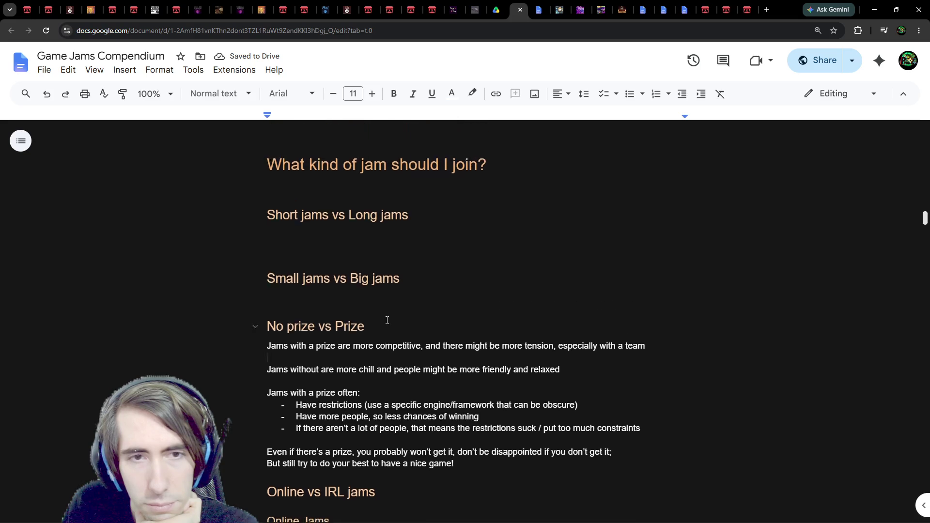
pyautogui.click(376, 354)
# Under Small jams vs Big jams, add 'Big jams:' with a dash bullet 'more feedback'
pyautogui.click(376, 353)
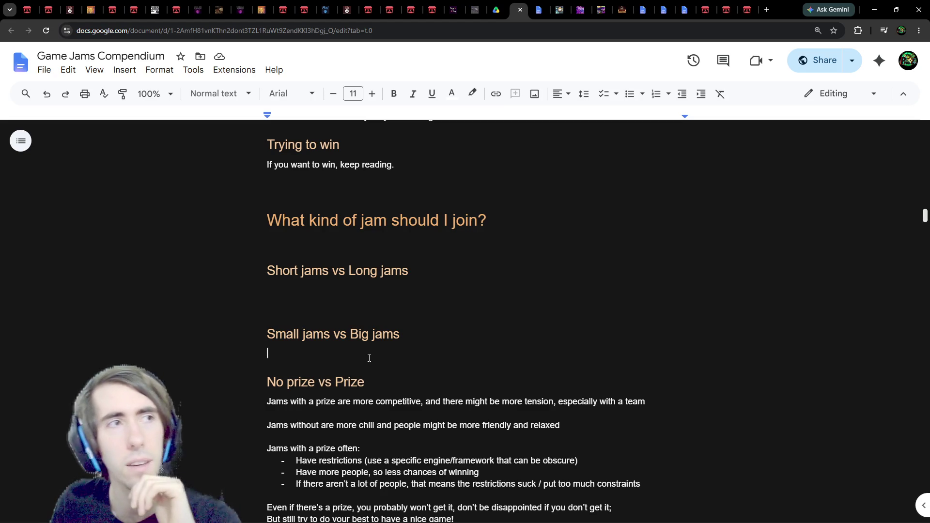
pyautogui.press('Return')
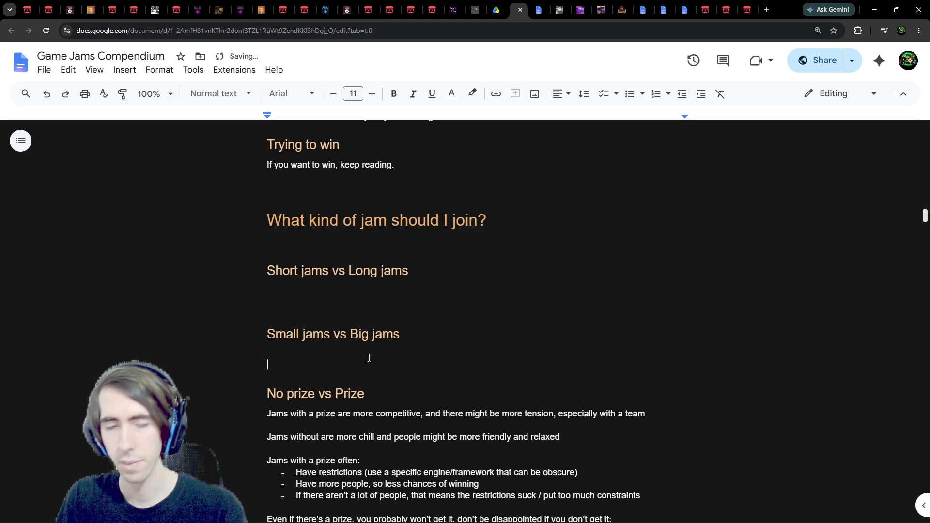
pyautogui.write('Big j')
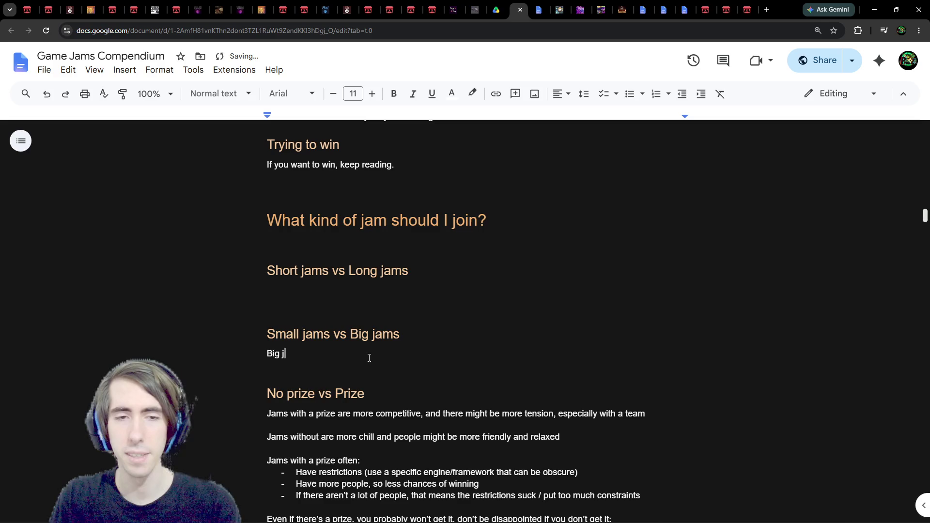
pyautogui.write('am = more feedback')
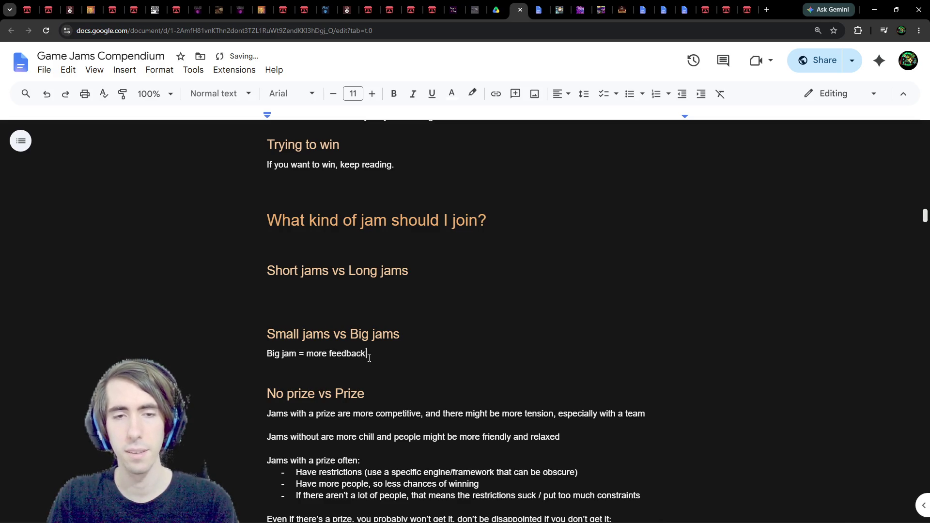
pyautogui.press('BackSpace')
pyautogui.write('s:')
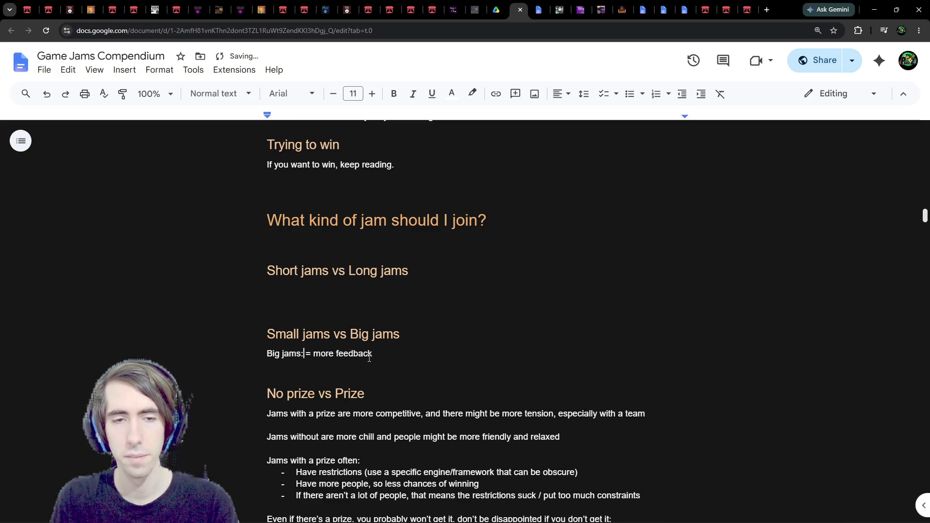
pyautogui.press('Return')
pyautogui.hotkey('ctrl', 'shift', '8')
pyautogui.press('Delete')
pyautogui.press('Delete')
pyautogui.press('End')
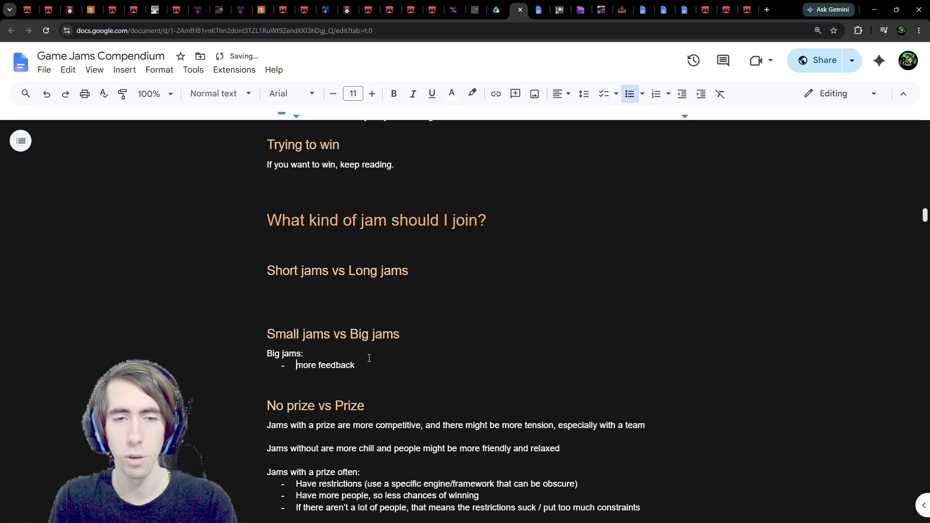
pyautogui.press('Return')
# Add a bullet that streamers often play the games on stream (like me!!), so ask them to play yours, and capitalize 'More'
pyautogui.write('Streamers ofte')
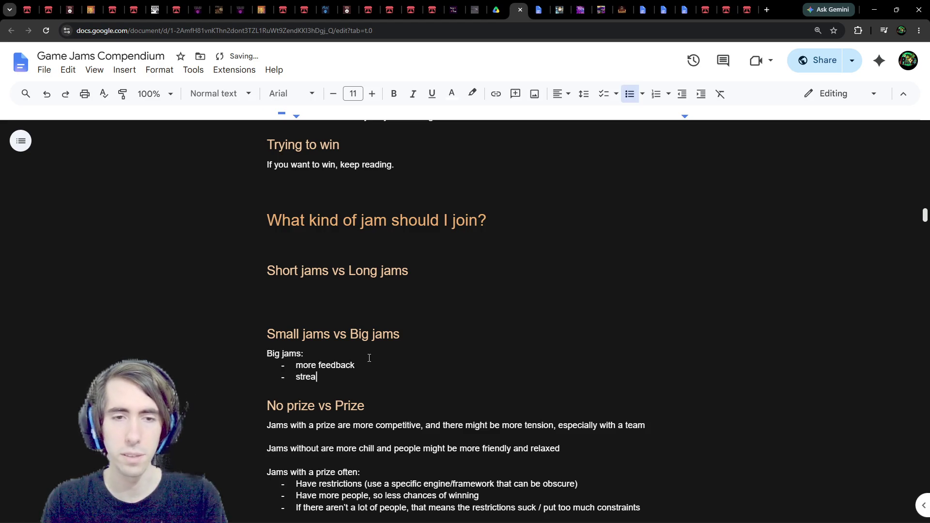
pyautogui.write('n play gam')
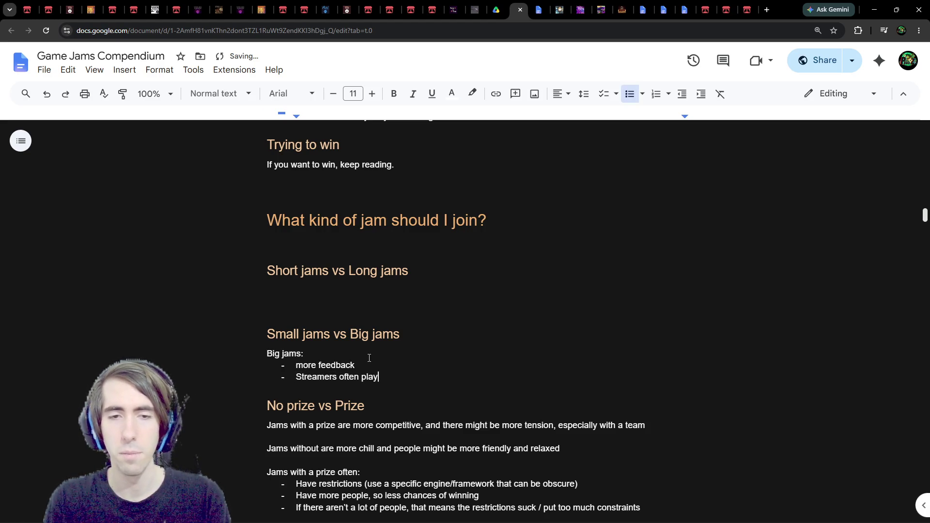
pyautogui.press('BackSpace')
pyautogui.press('BackSpace')
pyautogui.press('BackSpace')
pyautogui.write('the game')
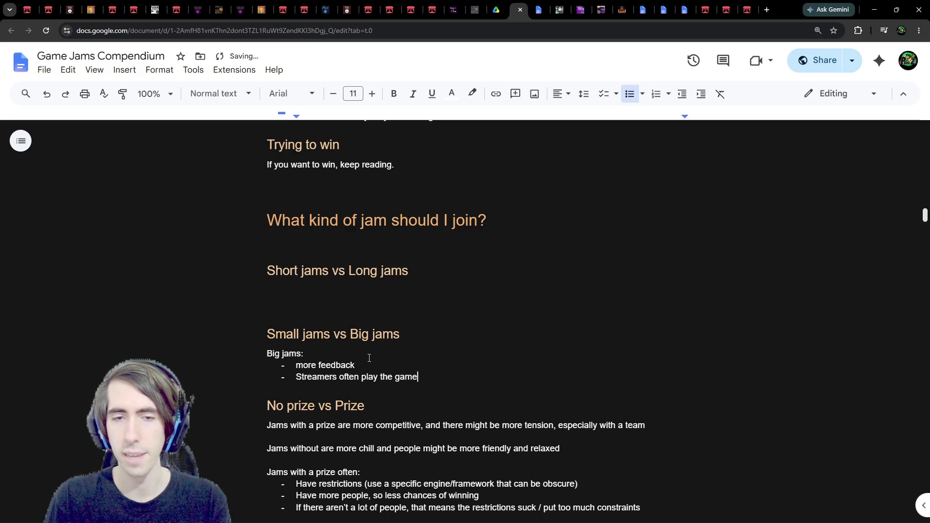
pyautogui.write('s on stream, so you can ask them yo')
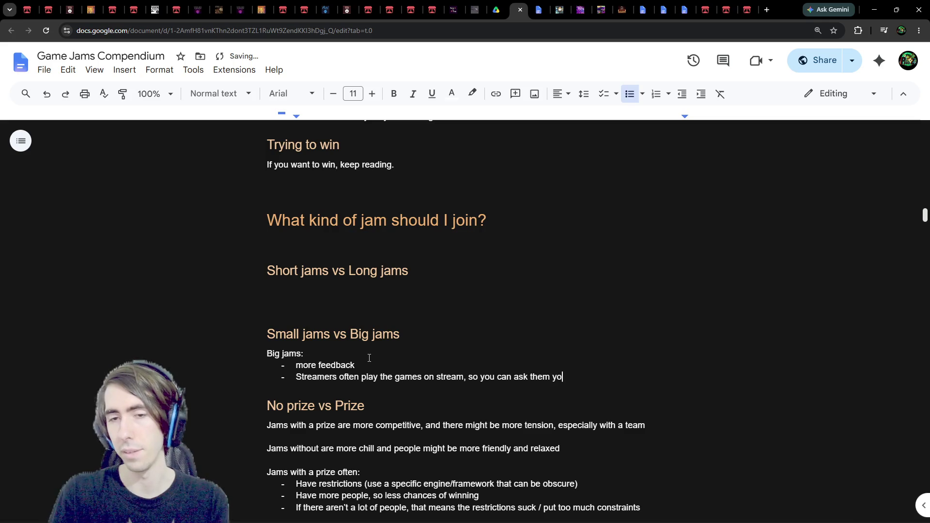
pyautogui.press('BackSpace')
pyautogui.press('BackSpace')
pyautogui.write('to play yous')
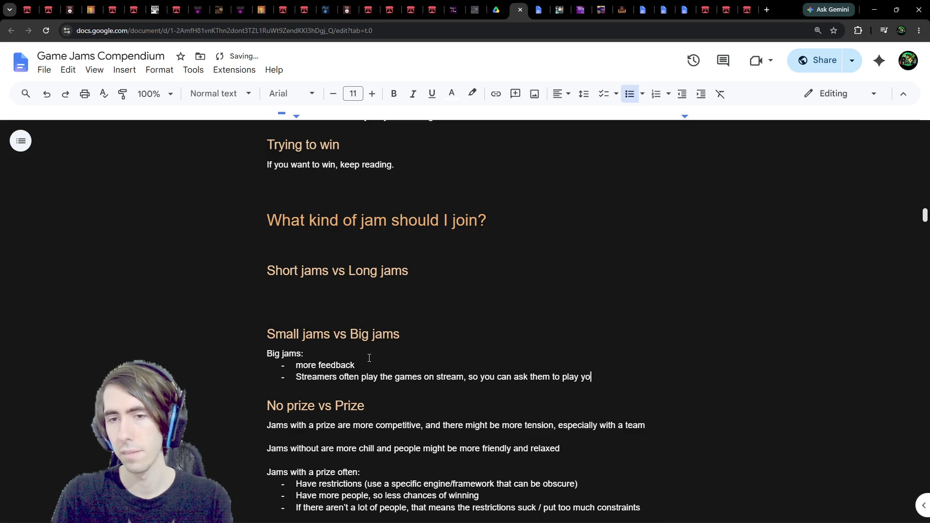
pyautogui.press('BackSpace')
pyautogui.write('rs')
pyautogui.hotkey('ctrl', 'Left')
pyautogui.hotkey('ctrl', 'Left')
pyautogui.hotkey('ctrl', 'Left')
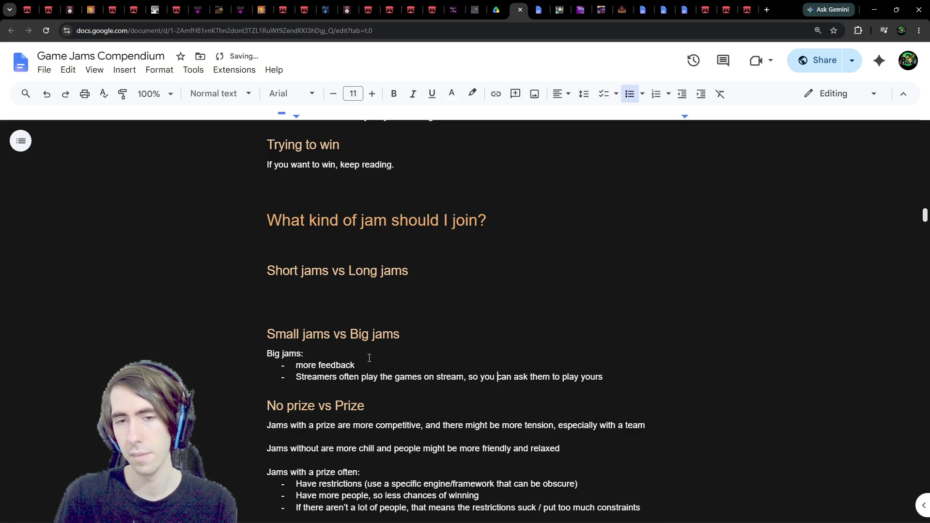
pyautogui.write('(like m')
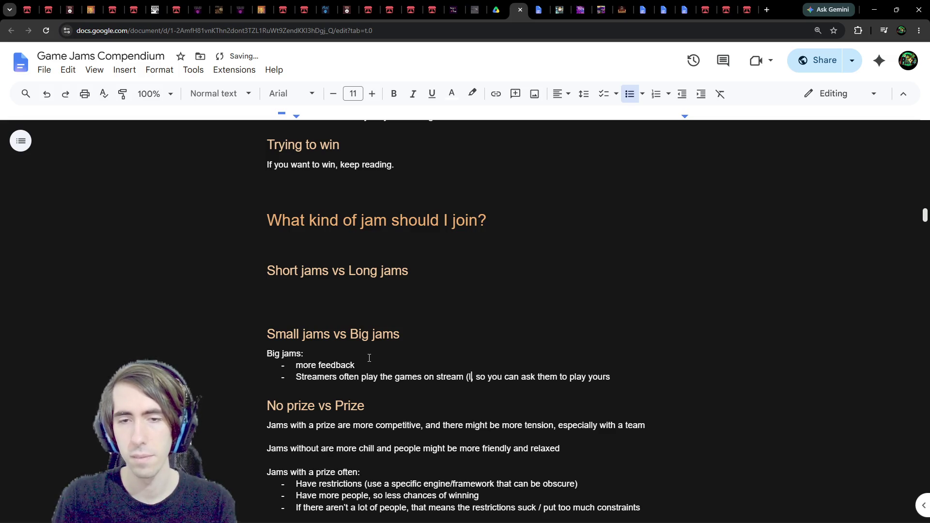
pyautogui.write('e!!)')
pyautogui.press('Left')
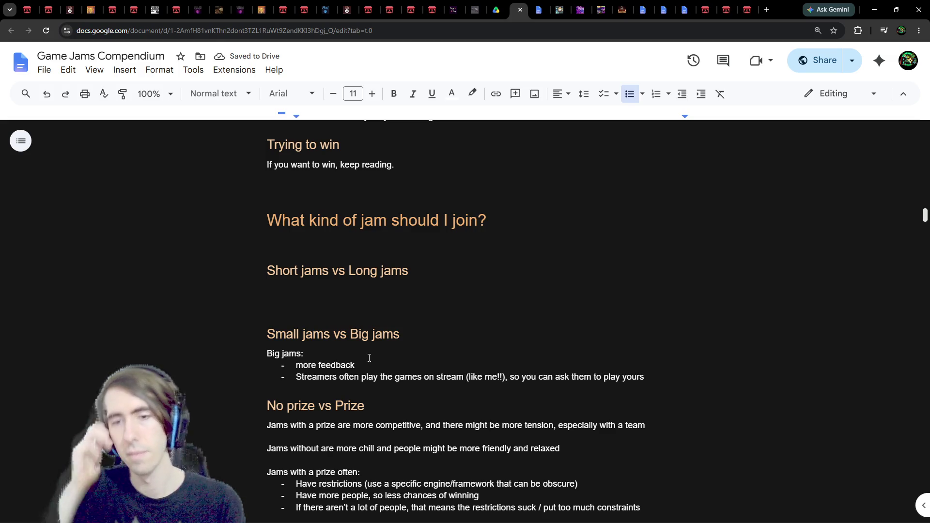
pyautogui.click(682, 375)
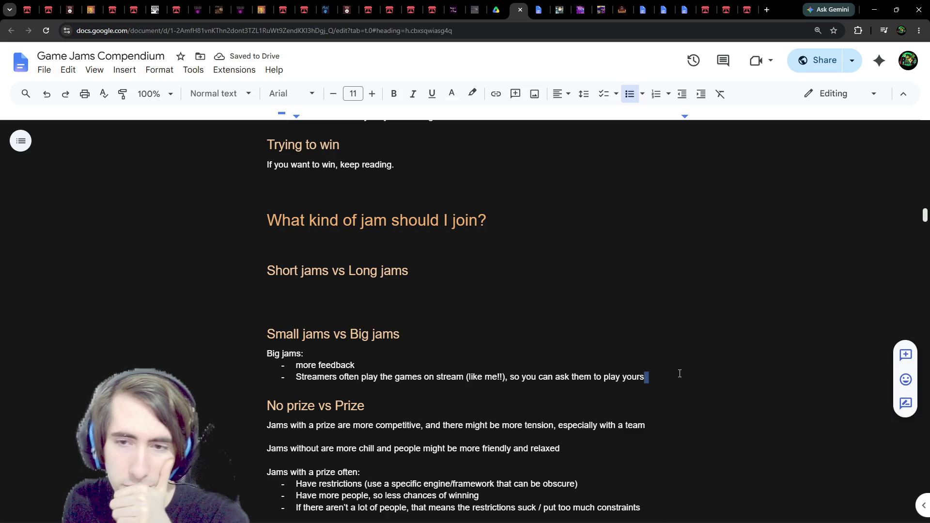
pyautogui.press('Return')
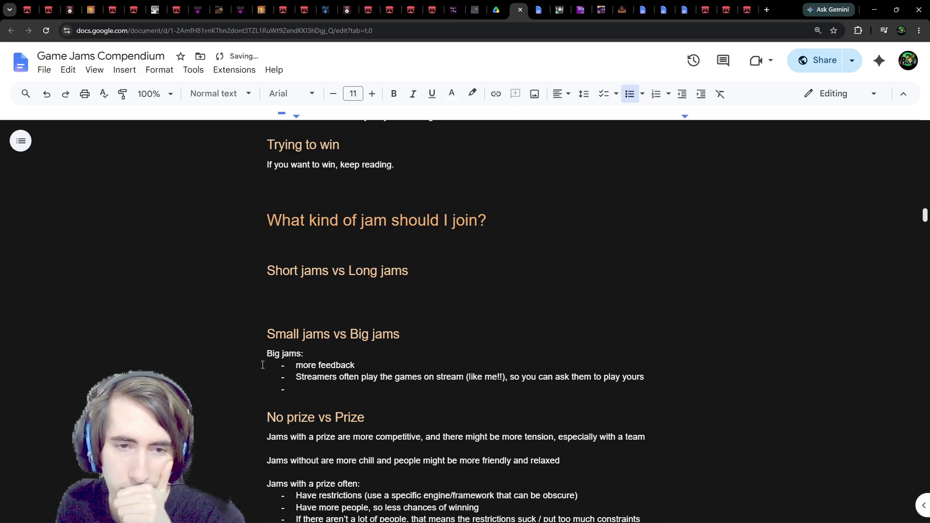
pyautogui.doubleClick(303, 363)
pyautogui.write('preM')
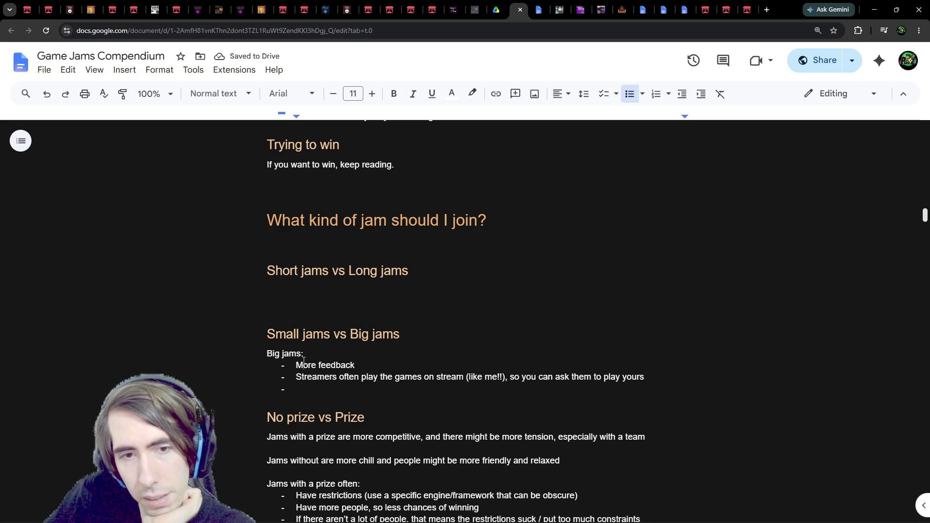
# Start a 'Small jams:' list with the bullet '- More connections'
pyautogui.click(321, 384)
pyautogui.press('Return')
pyautogui.press('Return')
pyautogui.write('Small jams:')
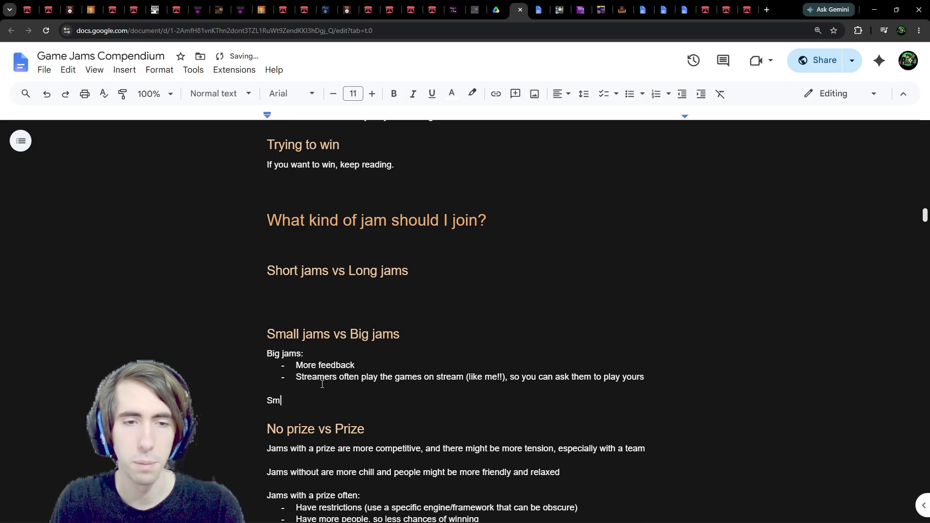
pyautogui.press('Return')
pyautogui.write('- More connectio')
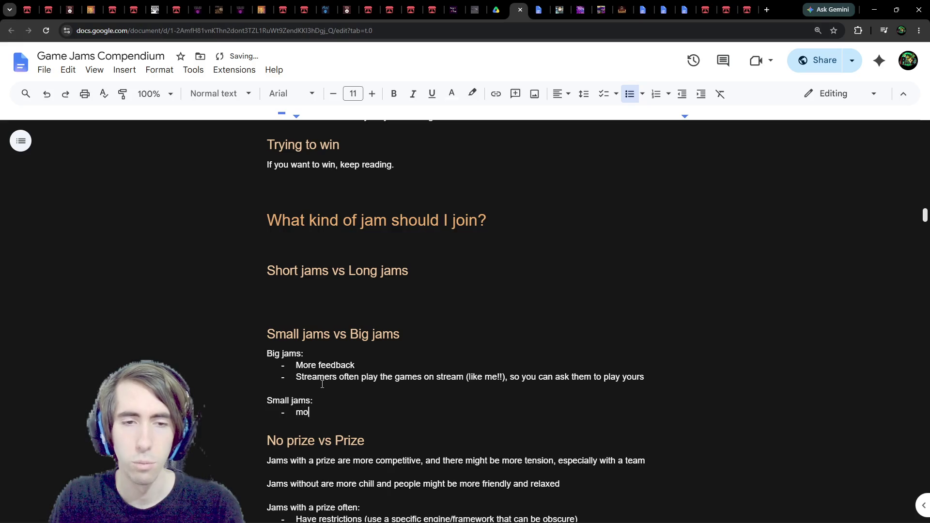
pyautogui.write('ns')
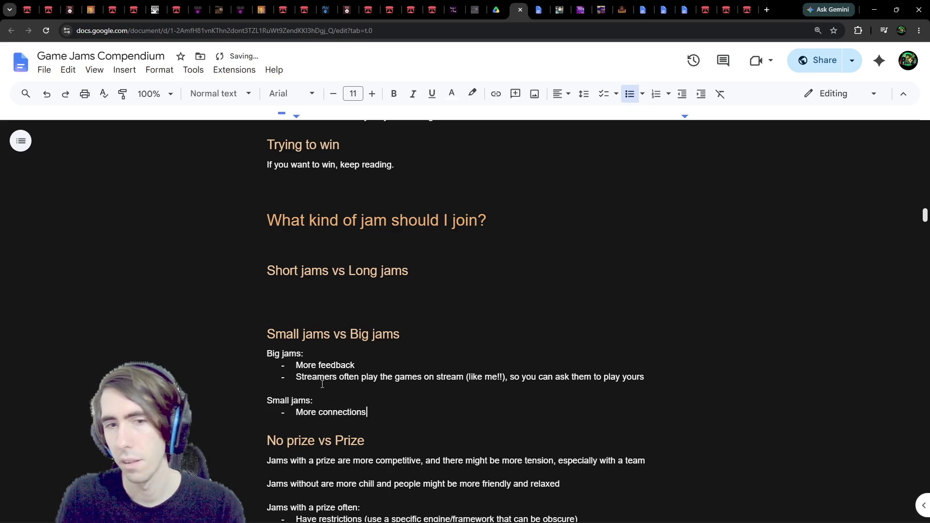
# Add a 'less' bullet above More connections and reword the Big jams bullet to 'Feedback from more people'
pyautogui.press('Up')
pyautogui.press('Return')
pyautogui.write('- les')
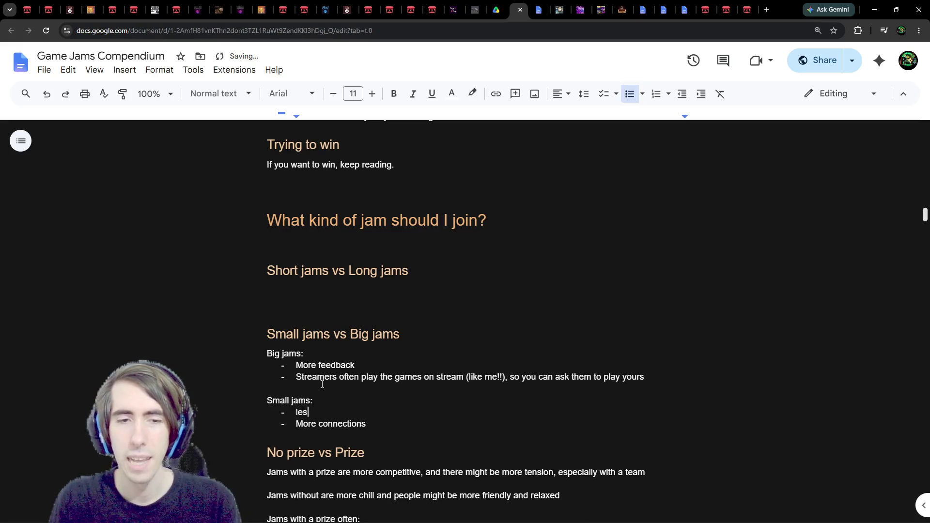
pyautogui.write('s')
pyautogui.press('Up')
pyautogui.press('Up')
pyautogui.press('Up')
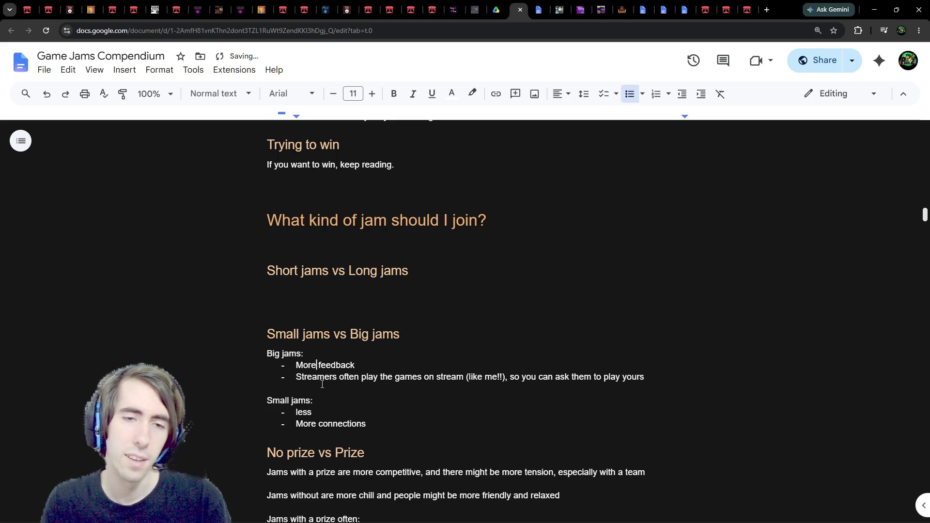
pyautogui.press('Right')
pyautogui.press('Right')
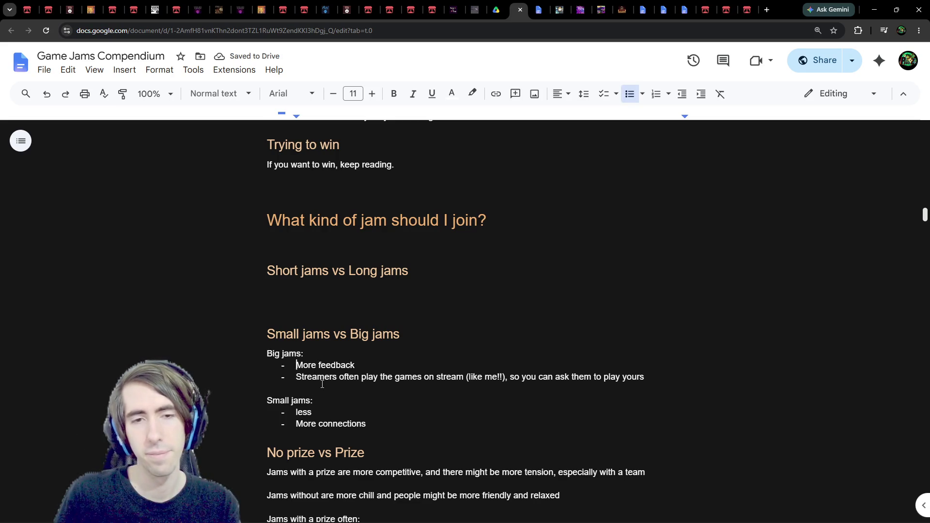
pyautogui.hotkey('shift', 'Home')
pyautogui.write('F')
pyautogui.press('Delete')
pyautogui.press('End')
pyautogui.write('from more people')
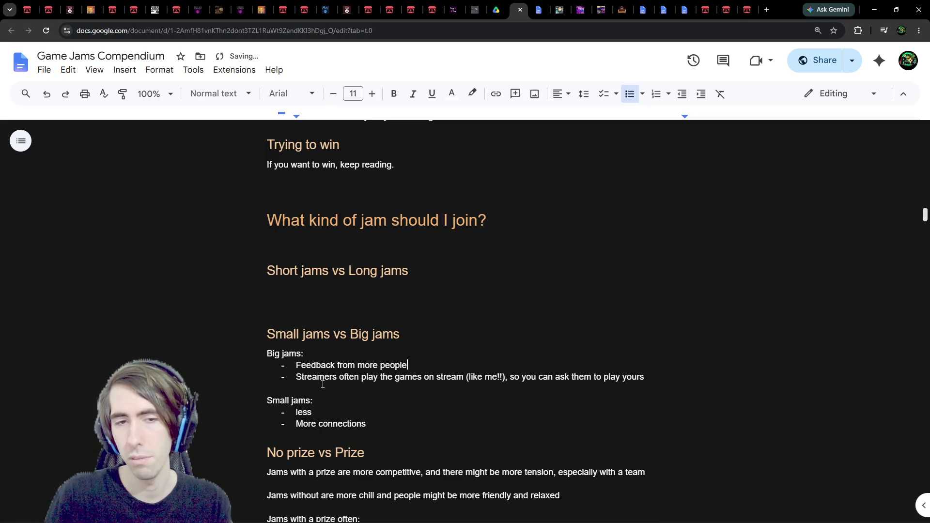
# Write 'Feedback from less people, but' under Small jams and append ', but maybe more superficial' to the Big jams bullet
pyautogui.press('Down')
pyautogui.press('Down')
pyautogui.press('Down')
pyautogui.press('BackSpace')
pyautogui.press('BackSpace')
pyautogui.press('BackSpace')
pyautogui.write('Feedb')
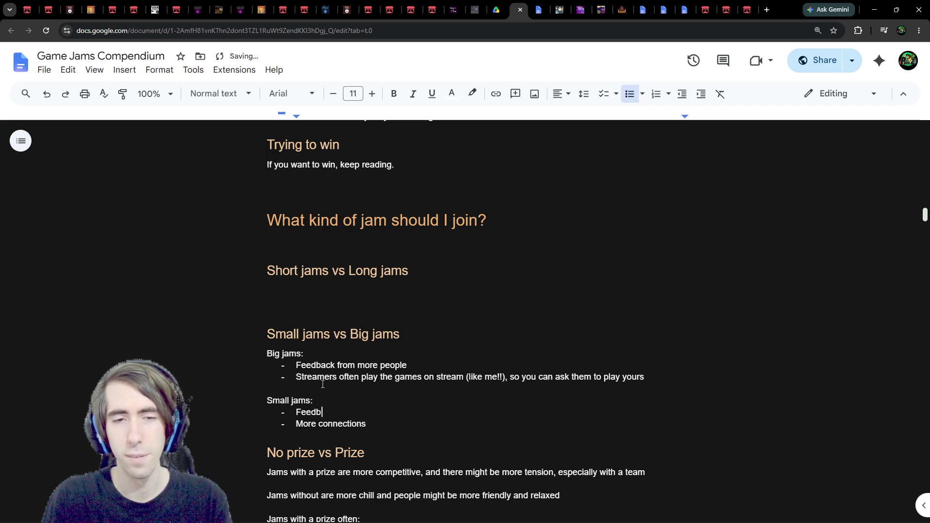
pyautogui.write('ack from less p')
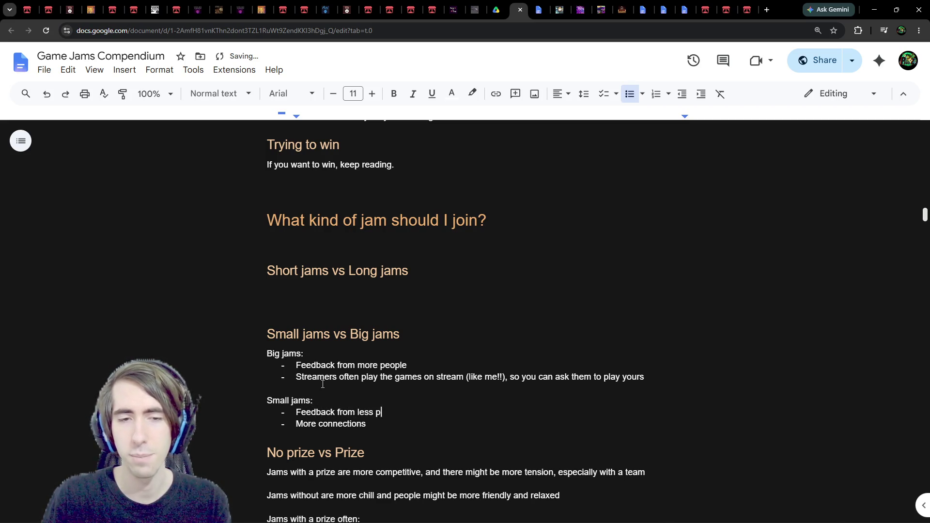
pyautogui.write('eople, but')
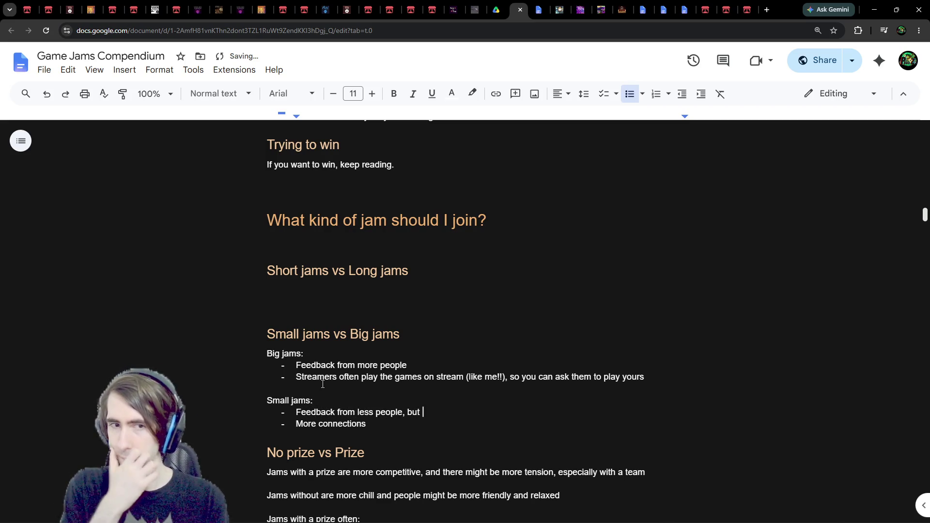
pyautogui.press('Up')
pyautogui.press('Up')
pyautogui.press('Up')
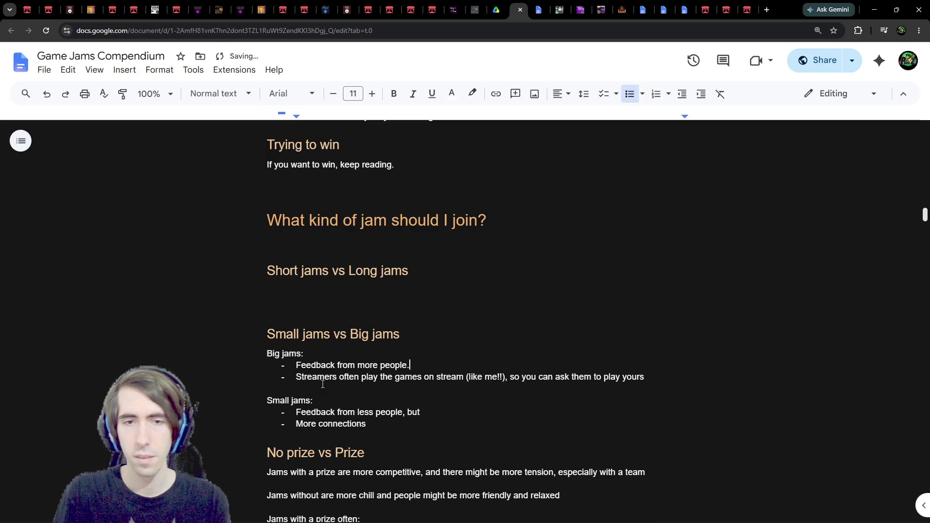
pyautogui.write(', but mayb')
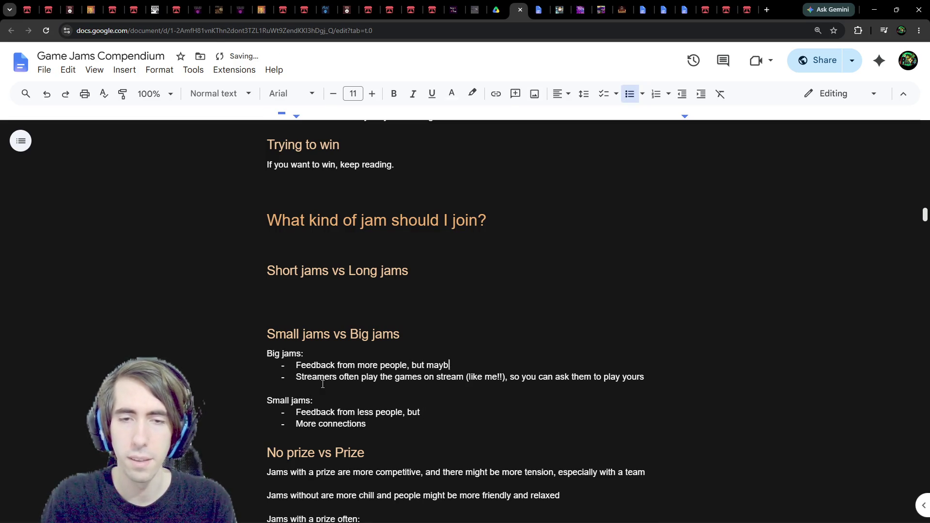
pyautogui.write('e more superficial')
# Add a 'More ratings' bullet under Big jams
pyautogui.press('Down')
pyautogui.press('Down')
pyautogui.press('Left')
pyautogui.press('Right')
pyautogui.press('Down')
pyautogui.press('Down')
pyautogui.press('End')
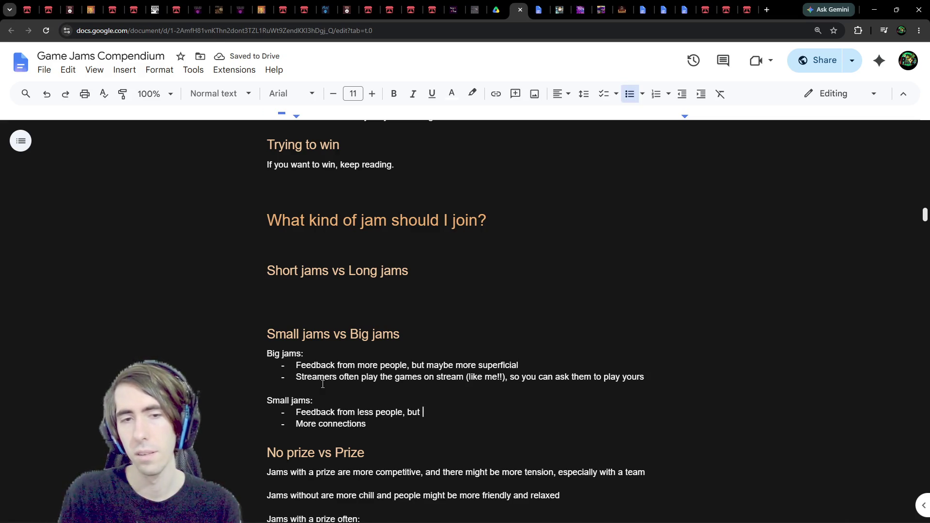
pyautogui.click(568, 361)
pyautogui.press('Return')
pyautogui.write('More ratings')
# Add a 'Less ratings' Small jams bullet and finish the feedback bullet with 'maybe deeper if close to them'
pyautogui.click(451, 432)
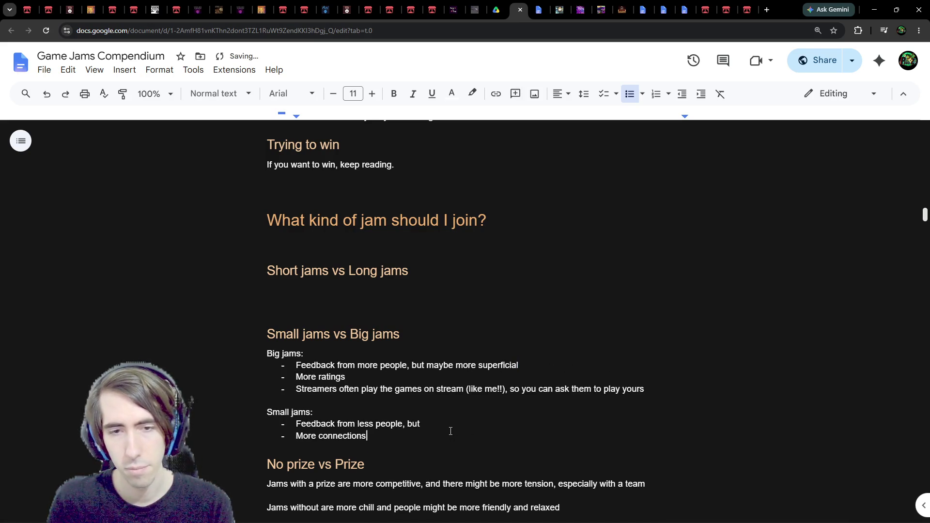
pyautogui.press('Return')
pyautogui.write('Less ')
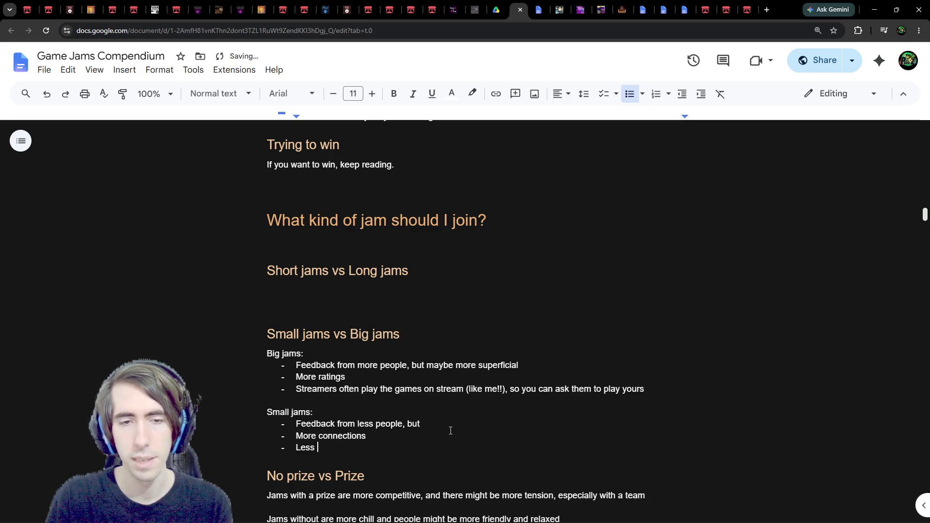
pyautogui.write('ratings')
pyautogui.hotkey('shift', 'Home')
pyautogui.hotkey('shift', 'Left')
pyautogui.press('BackSpace')
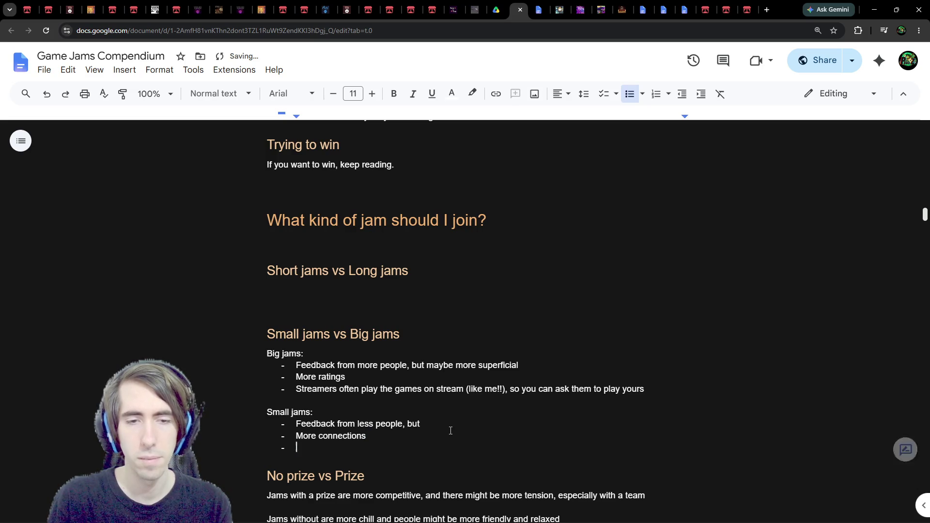
pyautogui.press('BackSpace')
pyautogui.press('Up')
pyautogui.hotkey('ctrl', 'z')
pyautogui.press('Up')
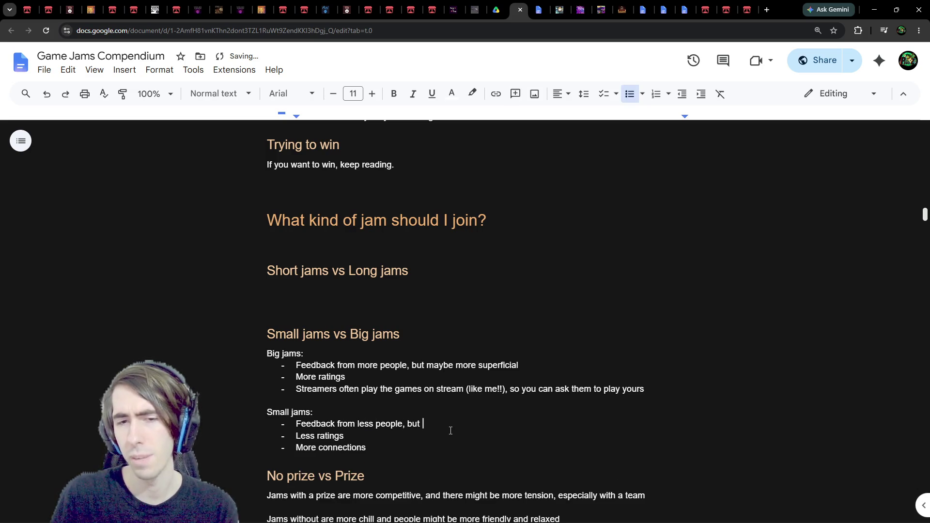
pyautogui.write('maybe deeper')
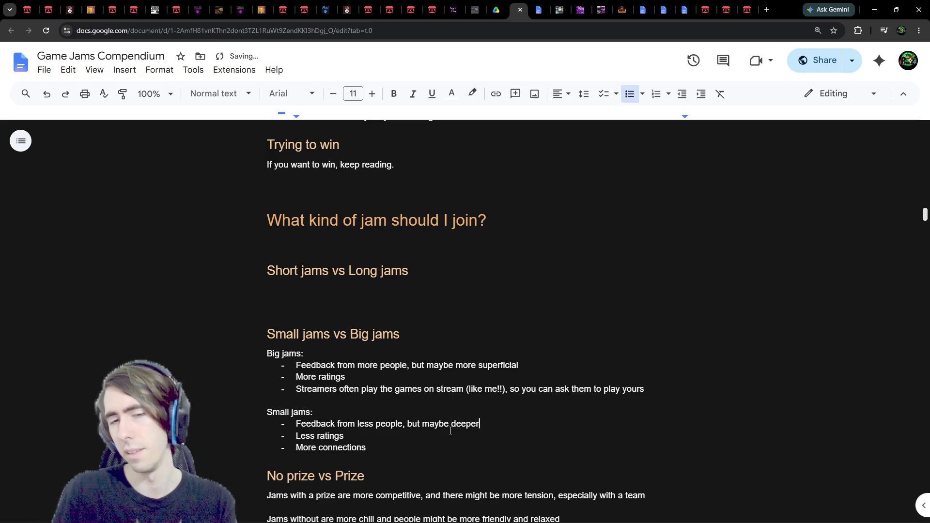
pyautogui.write(' if close to them')
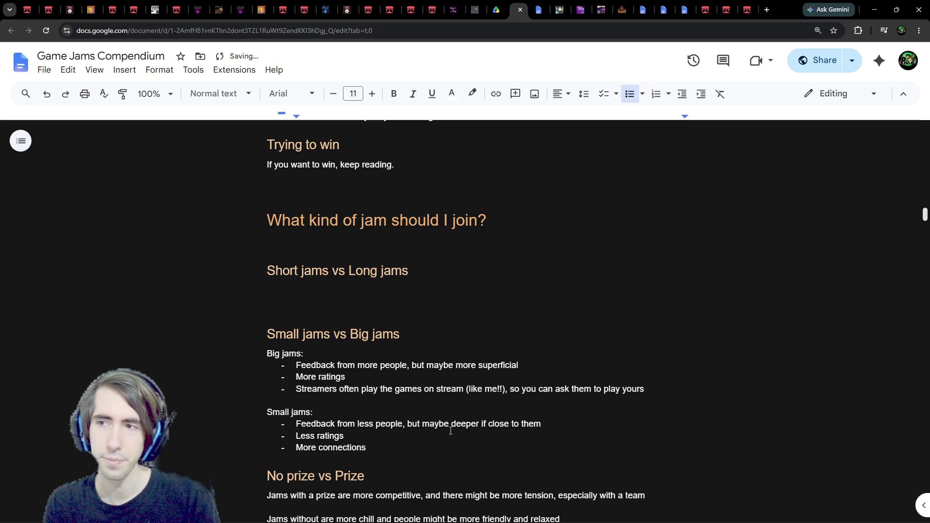
# Insert 'Easier to socialize (join the discord server)' as the first Small jams bullet
pyautogui.press('Home')
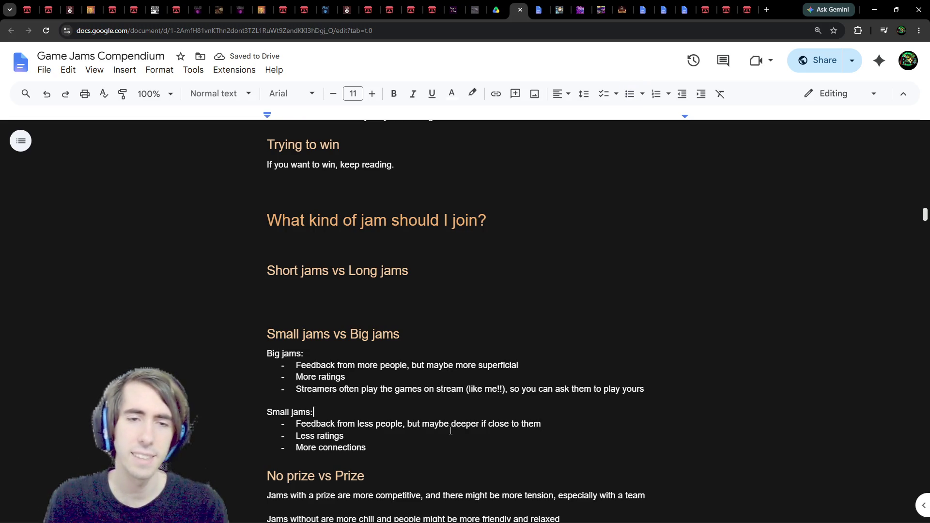
pyautogui.press('Return')
pyautogui.press('Up')
pyautogui.write('Easier to ')
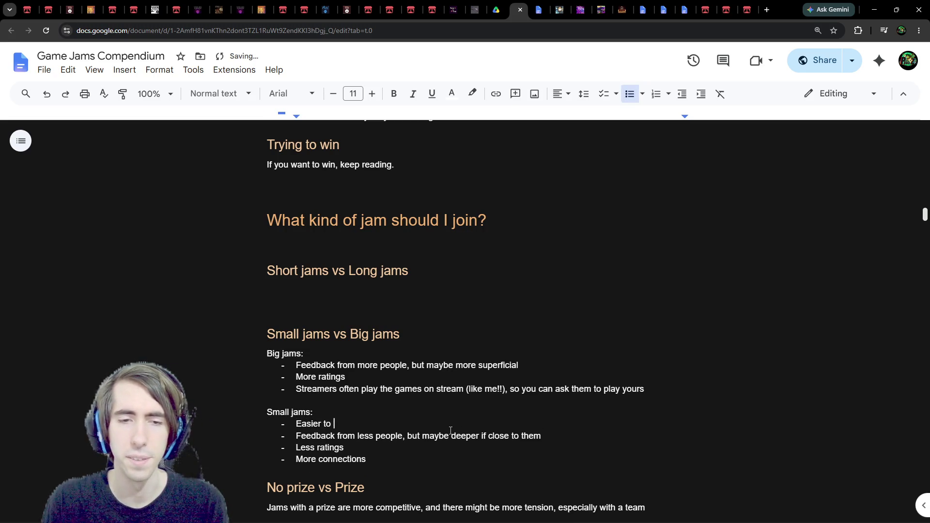
pyautogui.write('socialize (')
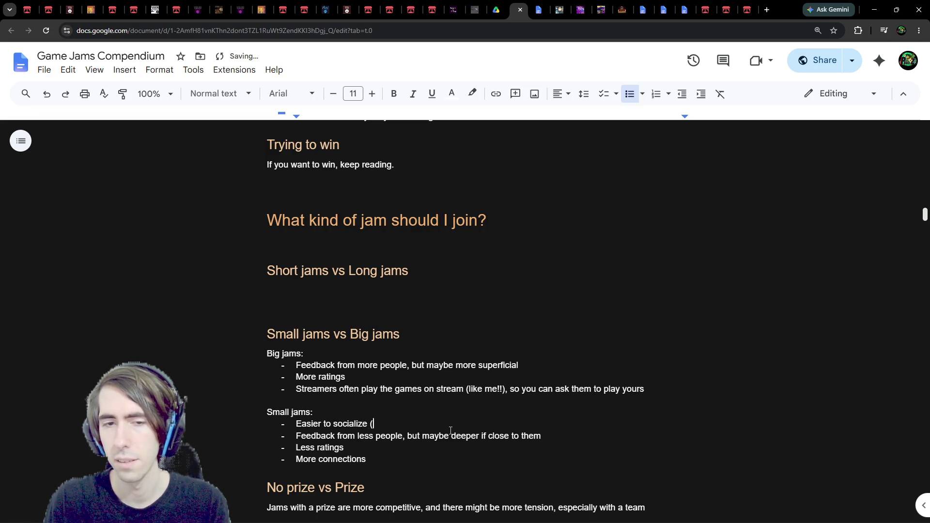
pyautogui.write('join the dis')
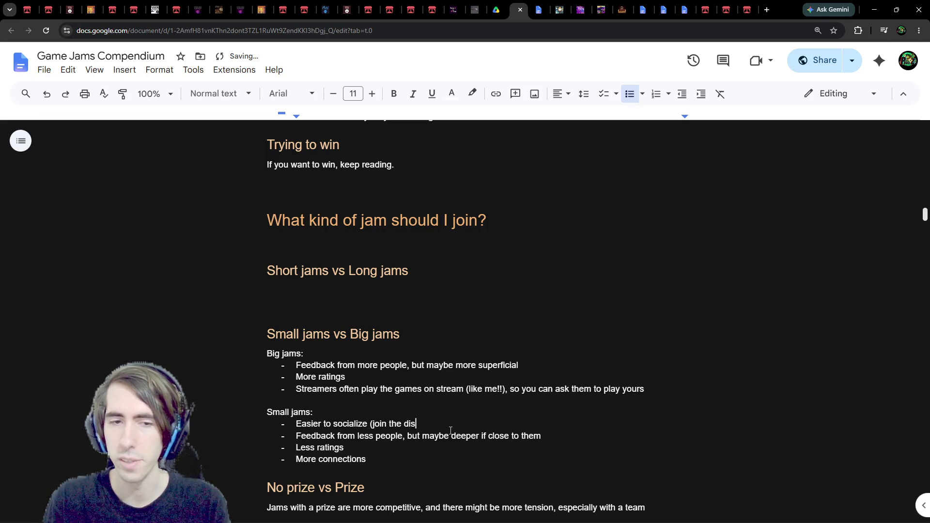
pyautogui.write('cord server)')
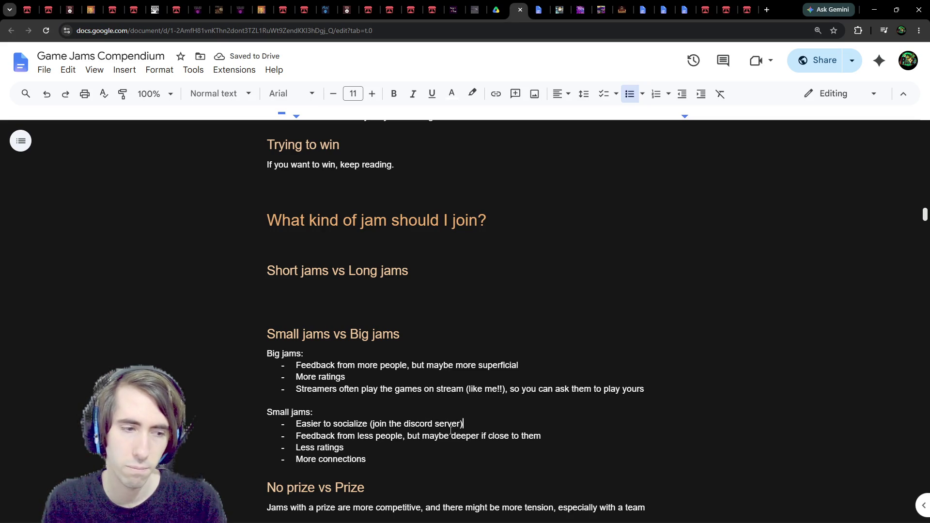
pyautogui.hotkey('ctrl', 'Left')
pyautogui.hotkey('ctrl', 'Left')
pyautogui.hotkey('ctrl', 'Left')
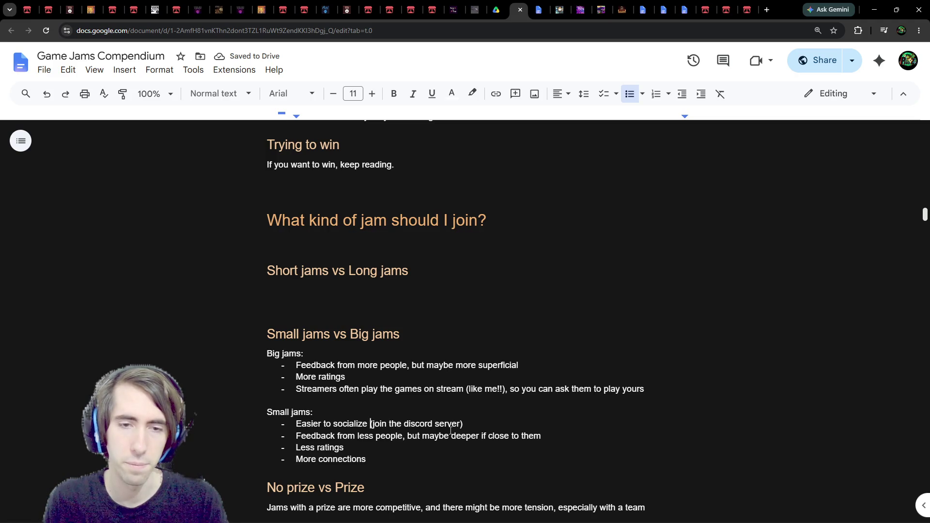
pyautogui.hotkey('ctrl', 'Left')
pyautogui.hotkey('ctrl', 'Left')
pyautogui.hotkey('ctrl', 'shift', 'Right')
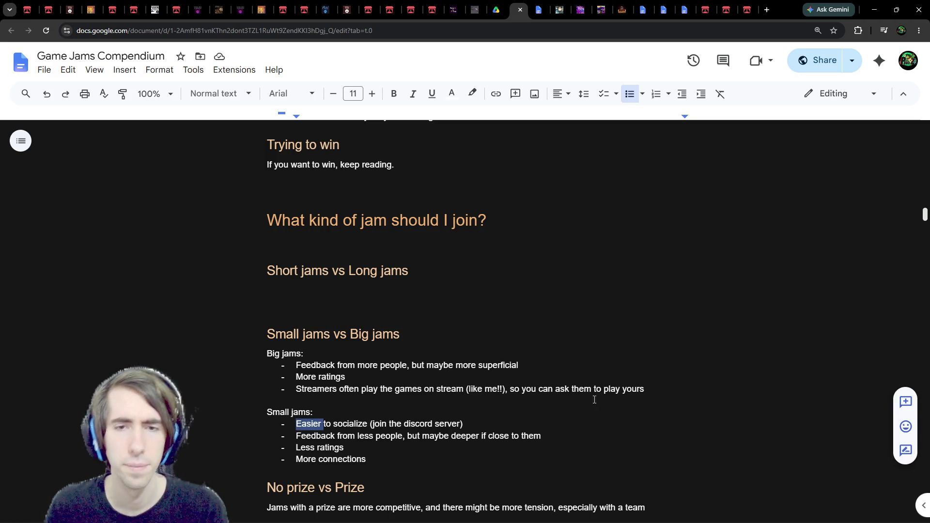
# Replace that bullet's wording with 'Can get closer to the other devs'
pyautogui.click(625, 356)
pyautogui.scroll(-1, 626, 355)
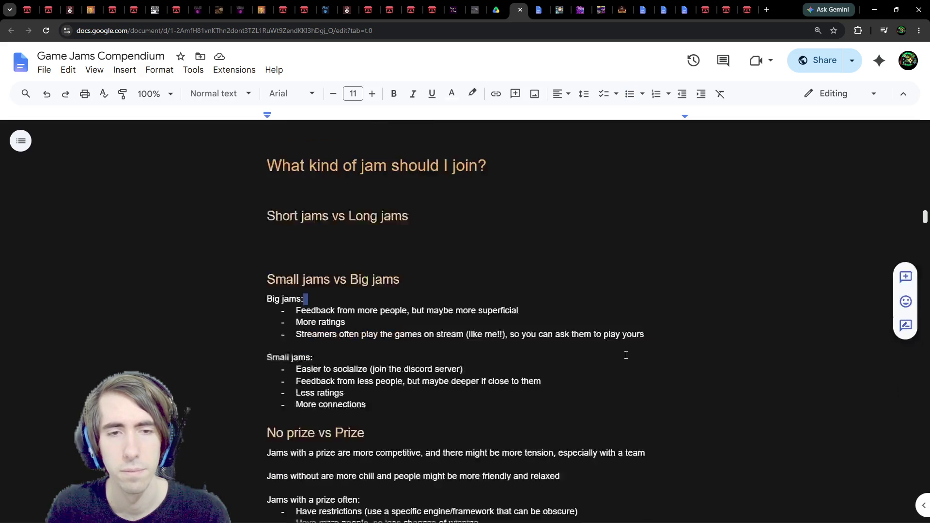
pyautogui.scroll(-1, 626, 355)
pyautogui.click(586, 281)
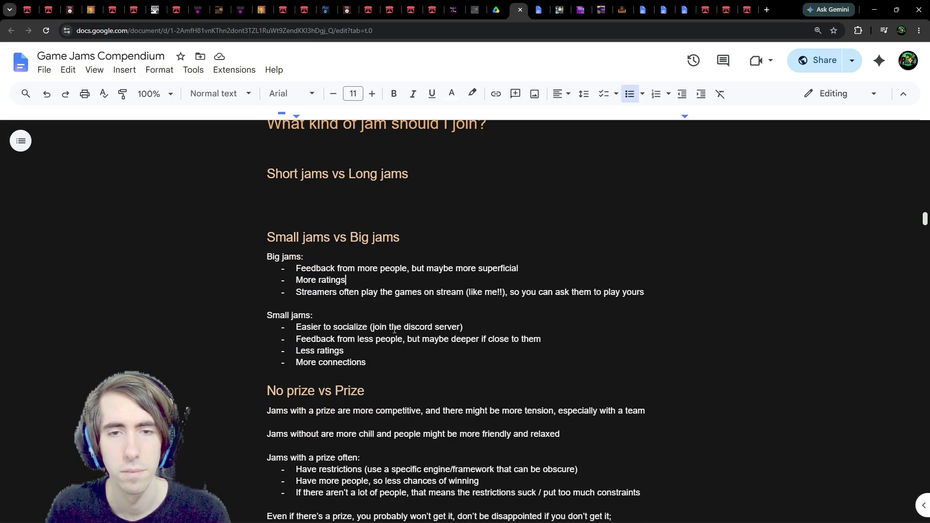
pyautogui.moveTo(475, 325); pyautogui.dragTo(371, 328)
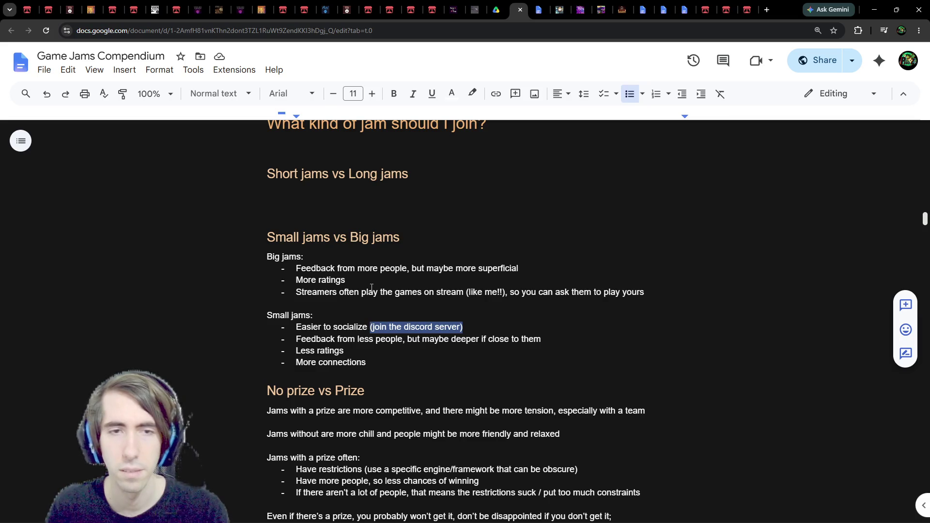
pyautogui.click(305, 257)
pyautogui.doubleClick(350, 327)
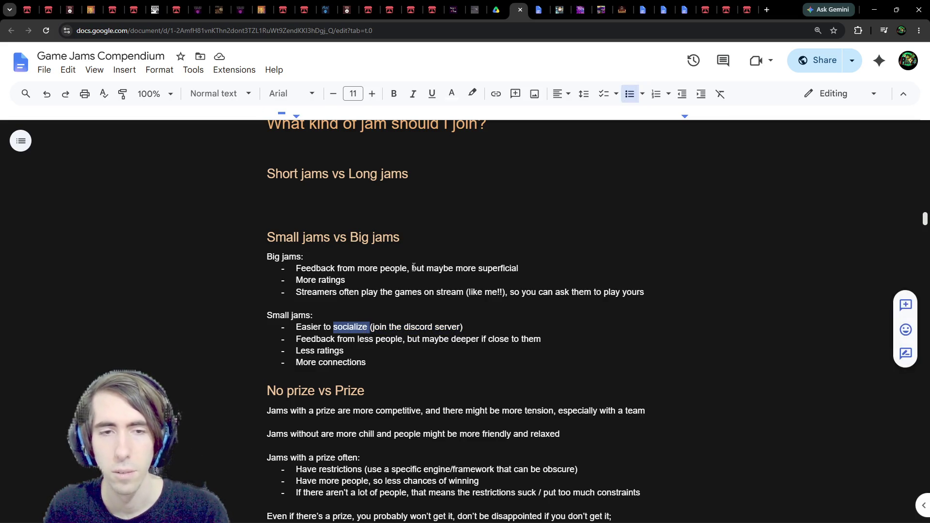
pyautogui.press('BackSpace')
pyautogui.hotkey('shift', 'Home')
pyautogui.write('Can get closer to the other devs')
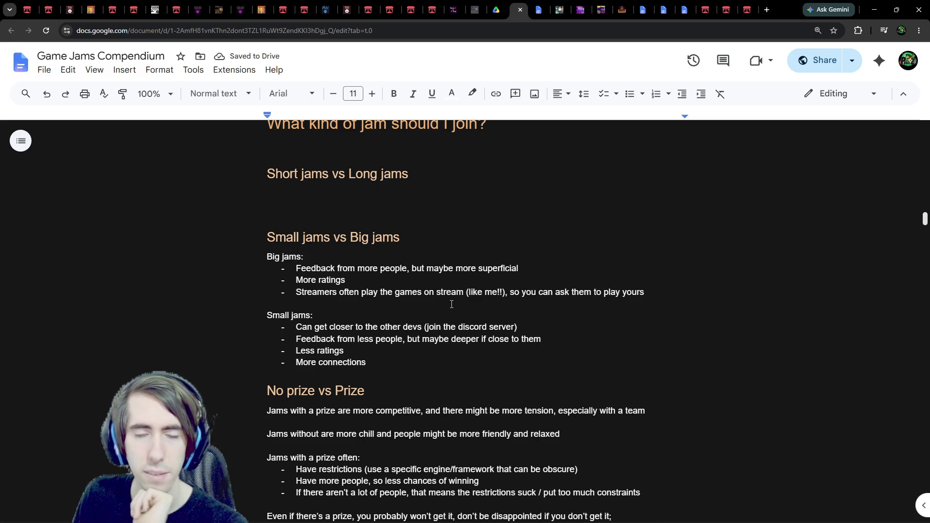
pyautogui.scroll(-3, 451, 304)
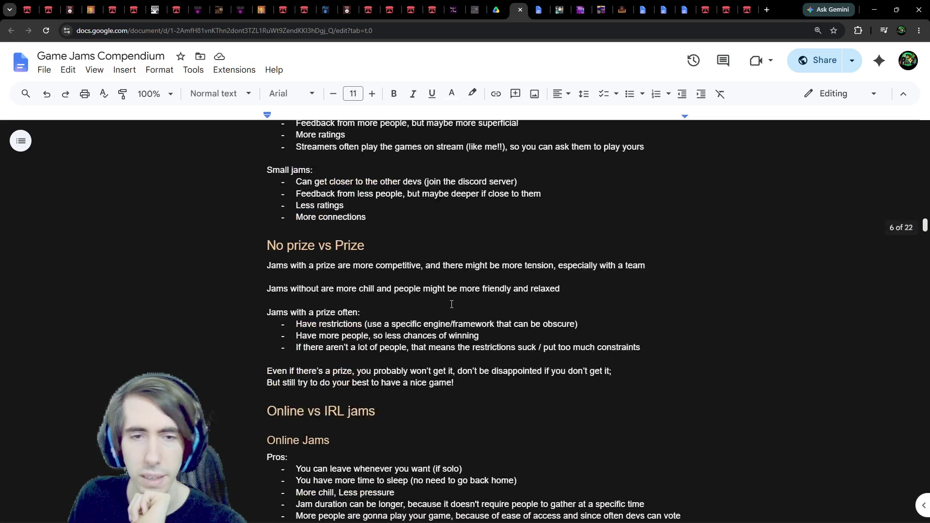
# Append '; so join the discord server' to the Online Jams 'No opportunity for connections' con
pyautogui.scroll(-3, 394, 308)
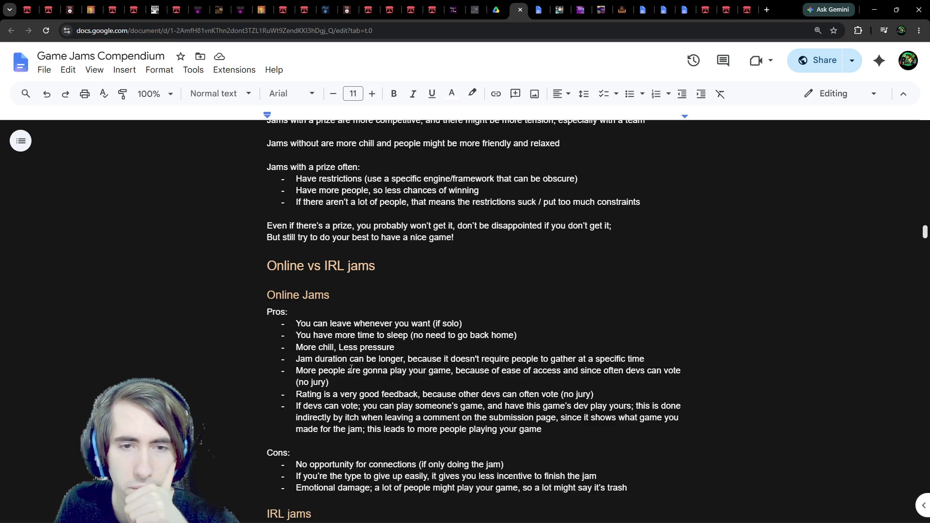
pyautogui.scroll(-1, 309, 355)
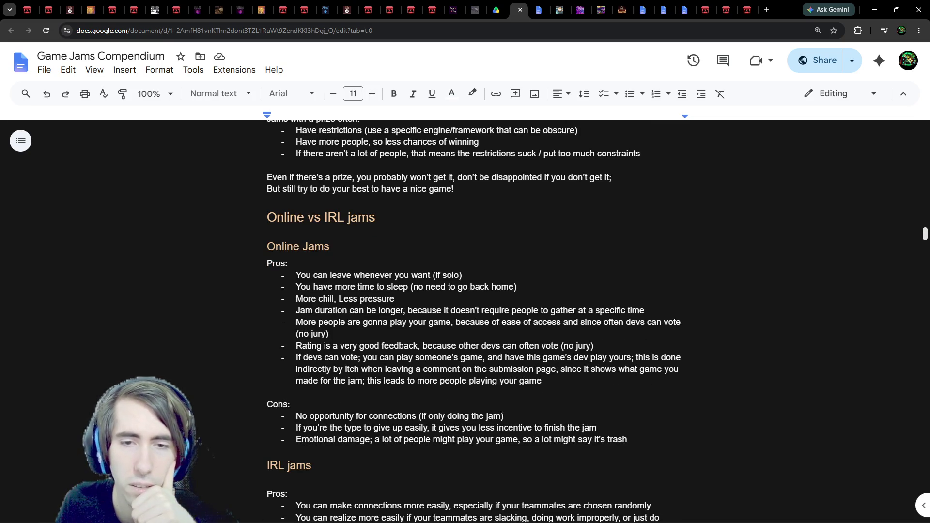
pyautogui.click(502, 416)
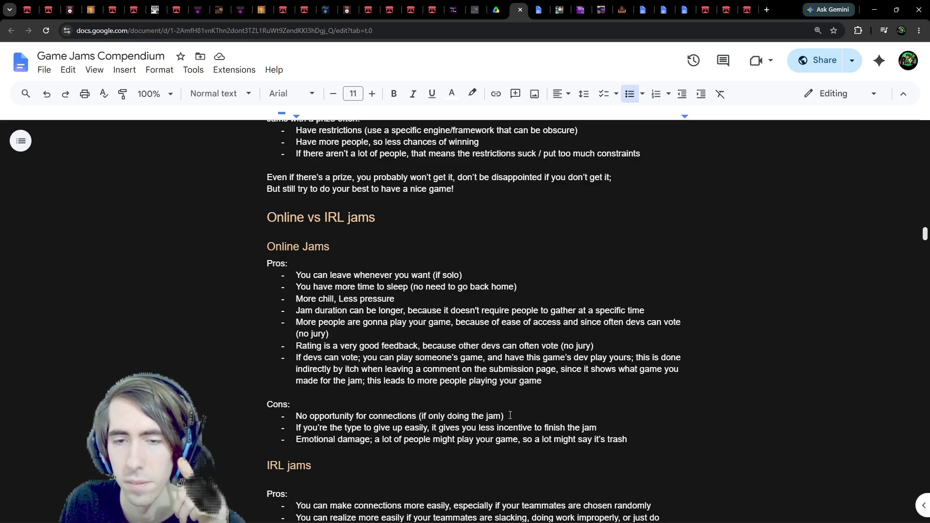
pyautogui.scroll(-1, 497, 399)
pyautogui.write('; join ')
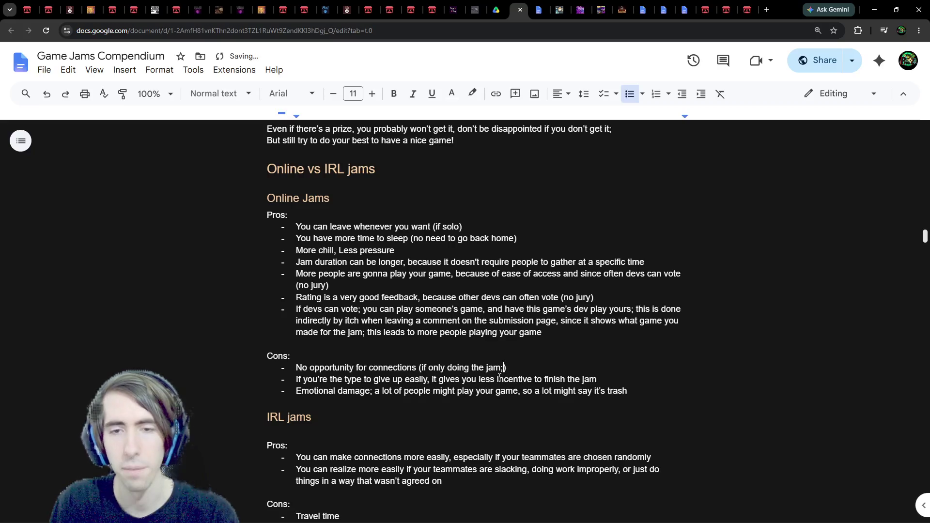
pyautogui.write('the')
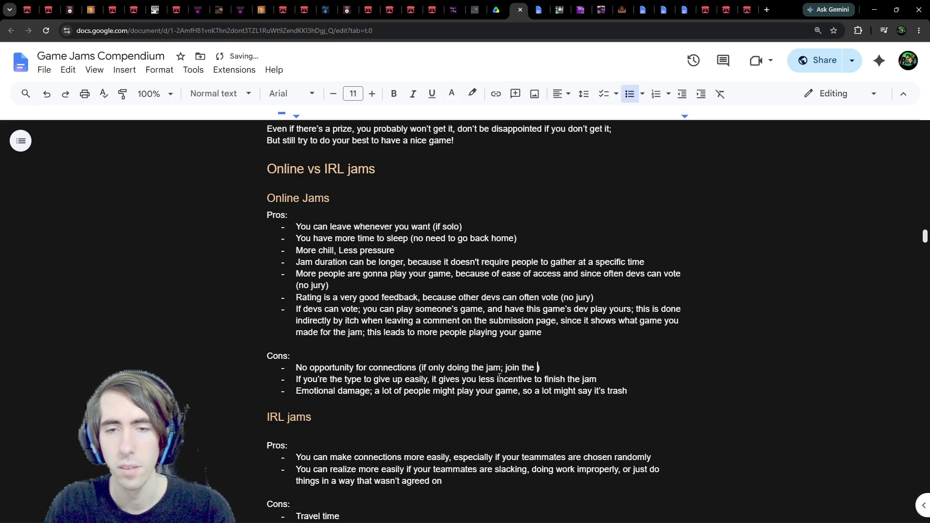
pyautogui.press('BackSpace')
pyautogui.press('BackSpace')
pyautogui.press('BackSpace')
pyautogui.write('so join the ')
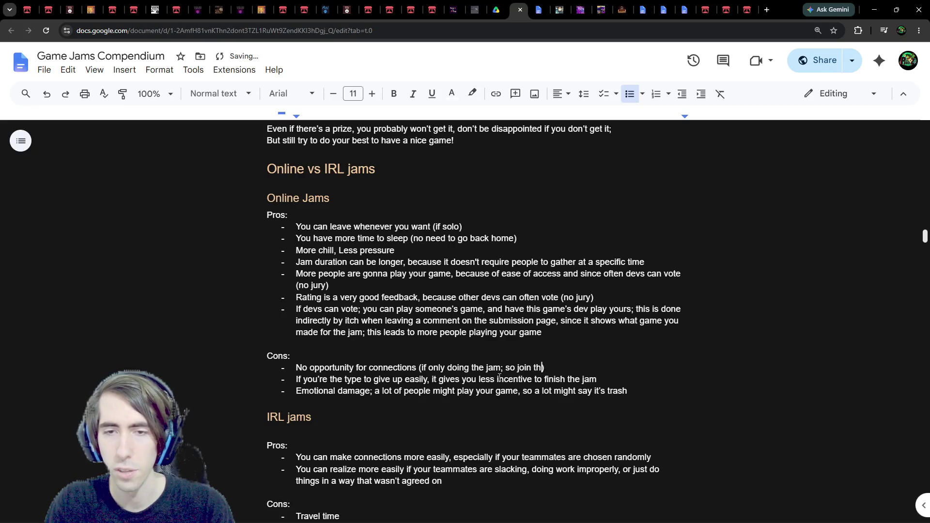
pyautogui.write('discor')
pyautogui.press('BackSpace')
pyautogui.press('BackSpace')
pyautogui.press('BackSpace')
pyautogui.write('discord server')
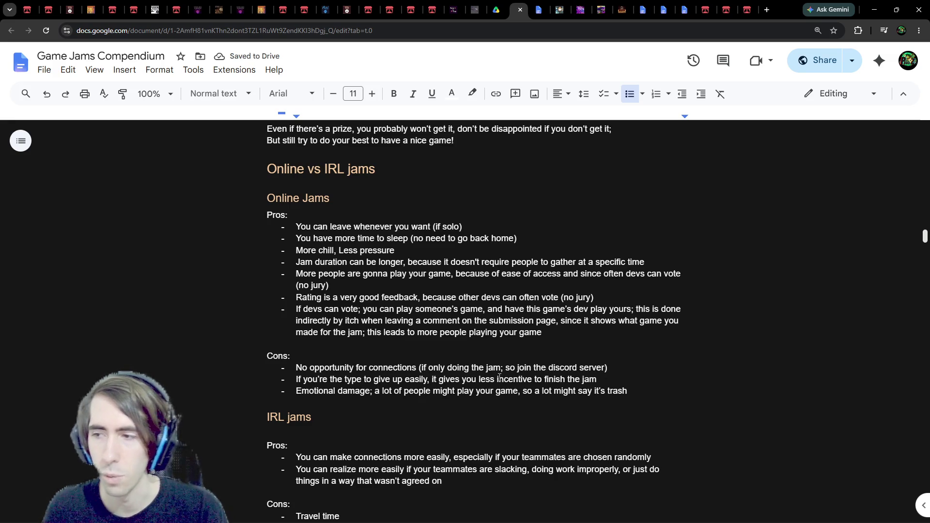
pyautogui.scroll(9, 499, 377)
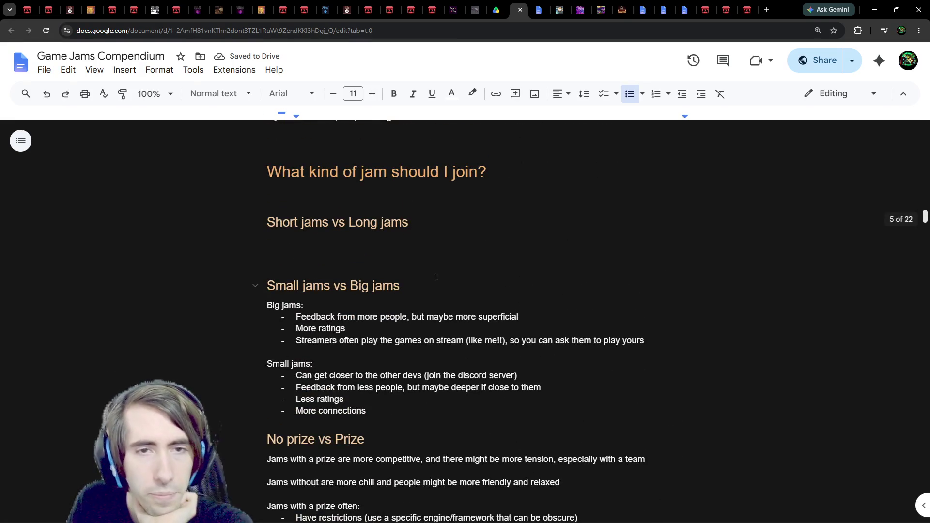
# Write 'Short jams are more intense, often requires crunch to have something decent' as normal text
pyautogui.click(434, 258)
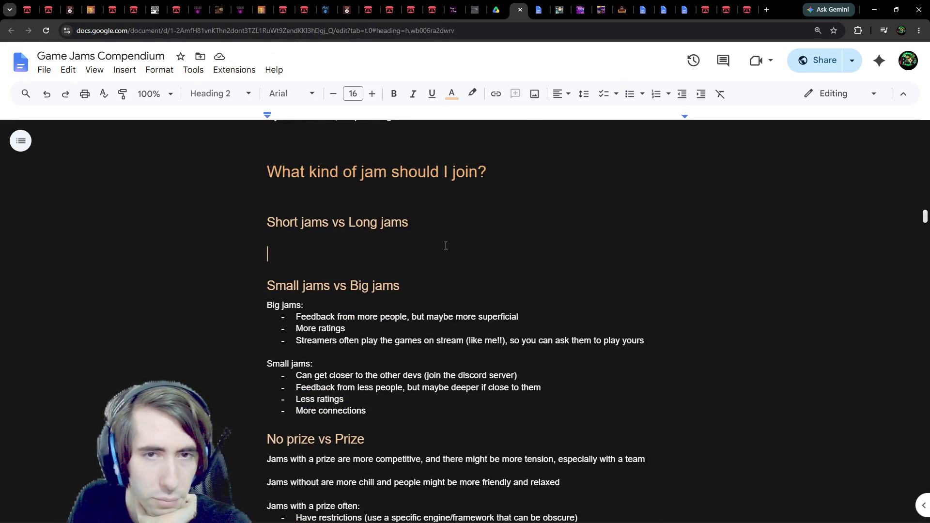
pyautogui.hotkey('ctrl', 'alt', '0')
pyautogui.press('Return')
pyautogui.press('Return')
pyautogui.press('Up')
pyautogui.press('Up')
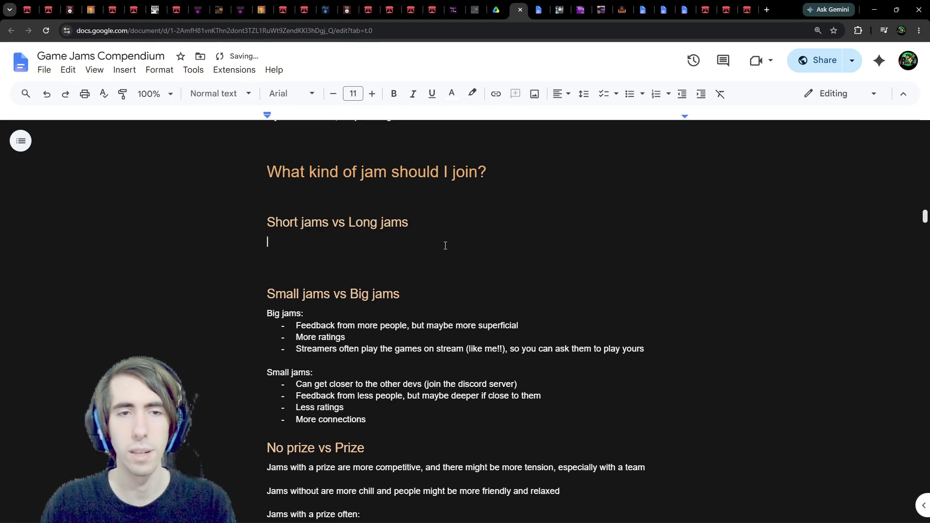
pyautogui.write('Short jams ')
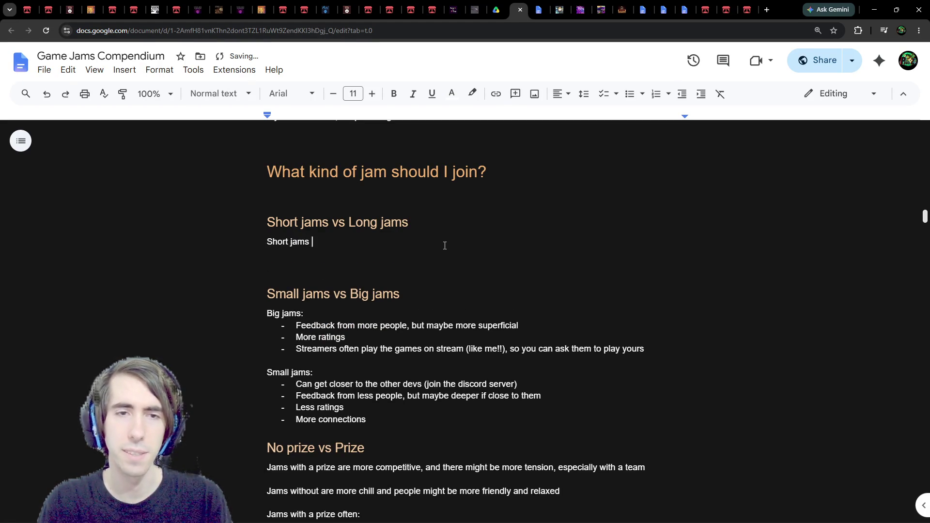
pyautogui.write('are more intense')
pyautogui.press('Return')
pyautogui.write('Long jams')
pyautogui.press('BackSpace')
pyautogui.press('BackSpace')
pyautogui.press('BackSpace')
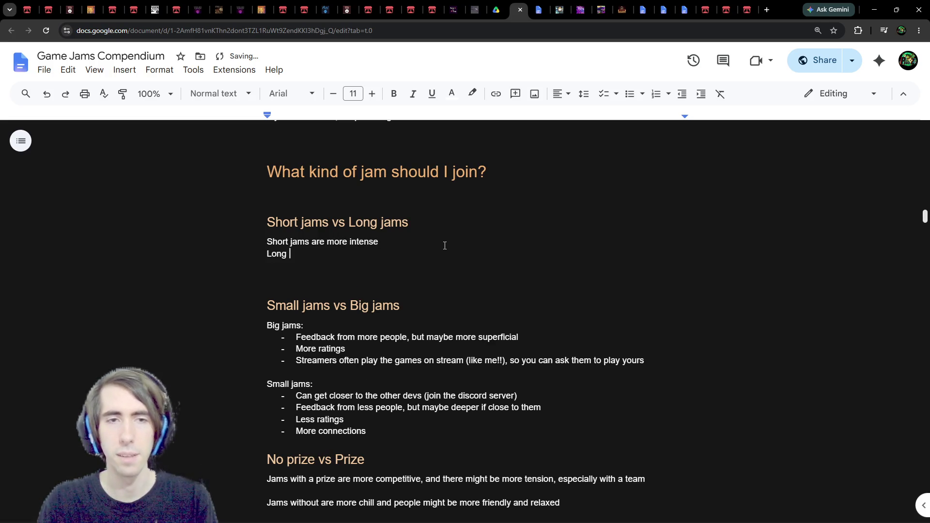
pyautogui.write(', of')
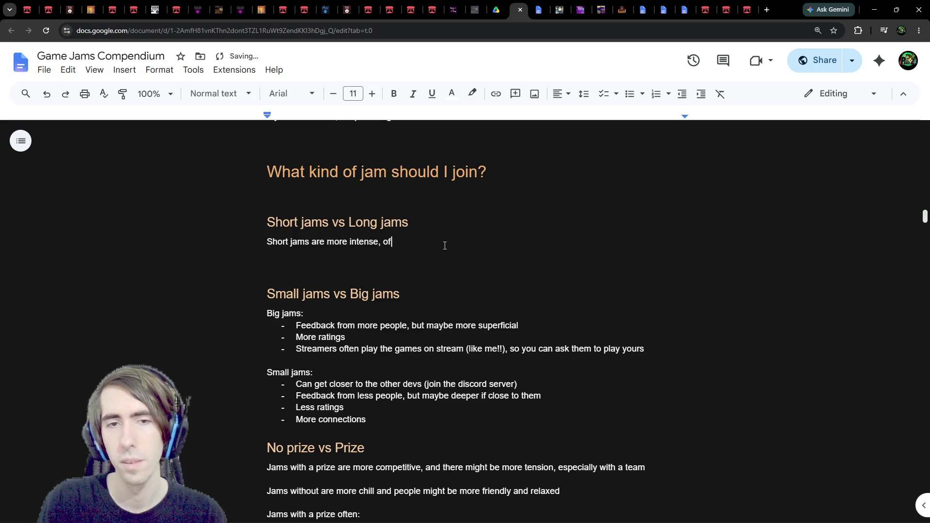
pyautogui.write('ten crunch to ')
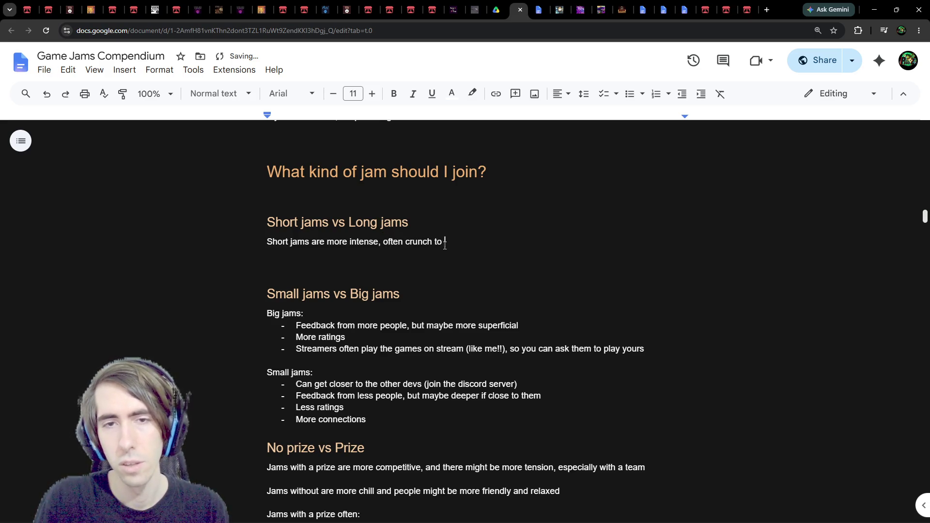
pyautogui.write('have something decent')
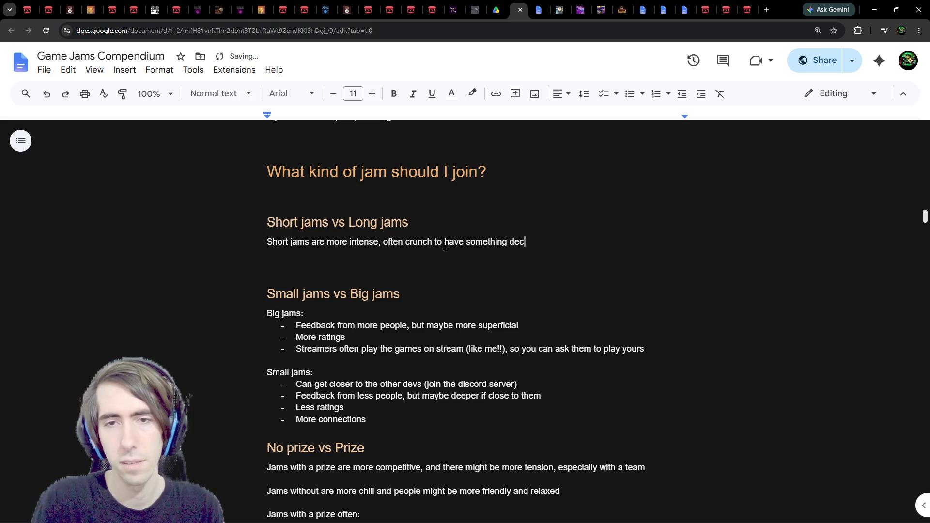
pyautogui.hotkey('ctrl', 'Left')
pyautogui.write('requires')
# Add 'Long jams are more chill, requiring you to sleep properly to keep stamina in the long time'
pyautogui.press('Down')
pyautogui.write('Long jam')
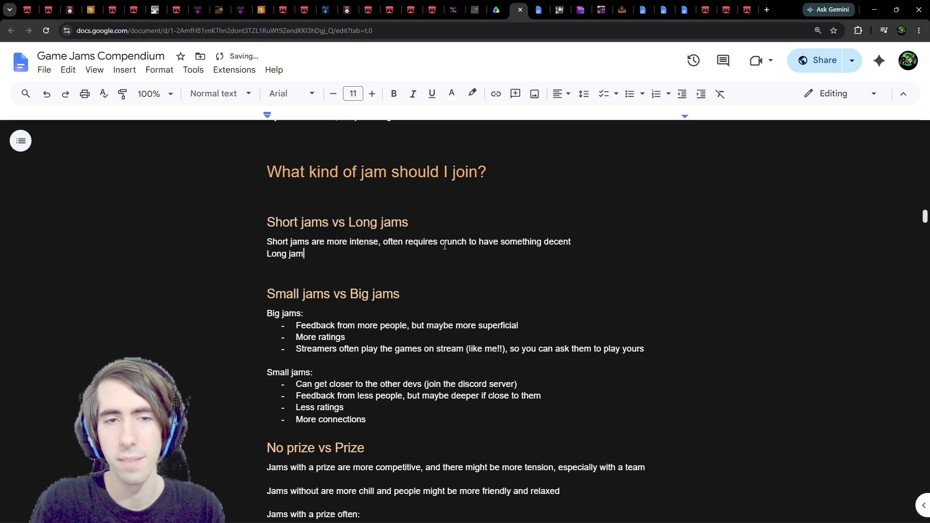
pyautogui.write('s are more chill, ')
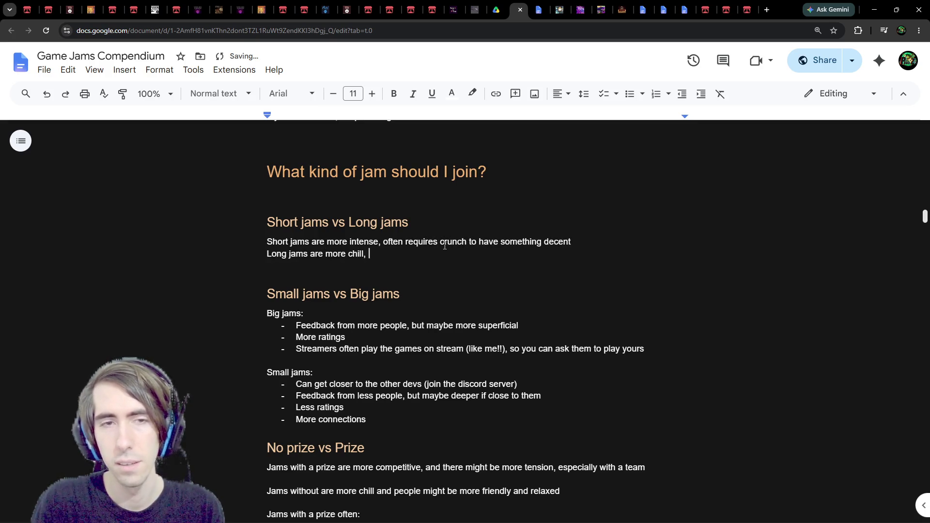
pyautogui.write('req')
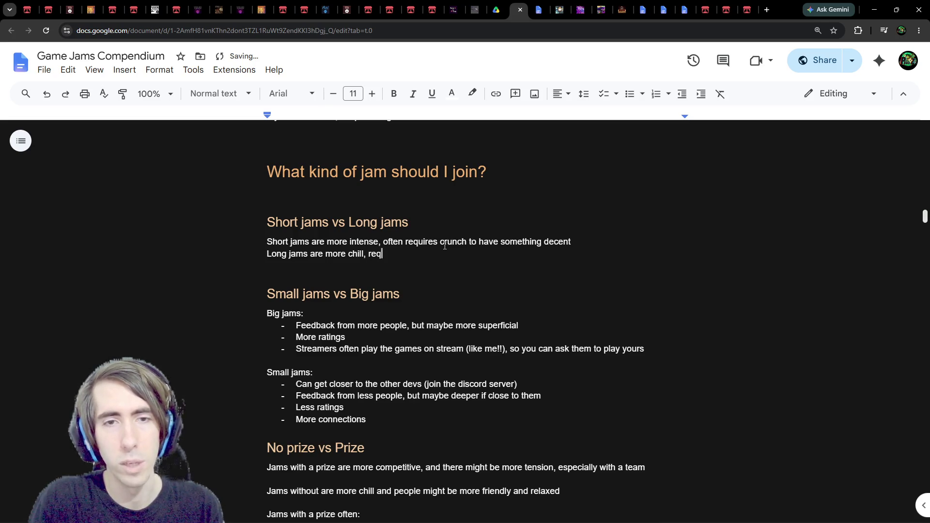
pyautogui.write('uiring more stamina')
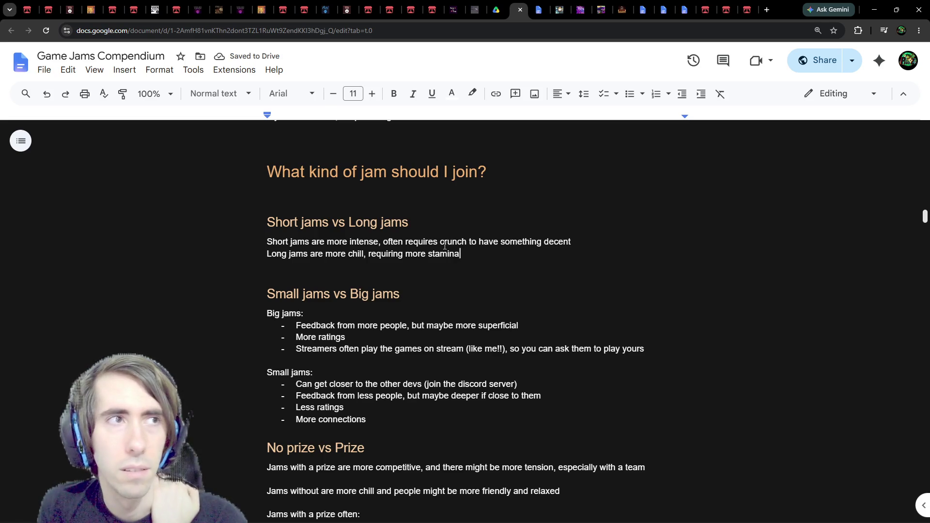
pyautogui.hotkey('ctrl', 'BackSpace')
pyautogui.hotkey('ctrl', 'BackSpace')
pyautogui.write('you t')
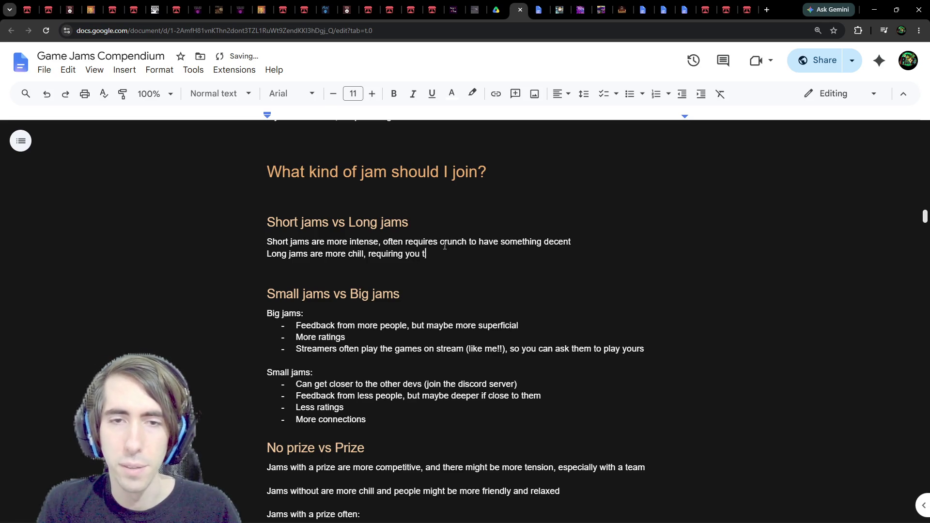
pyautogui.write('o keep stamina ')
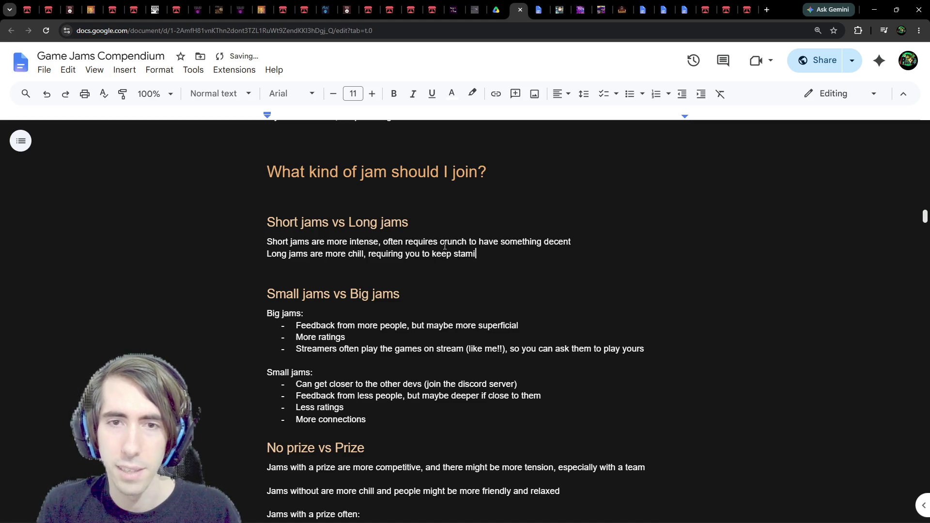
pyautogui.write('in th')
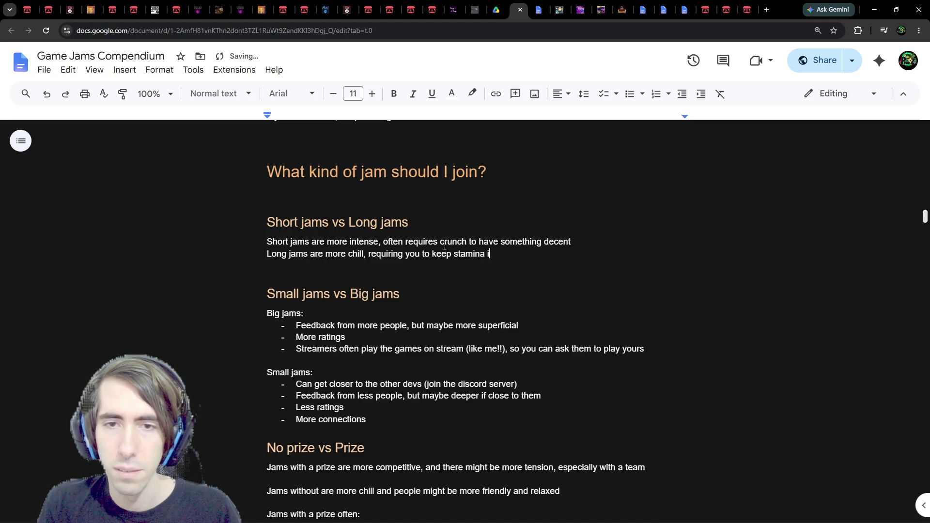
pyautogui.write('e long ')
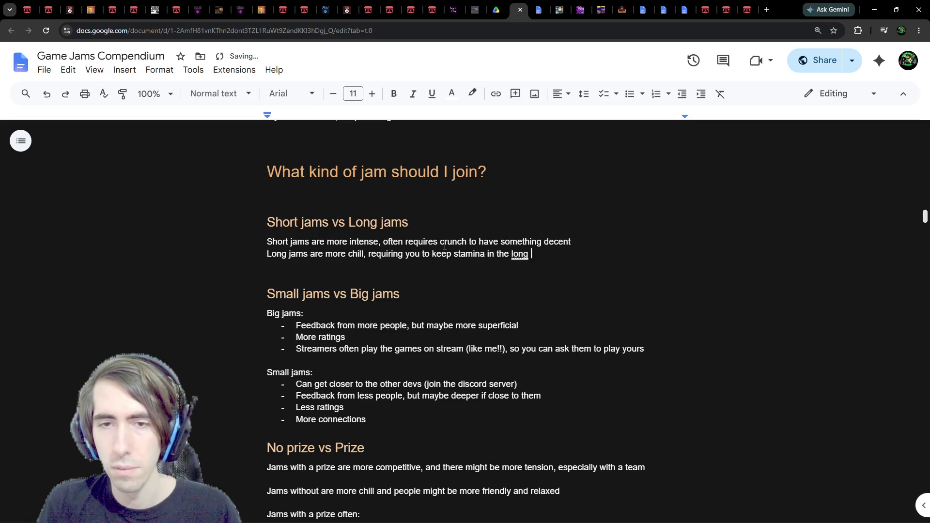
pyautogui.write('time')
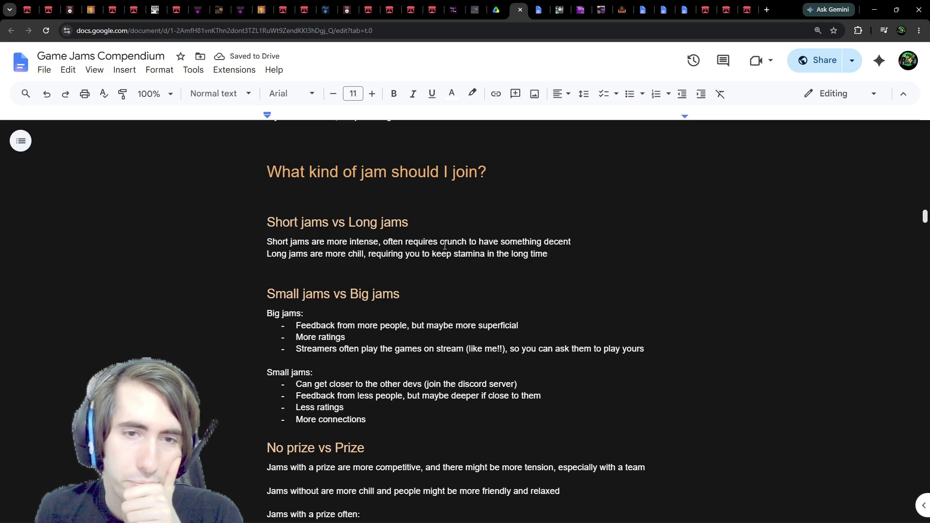
pyautogui.press('Up')
pyautogui.press('End')
pyautogui.press('Return')
pyautogui.press('Down')
pyautogui.press('Down')
pyautogui.press('Left')
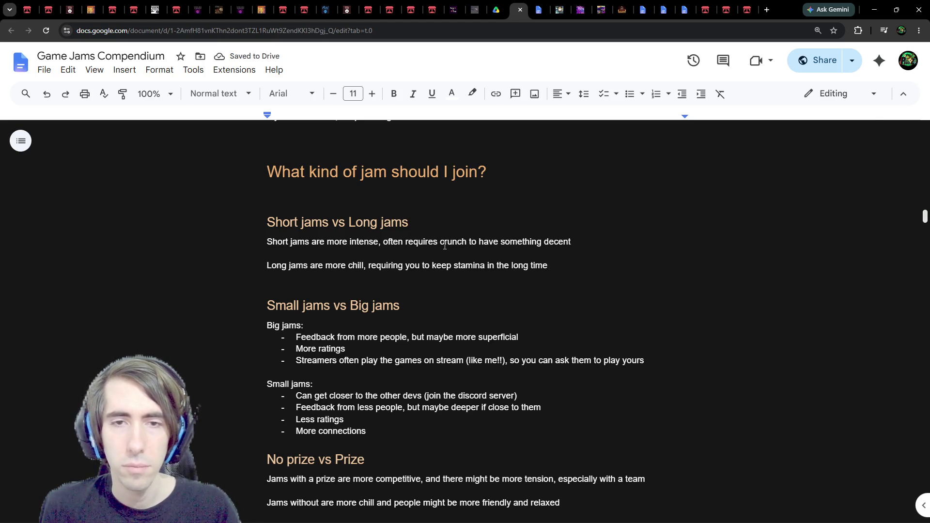
pyautogui.hotkey('ctrl', 'Left')
pyautogui.hotkey('ctrl', 'Left')
pyautogui.hotkey('ctrl', 'Left')
pyautogui.hotkey('ctrl', 'Right')
pyautogui.write('sleep p')
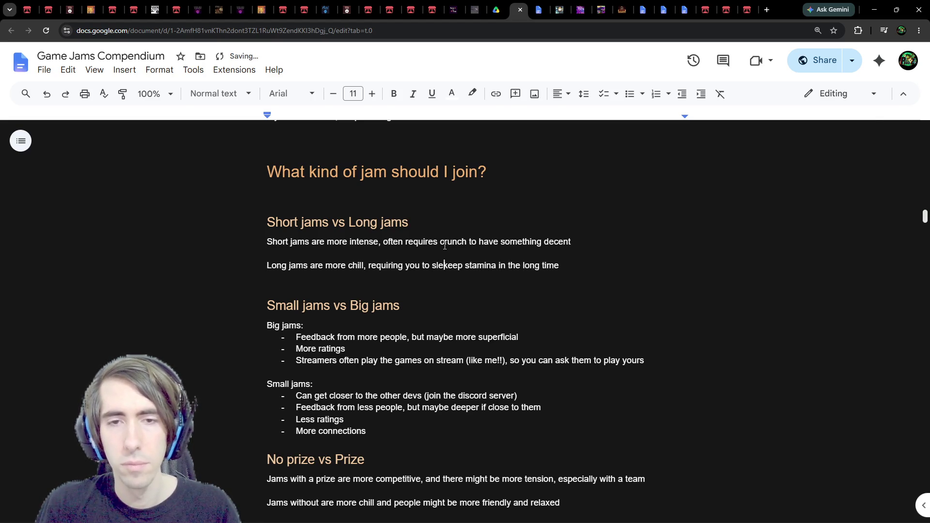
pyautogui.write('roperly to')
# Add 'Longer time to test things if you want to' and begin a short-jams line 'If you want to test something'
pyautogui.press('Down')
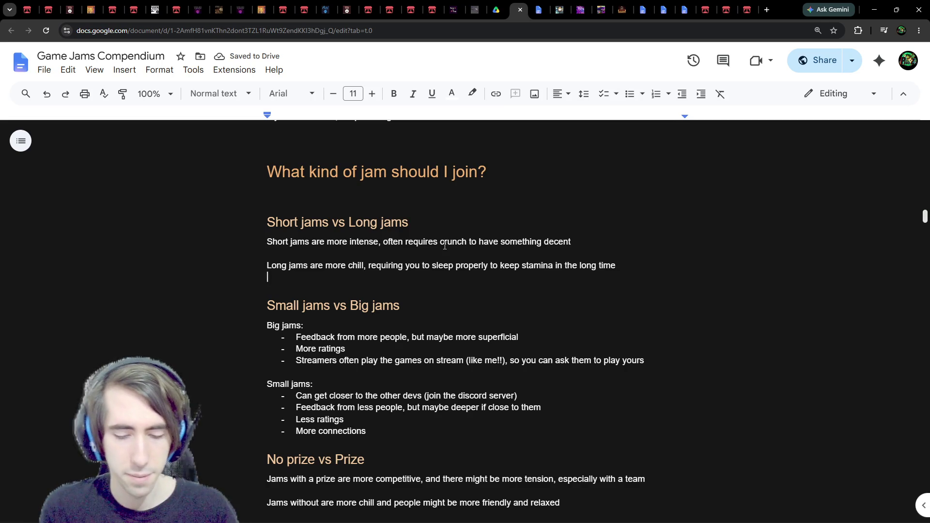
pyautogui.write('Longer time to ')
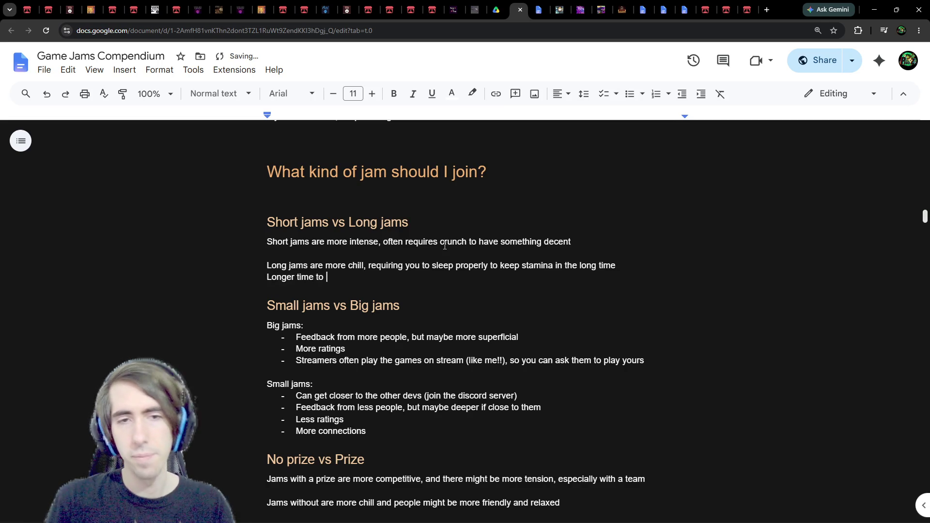
pyautogui.write('test t')
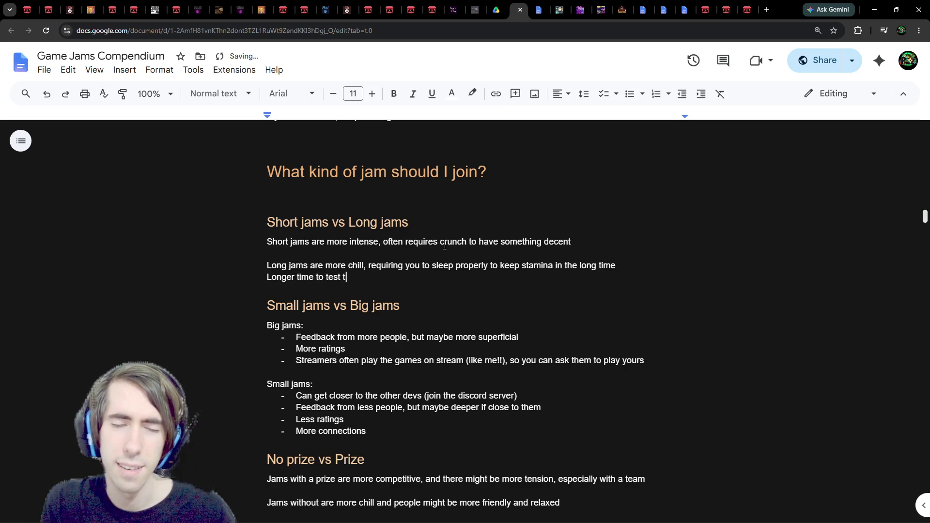
pyautogui.write('hings if you want ')
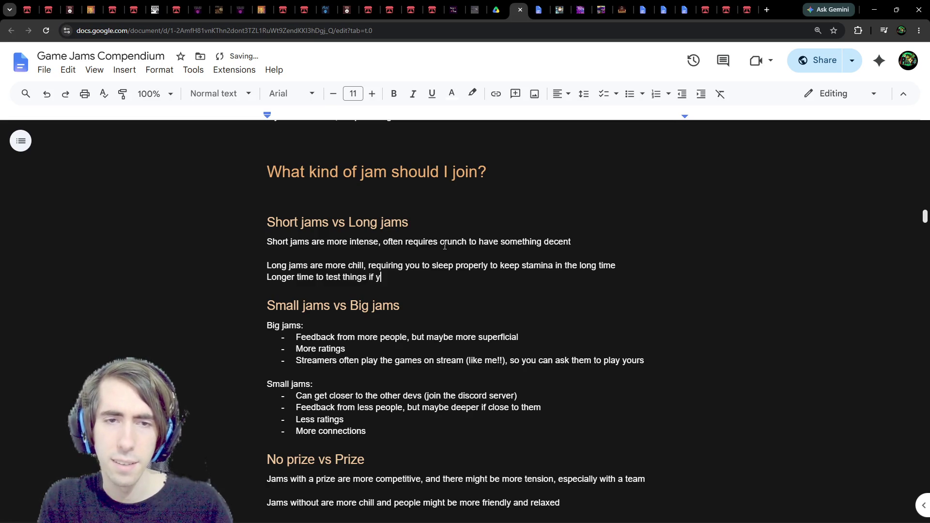
pyautogui.write('to')
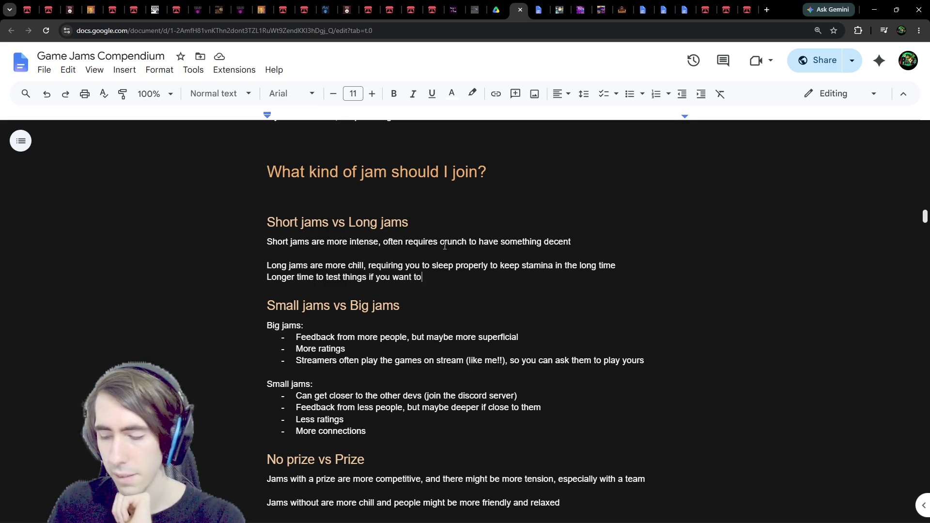
pyautogui.press('Up')
pyautogui.press('Up')
pyautogui.press('Return')
pyautogui.press('Up')
pyautogui.write('Faste')
pyautogui.hotkey('ctrl', 'BackSpace')
pyautogui.write('If you')
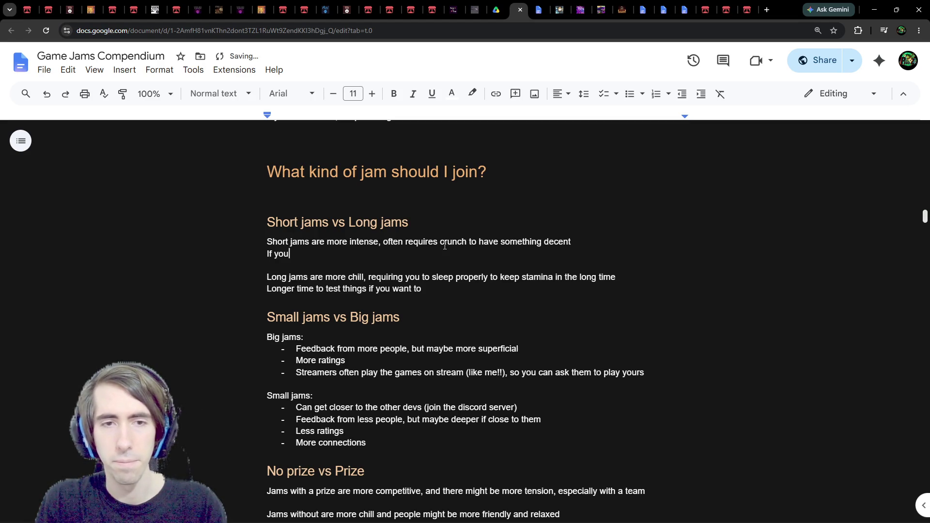
pyautogui.write(' want to')
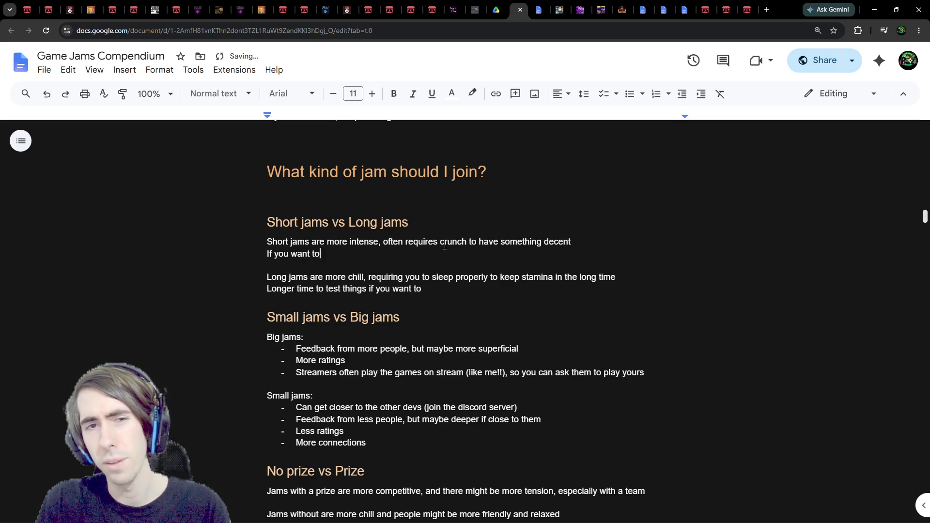
pyautogui.write(' test something')
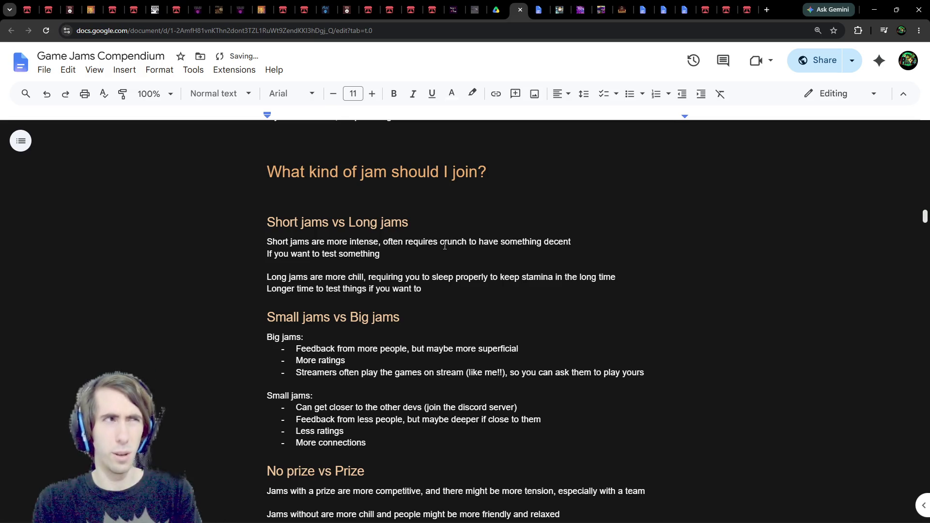
# Rewrite the short-jams line as 'If you want to learn something or test a game idea and get feedback from it, you can get it faster'
pyautogui.hotkey('ctrl', 'BackSpace')
pyautogui.hotkey('ctrl', 'BackSpace')
pyautogui.write('learn ')
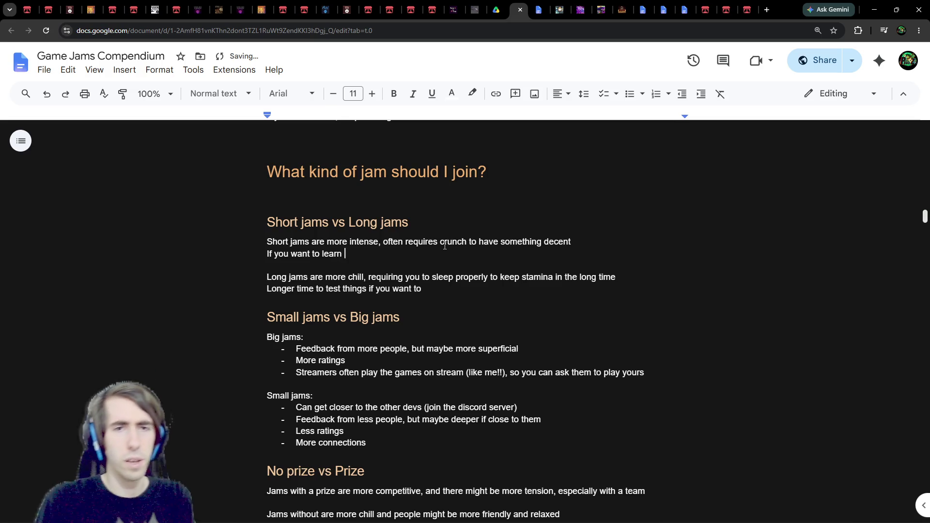
pyautogui.write('something ')
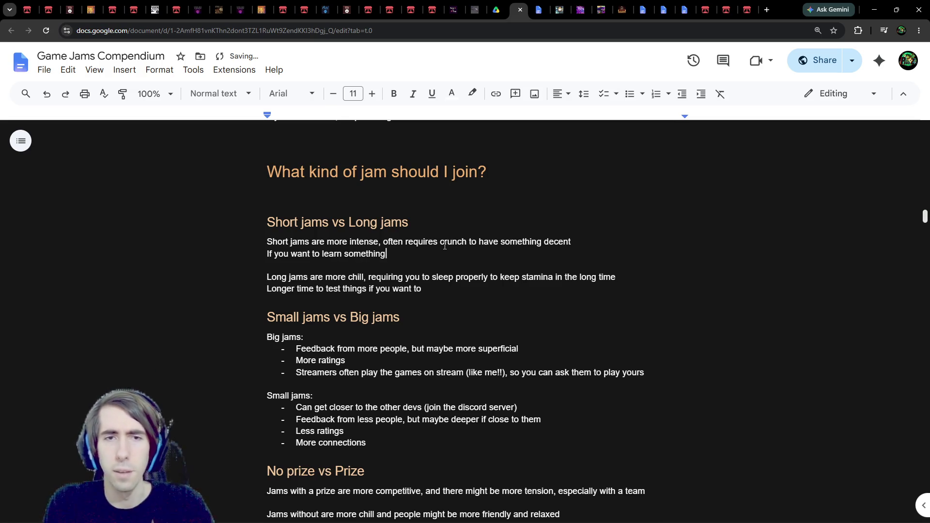
pyautogui.write('or ')
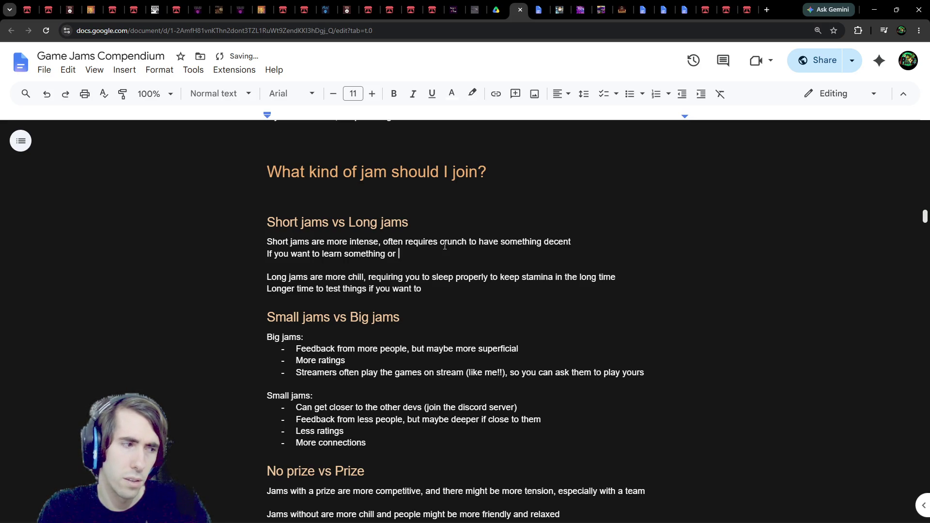
pyautogui.write('test')
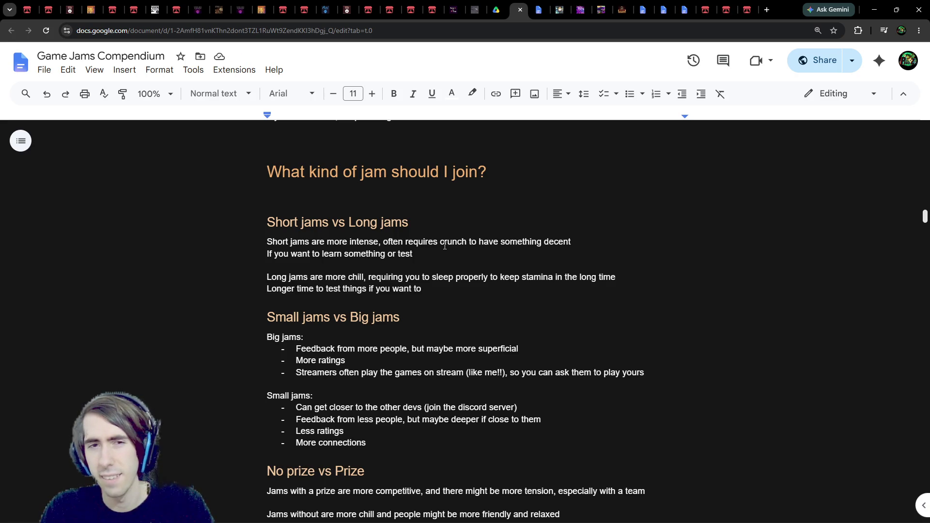
pyautogui.write('game')
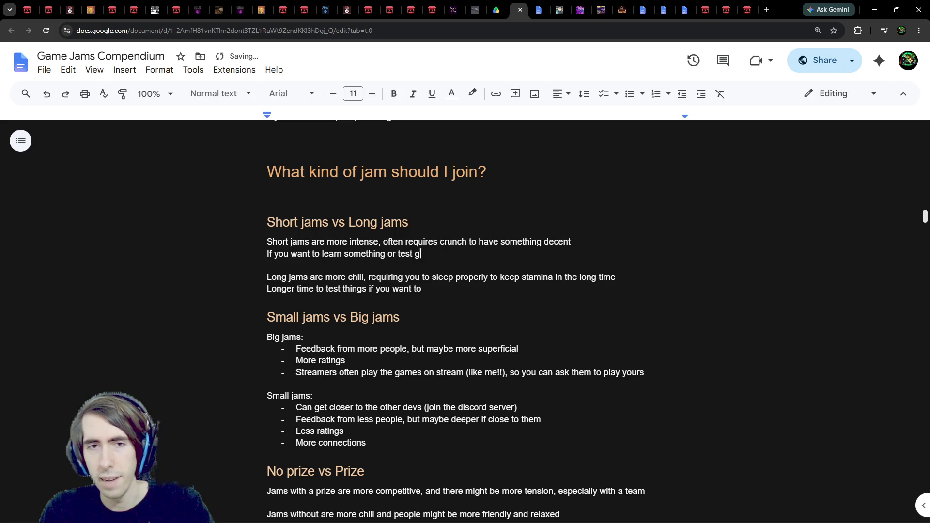
pyautogui.hotkey('ctrl', 'BackSpace')
pyautogui.write('a game idea,')
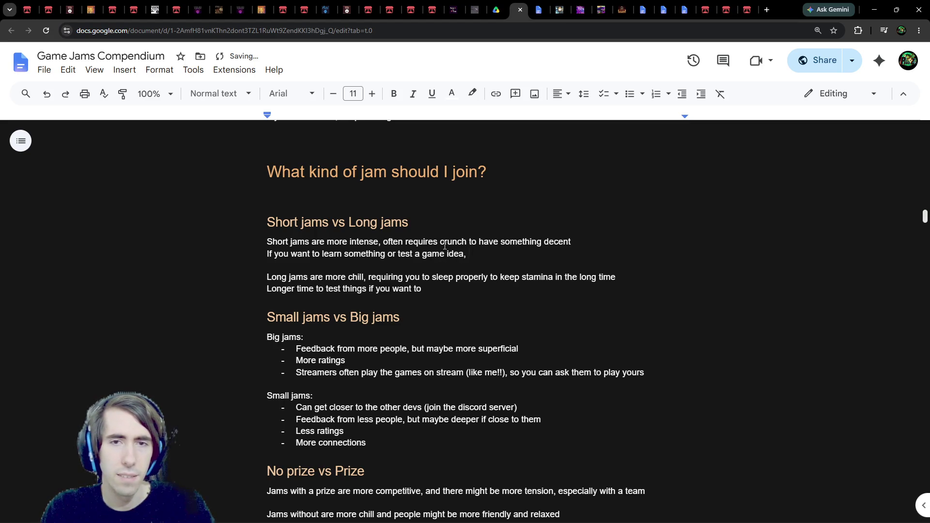
pyautogui.press('BackSpace')
pyautogui.press('BackSpace')
pyautogui.write('and ge')
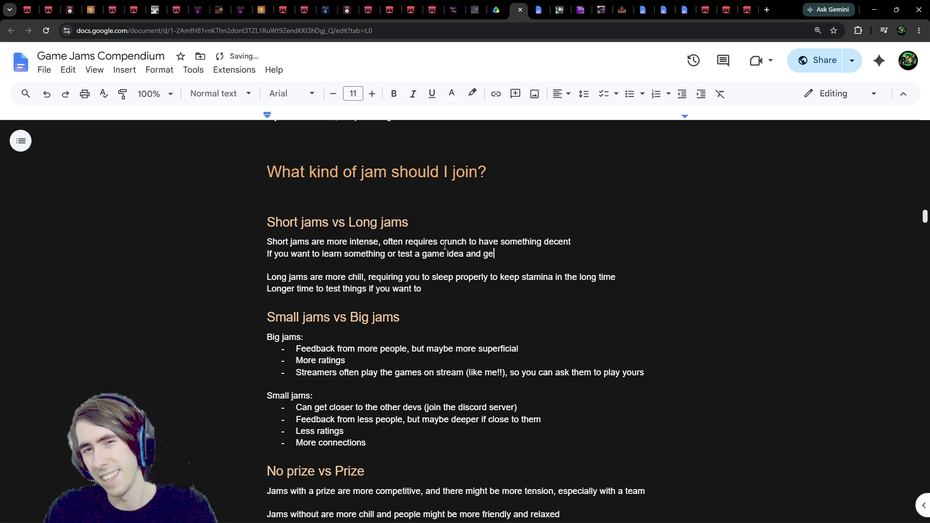
pyautogui.write('t feedback from it, yo')
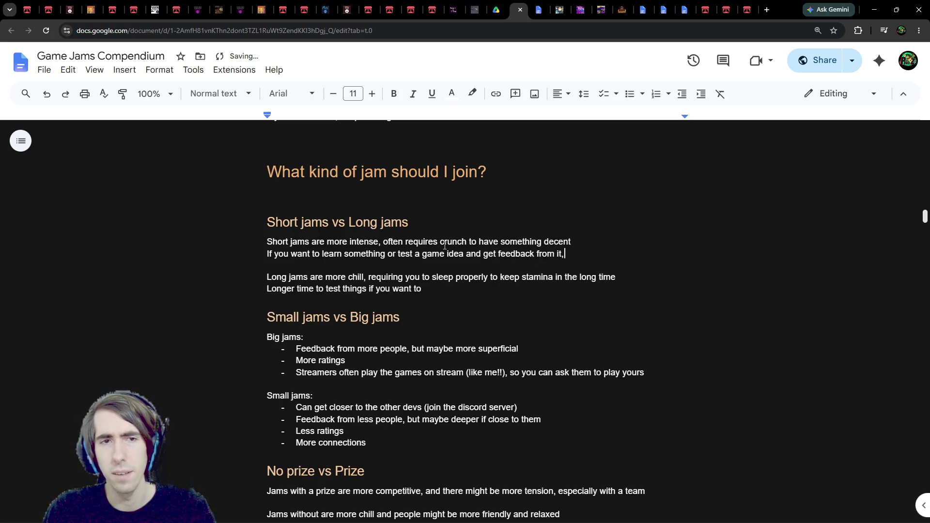
pyautogui.press('BackSpace')
pyautogui.press('BackSpace')
pyautogui.write('it goes faster')
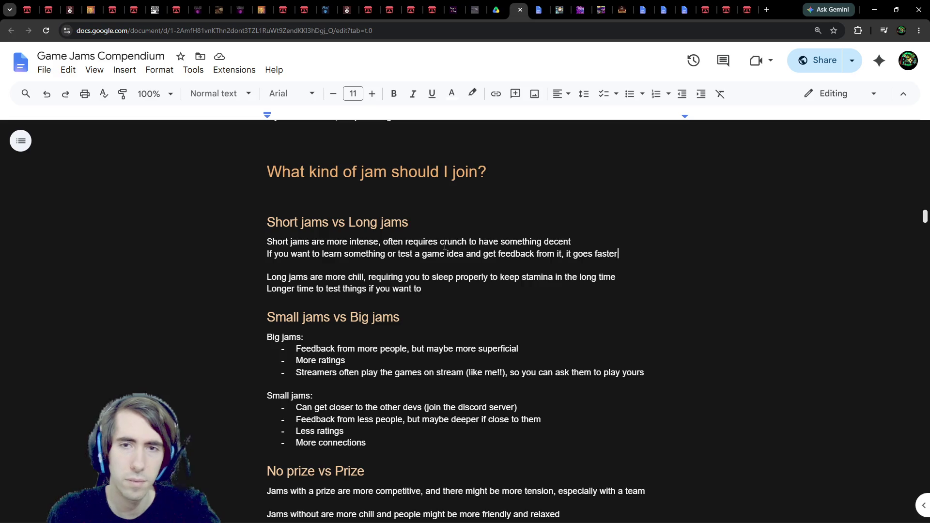
pyautogui.hotkey('ctrl', 'BackSpace')
pyautogui.hotkey('ctrl', 'BackSpace')
pyautogui.hotkey('ctrl', 'BackSpace')
pyautogui.write('you can get it faster')
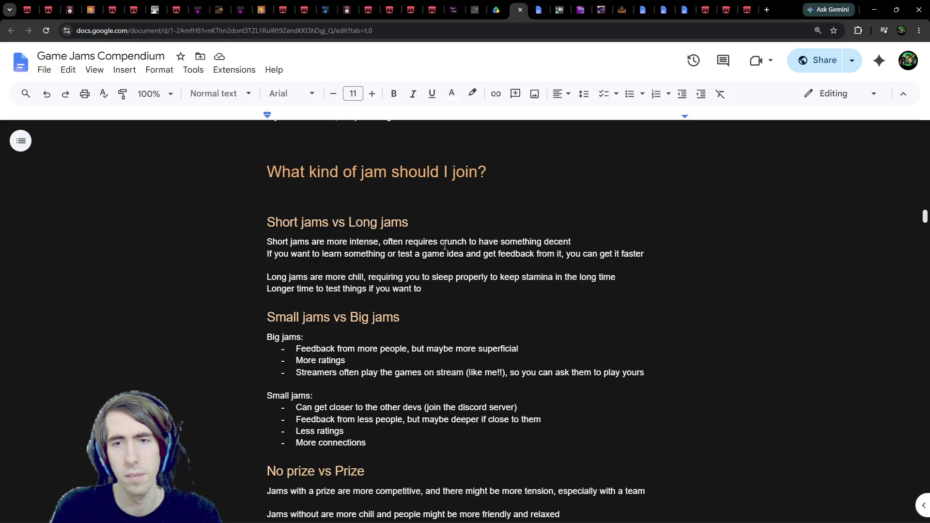
# Change 'can get it' to 'can do that' and make the long-jams line read 'test longer things'
pyautogui.hotkey('ctrl', 'shift', 'Left')
pyautogui.hotkey('ctrl', 'shift', 'Left')
pyautogui.hotkey('ctrl', 'shift', 'Left')
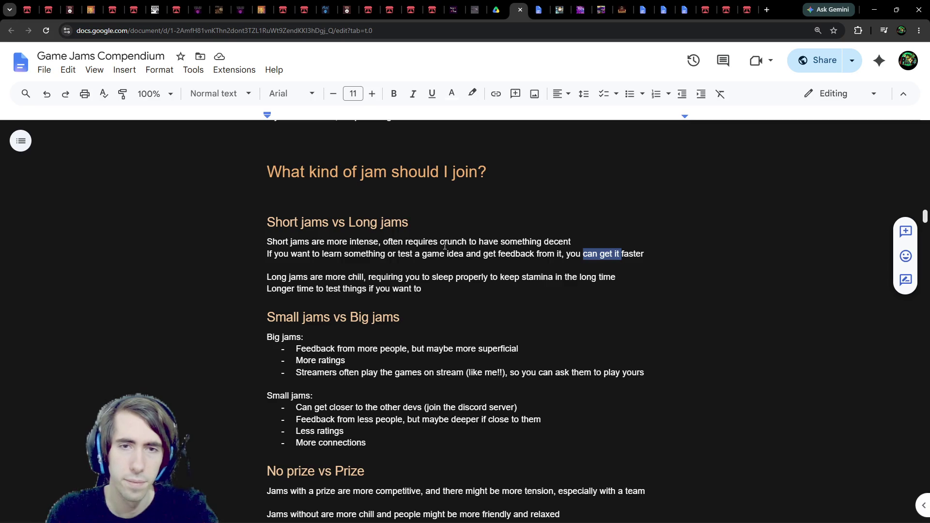
pyautogui.write('can do that')
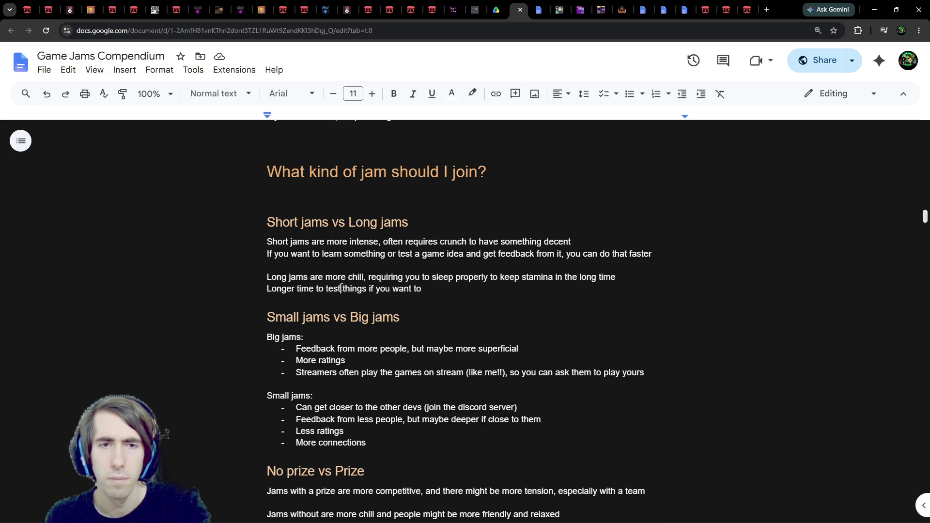
pyautogui.write('longer')
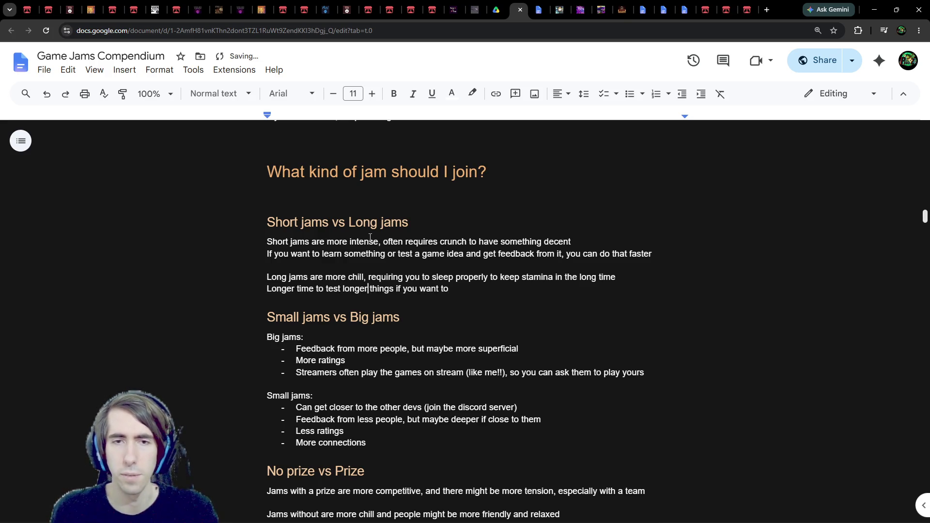
pyautogui.click(463, 286)
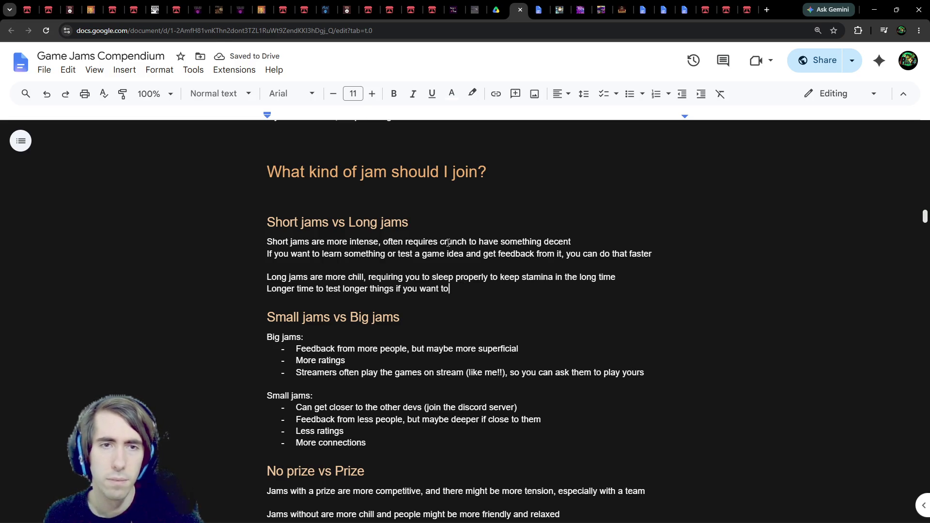
# Delete the blank line under the Short jams vs Long jams heading
pyautogui.scroll(1, 449, 243)
pyautogui.scroll(-1, 446, 223)
pyautogui.click(442, 201)
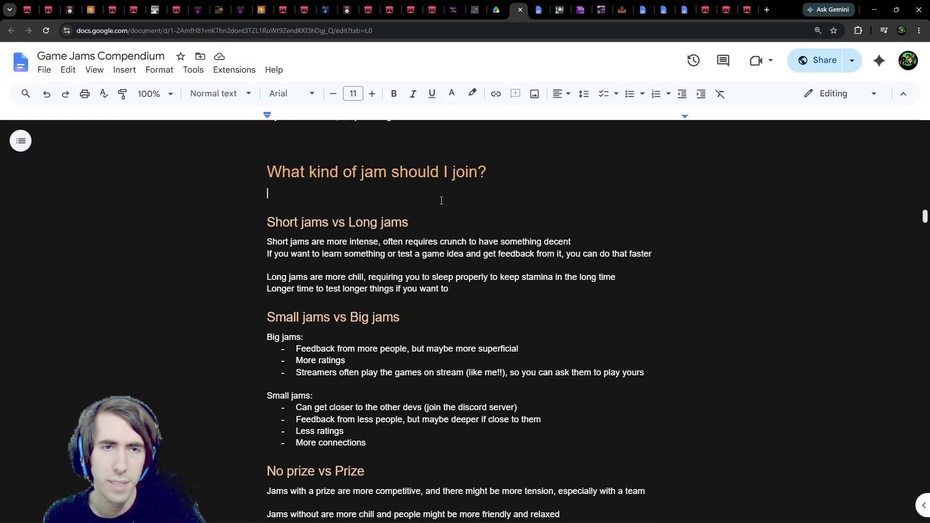
pyautogui.press('BackSpace')
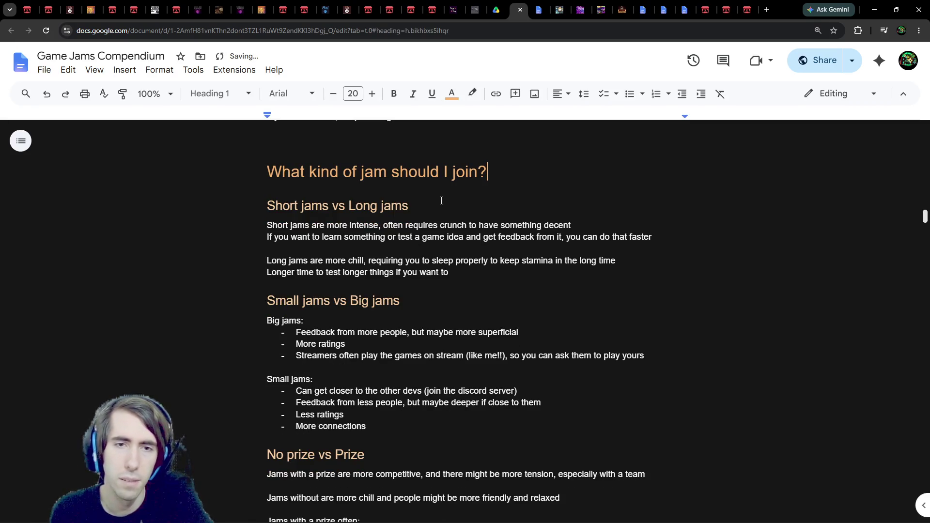
pyautogui.scroll(-5, 504, 290)
pyautogui.scroll(20, 492, 271)
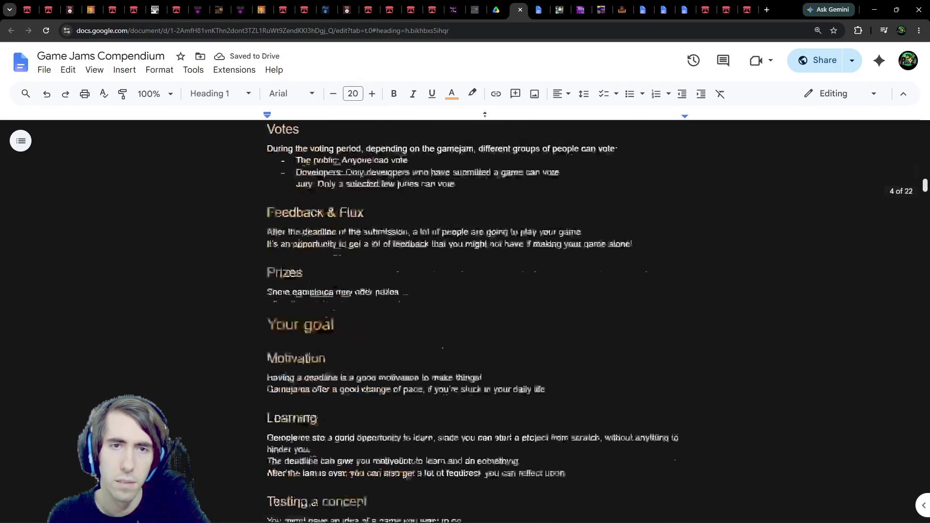
pyautogui.scroll(10, 416, 294)
# Recolour all table of contents entries light beige
pyautogui.click(310, 324)
pyautogui.scroll(-10, 284, 276)
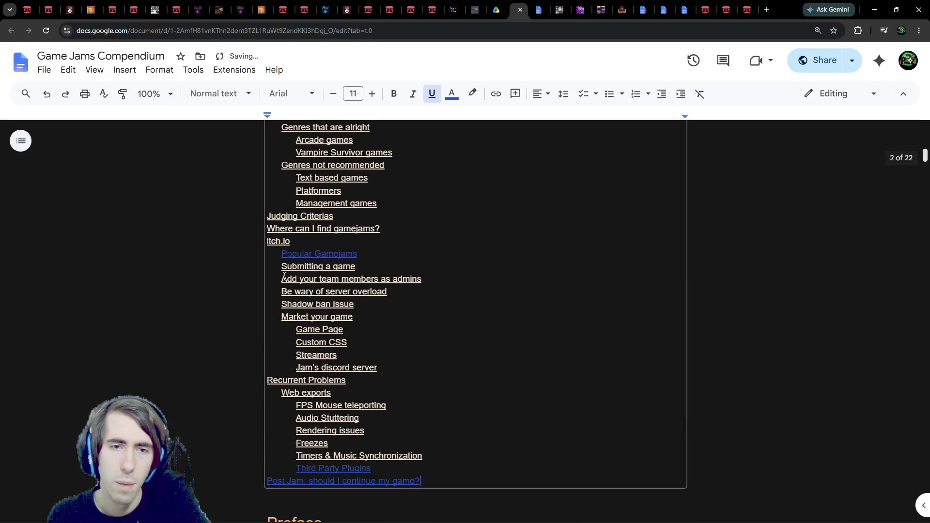
pyautogui.moveTo(422, 479)
pyautogui.mouseDown()
pyautogui.moveTo(279, 216)
pyautogui.moveTo(276, 127)
pyautogui.moveTo(267, 222)
pyautogui.mouseUp()
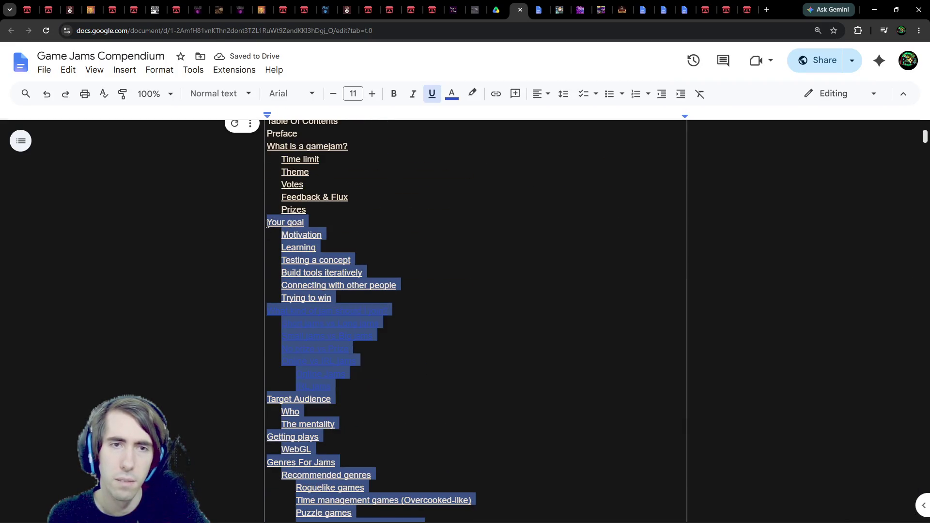
pyautogui.click(452, 93)
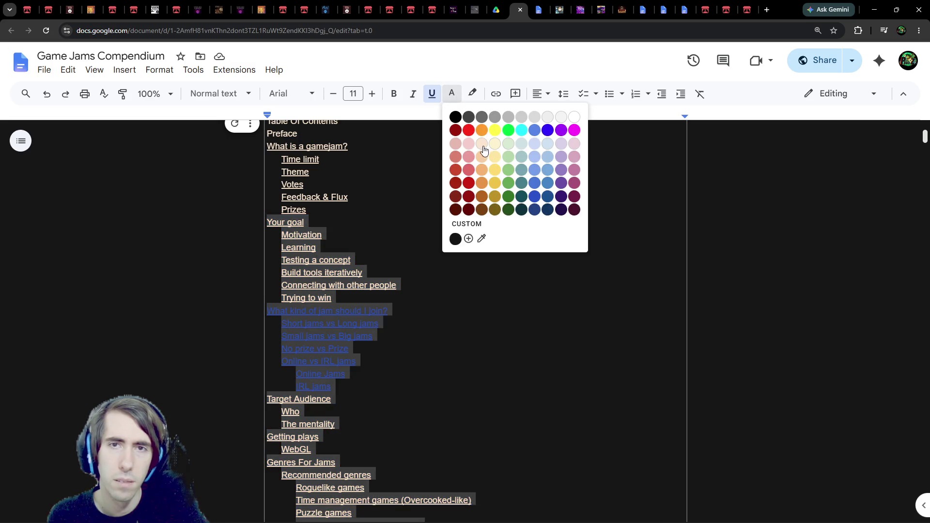
pyautogui.click(484, 149)
pyautogui.click(484, 146)
# Jump to the Post Jam section via its contents entry
pyautogui.scroll(-12, 447, 237)
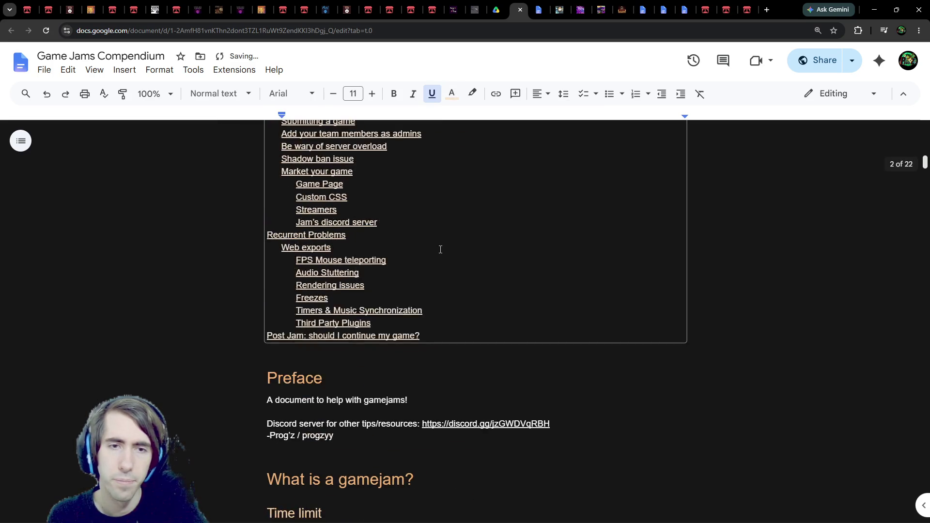
pyautogui.click(367, 336)
pyautogui.click(366, 349)
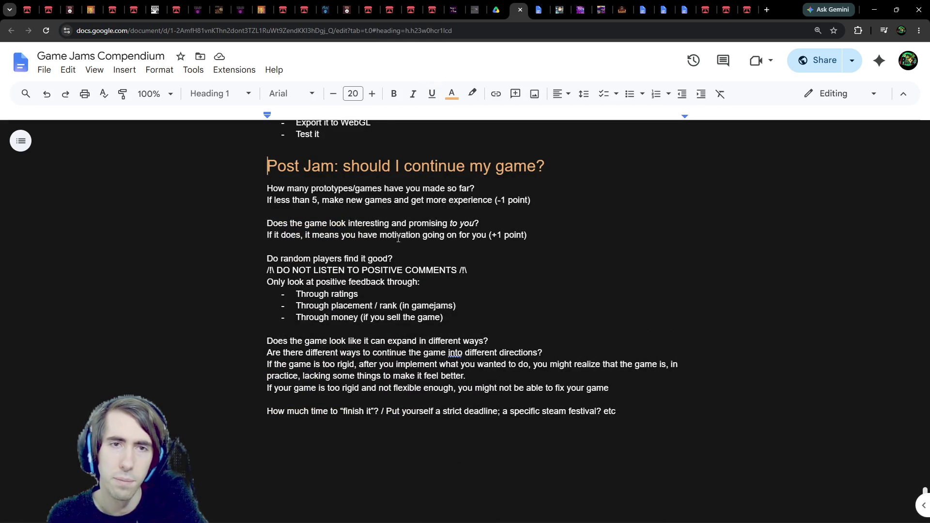
# Make the 'How many prototypes' and 'Does the game look interesting' questions Heading 2
pyautogui.moveTo(474, 188); pyautogui.dragTo(234, 185)
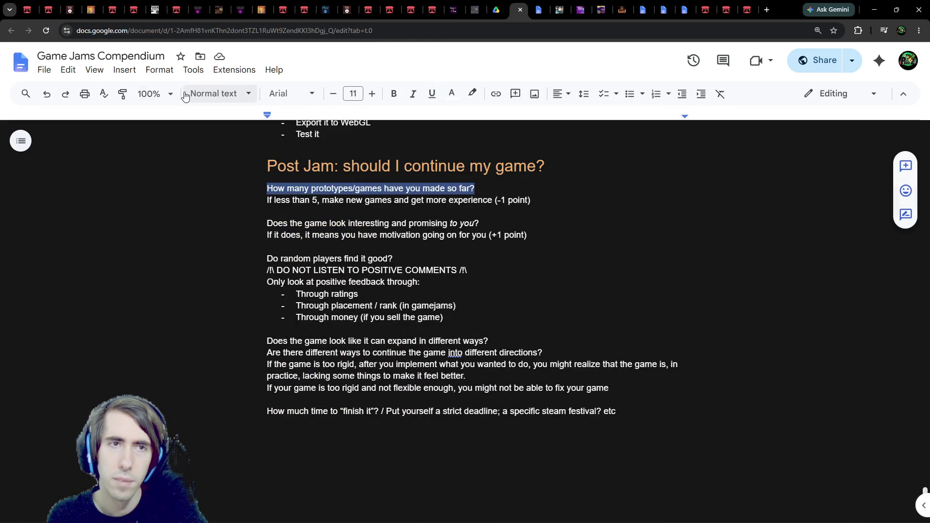
pyautogui.click(196, 95)
pyautogui.moveTo(205, 168)
pyautogui.click(223, 296)
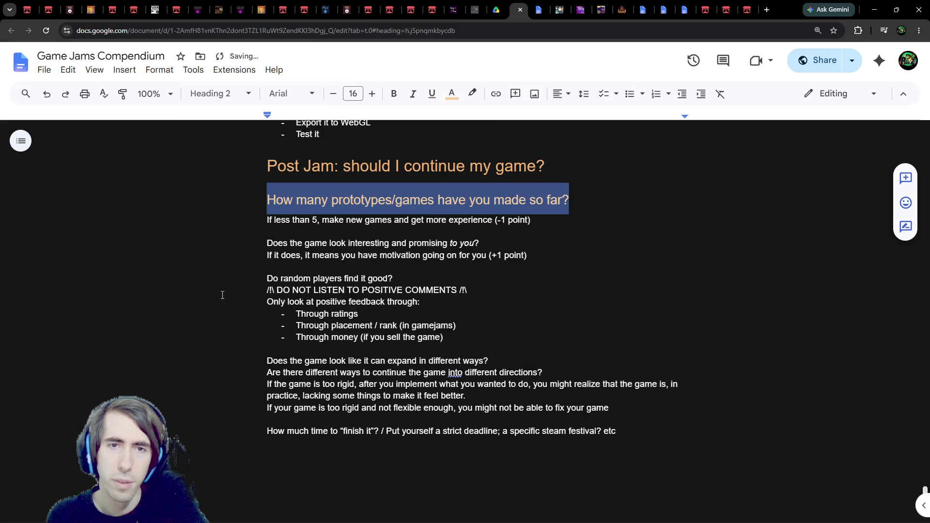
pyautogui.click(388, 207)
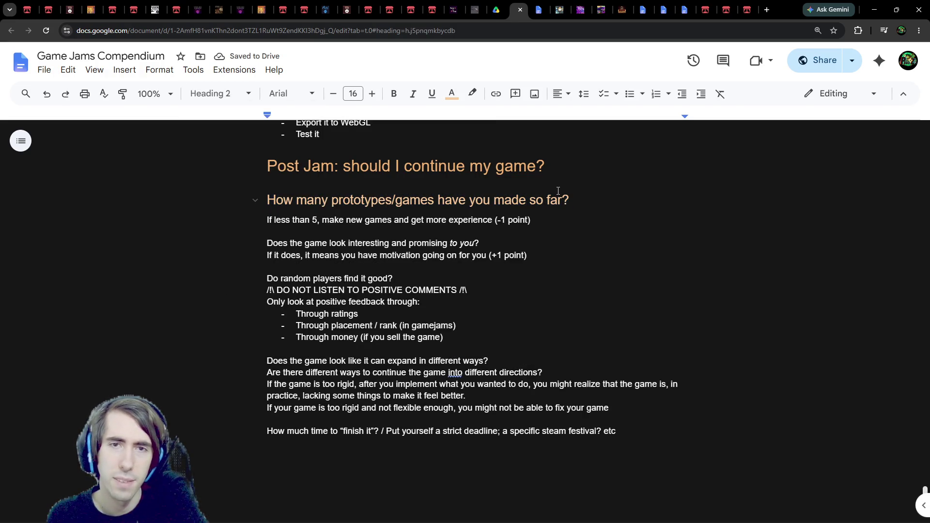
pyautogui.moveTo(511, 241); pyautogui.dragTo(209, 230)
pyautogui.click(457, 235)
pyautogui.moveTo(484, 244); pyautogui.dragTo(205, 245)
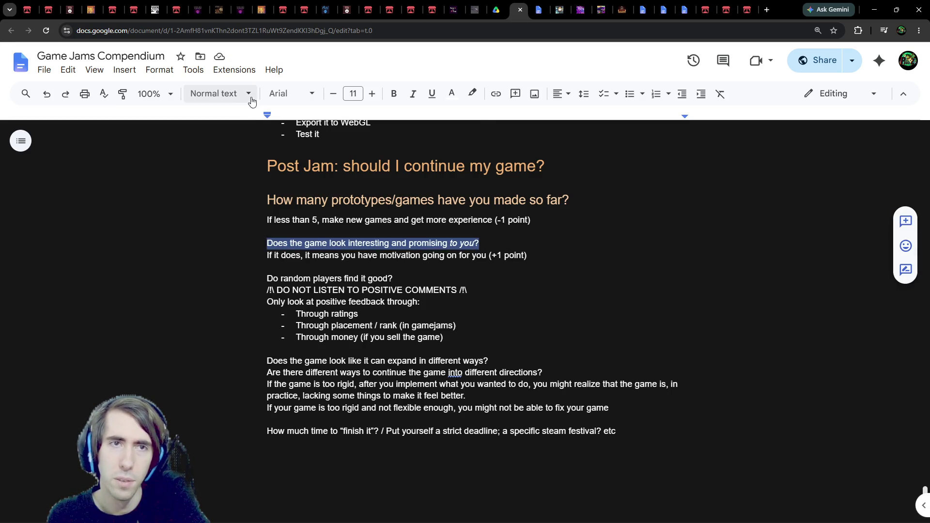
pyautogui.click(249, 94)
pyautogui.moveTo(250, 260)
pyautogui.moveTo(247, 295)
pyautogui.click(373, 290)
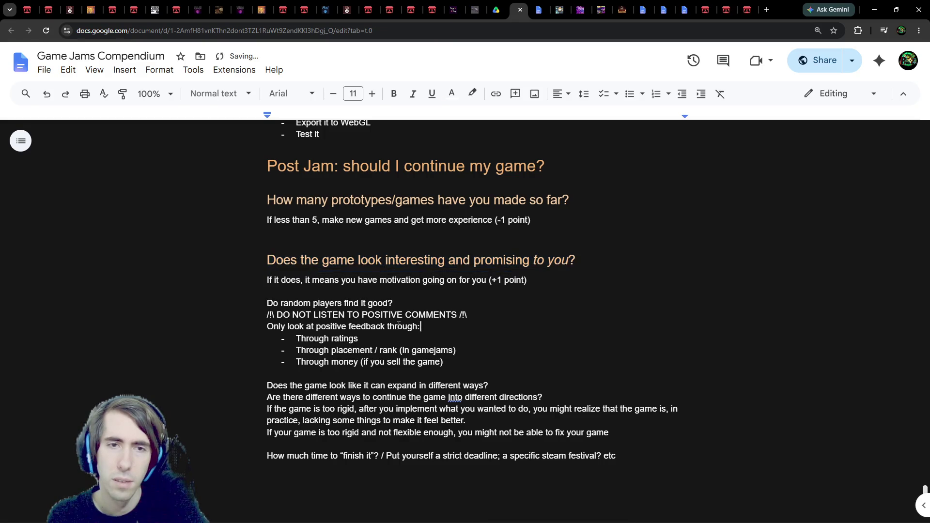
# Make 'Do random players find it good?' and the 'expand in different ways' question Heading 2
pyautogui.moveTo(395, 304); pyautogui.dragTo(196, 300)
pyautogui.click(248, 94)
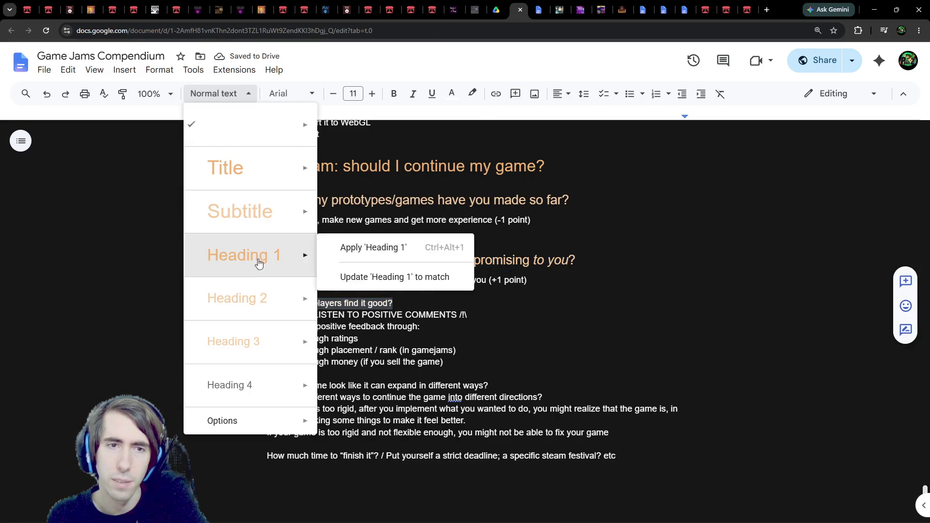
pyautogui.click(258, 298)
pyautogui.scroll(-2, 438, 308)
pyautogui.moveTo(490, 314); pyautogui.dragTo(248, 318)
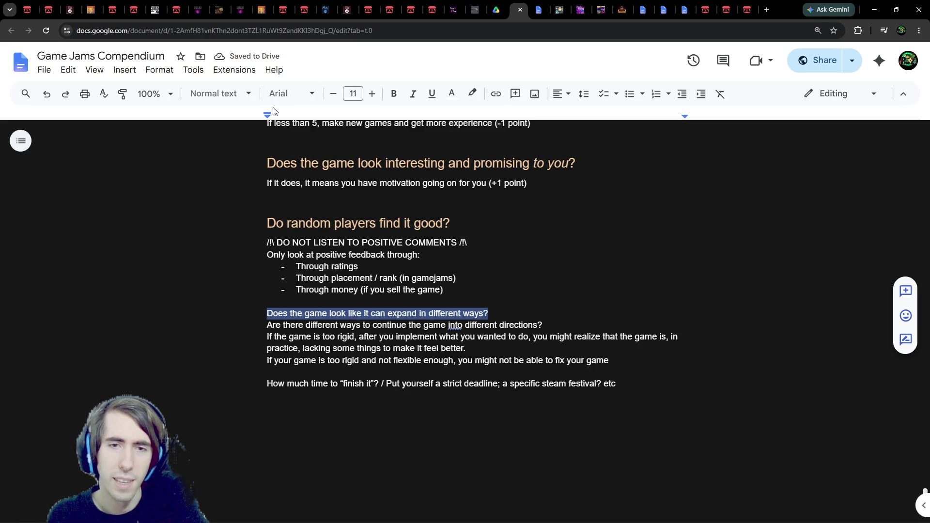
pyautogui.click(228, 94)
pyautogui.moveTo(241, 256)
pyautogui.click(247, 290)
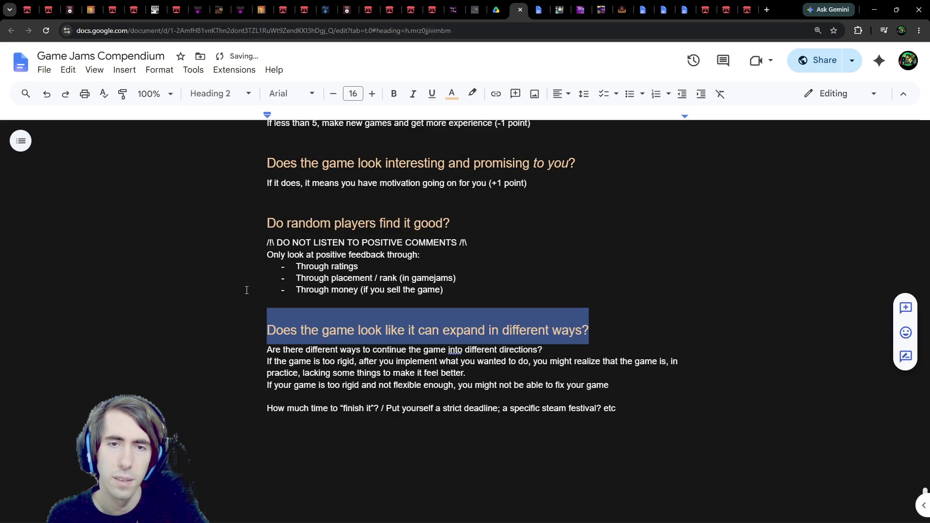
pyautogui.click(395, 410)
# Move '/ Put yourself' to its own line and make 'How much time' a Heading 2
pyautogui.press('Up')
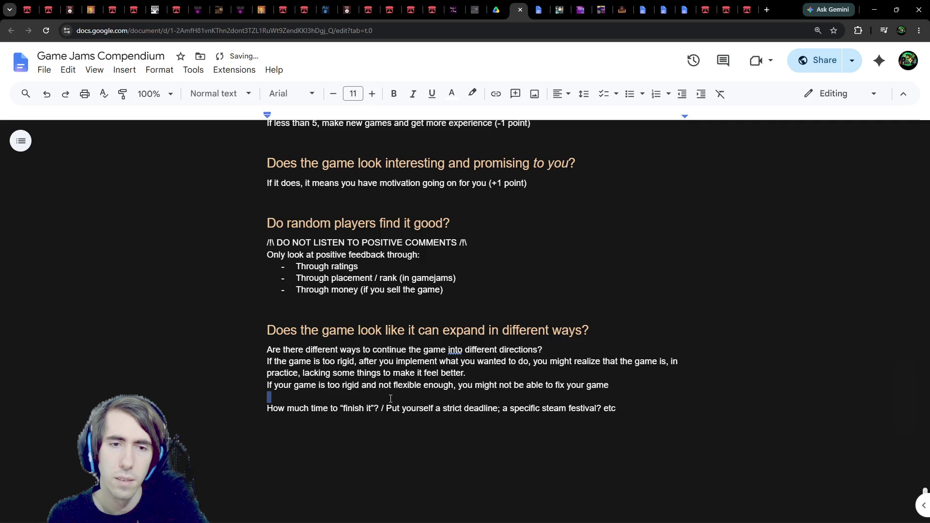
pyautogui.click(382, 409)
pyautogui.press('Return')
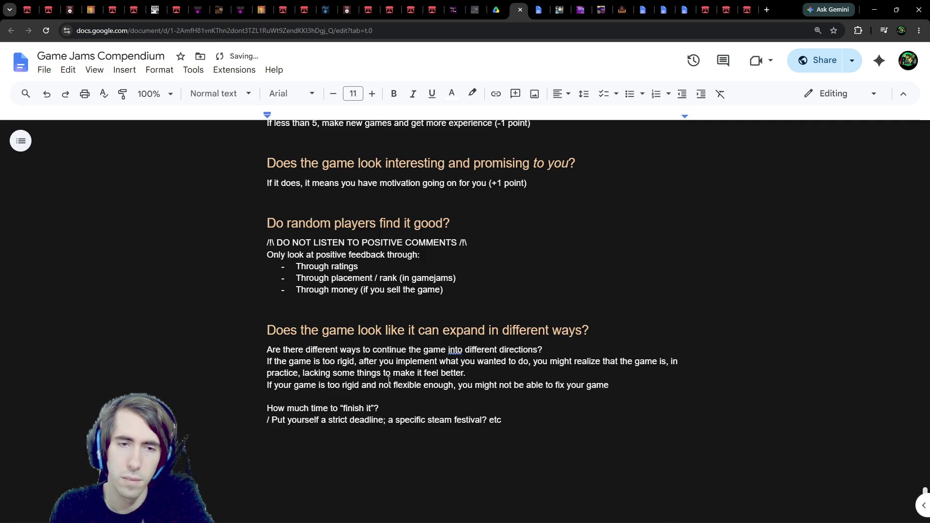
pyautogui.moveTo(385, 406); pyautogui.dragTo(251, 410)
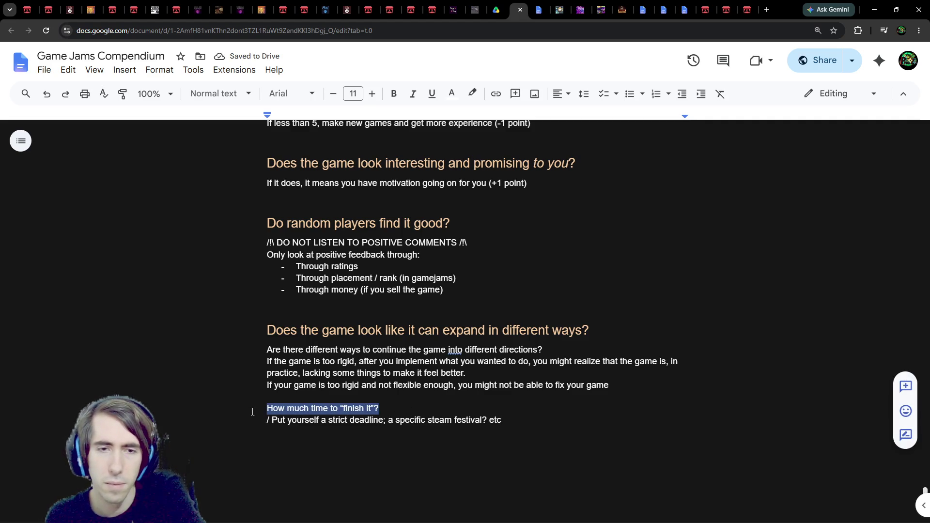
pyautogui.click(242, 94)
pyautogui.moveTo(241, 115)
pyautogui.click(259, 293)
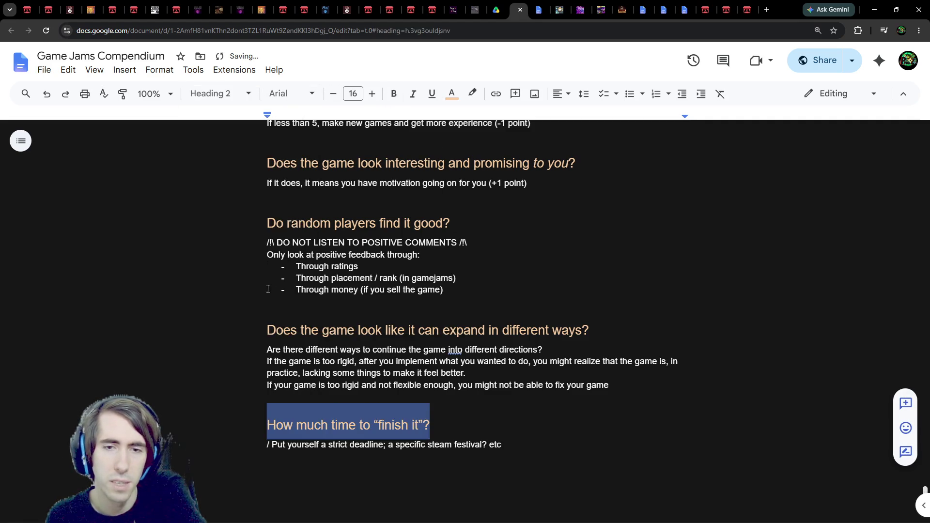
pyautogui.click(507, 460)
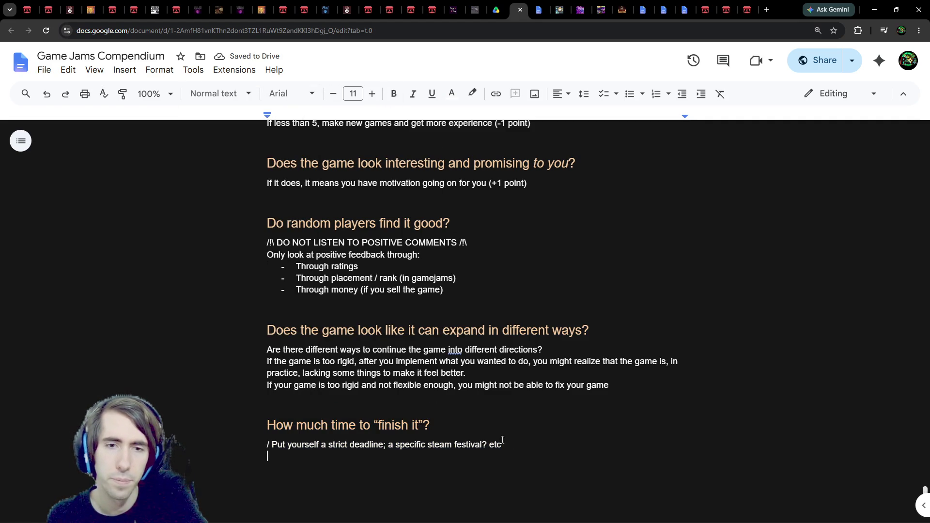
# Extend the 'How much time to "finish" it' heading with 'and be good'
pyautogui.click(418, 427)
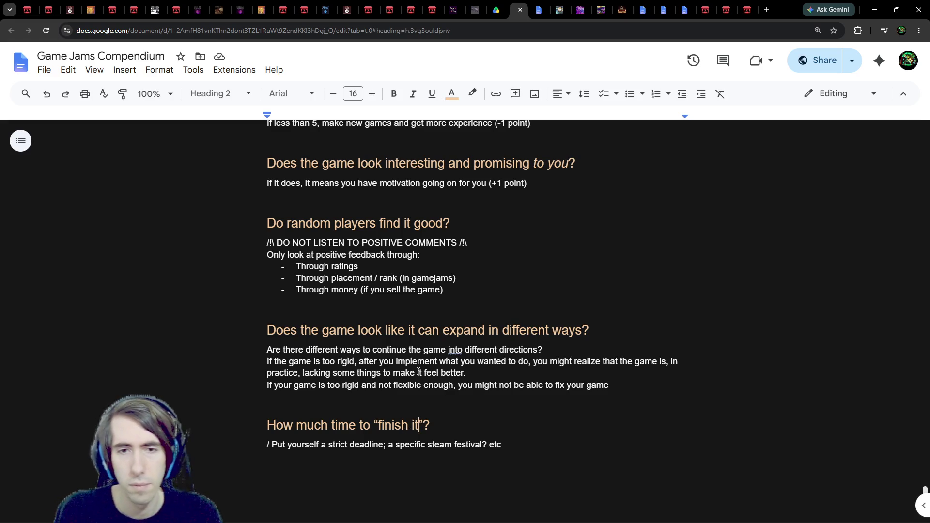
pyautogui.write('"')
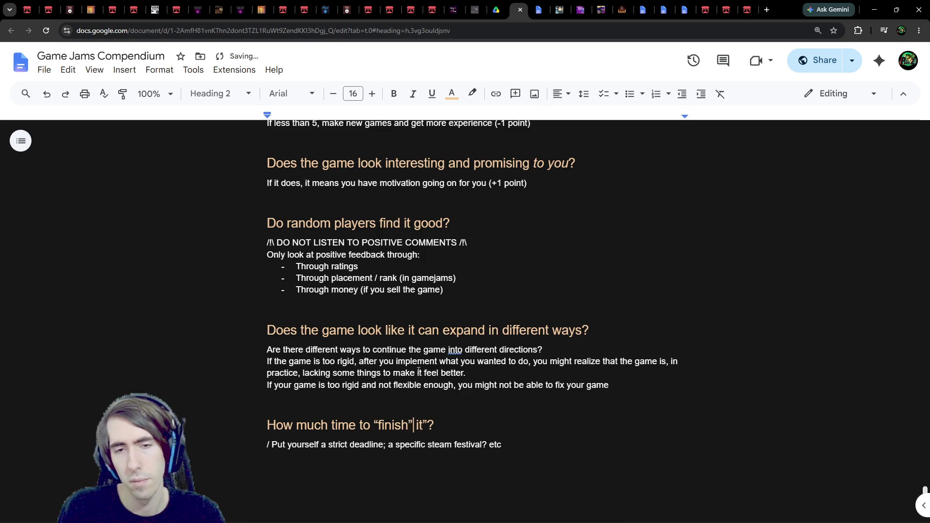
pyautogui.press('Right')
pyautogui.press('Right')
pyautogui.press('Delete')
pyautogui.write('and be go')
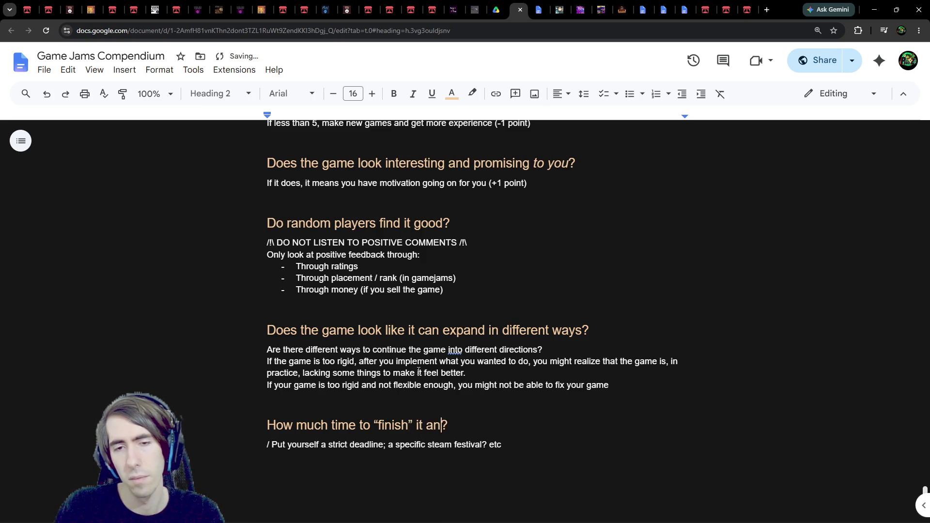
pyautogui.write('od')
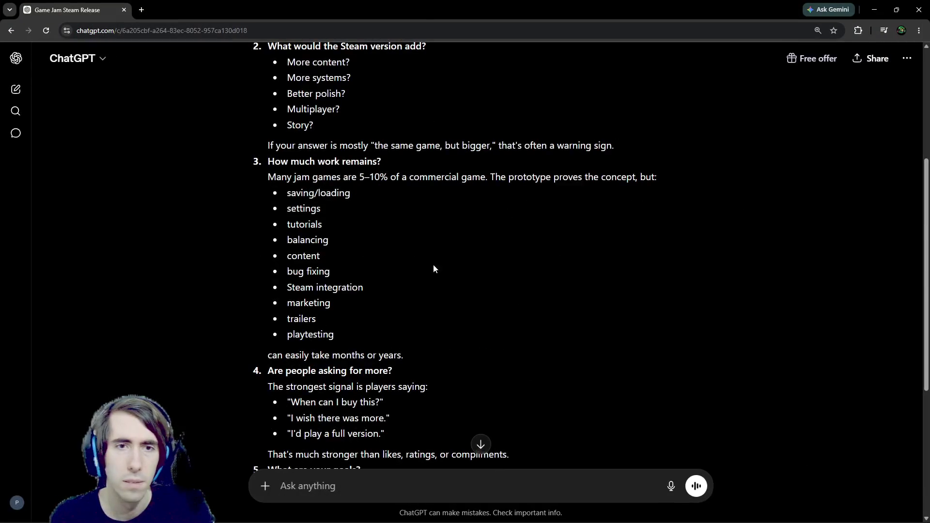
# Finish reading the ChatGPT answer, then select the document's last heading and its paragraph
pyautogui.scroll(-3, 358, 245)
pyautogui.scroll(2, 359, 246)
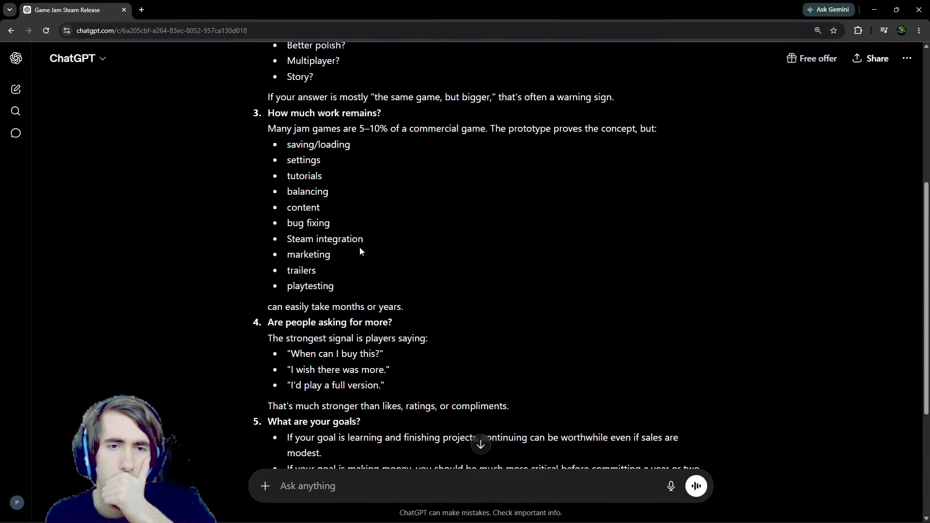
pyautogui.scroll(-2, 361, 245)
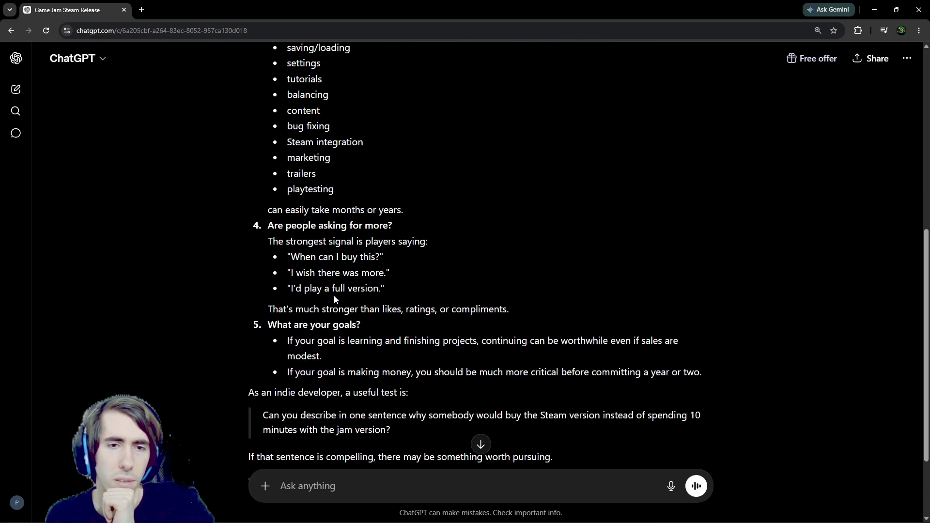
pyautogui.scroll(-1, 319, 324)
pyautogui.scroll(8, 321, 311)
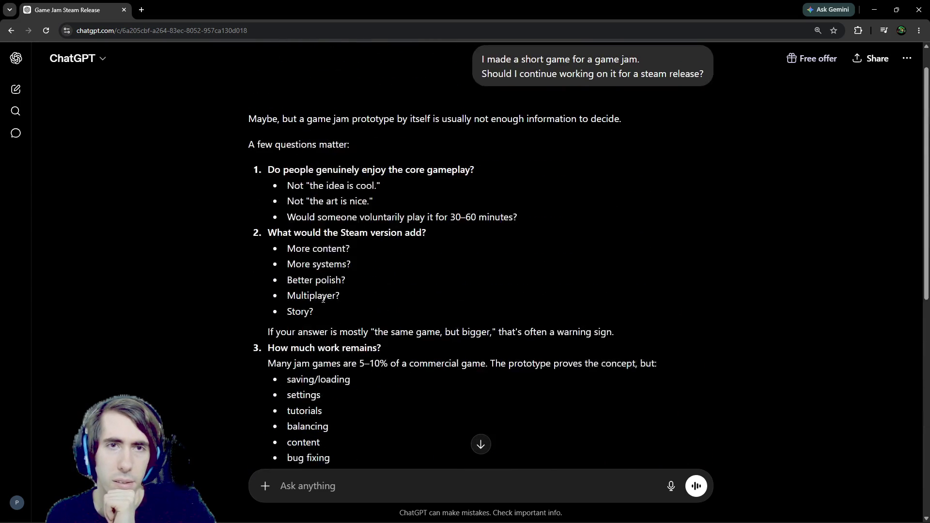
pyautogui.scroll(-1, 323, 300)
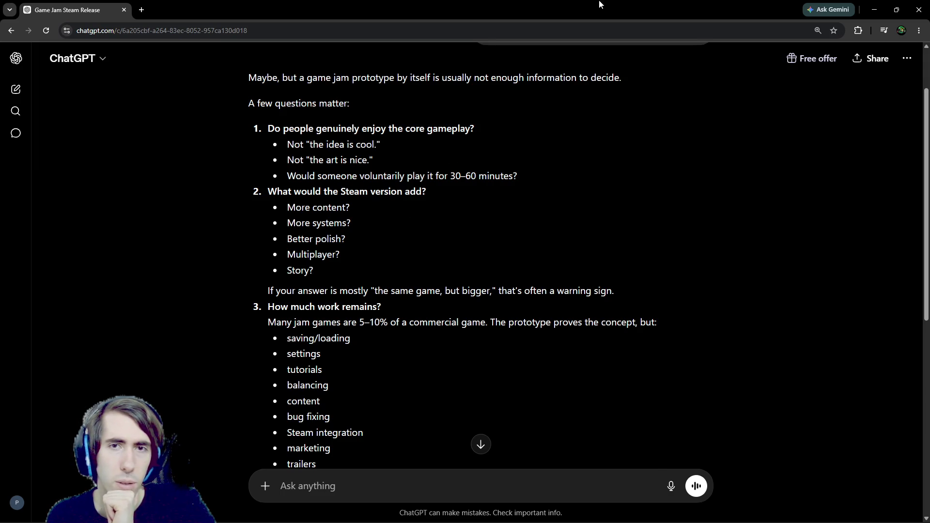
pyautogui.hotkey('alt', 'Tab')
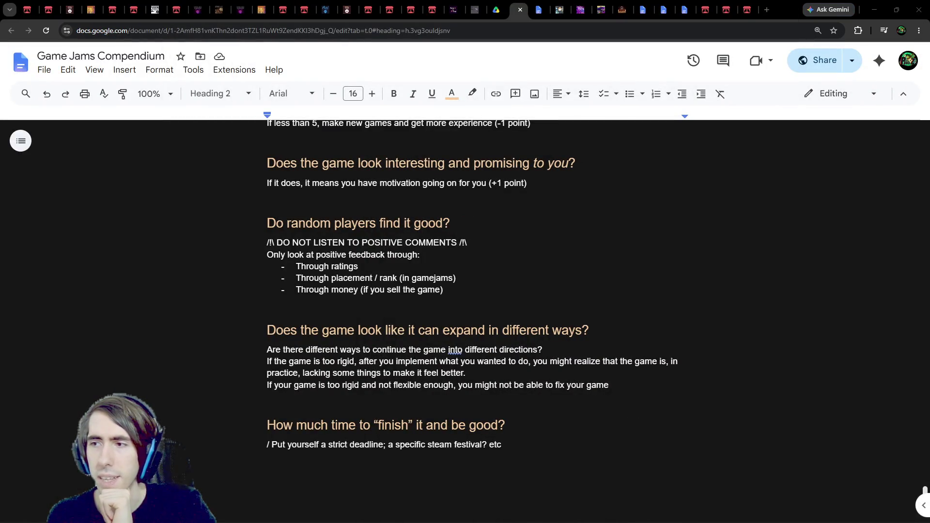
pyautogui.moveTo(504, 444); pyautogui.dragTo(245, 412)
# Duplicate the last heading and its paragraph below the section
pyautogui.hotkey('ctrl', 'c')
pyautogui.click(294, 481)
pyautogui.hotkey('ctrl', 'v')
pyautogui.scroll(-1, 294, 481)
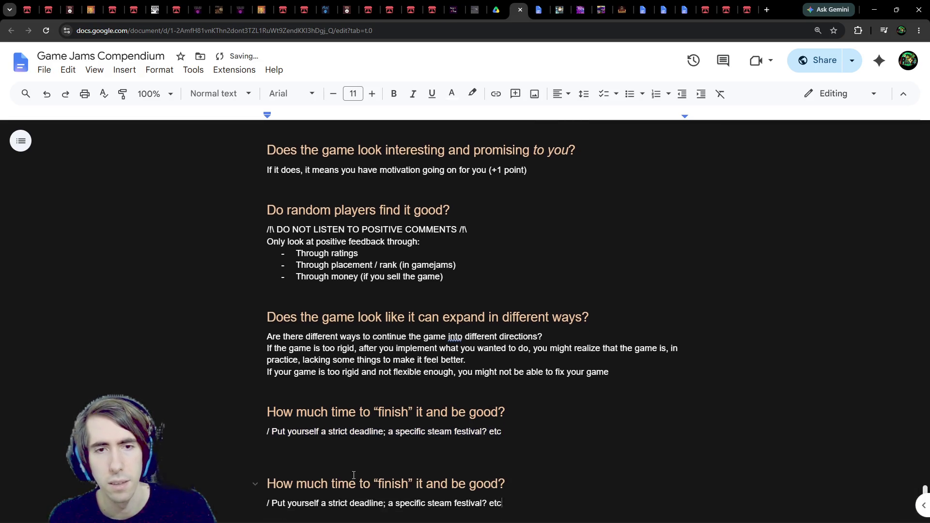
# Retitle the duplicated heading to 'What would you add?'
pyautogui.click(544, 449)
pyautogui.moveTo(544, 450); pyautogui.dragTo(229, 441)
pyautogui.write('What would it add?')
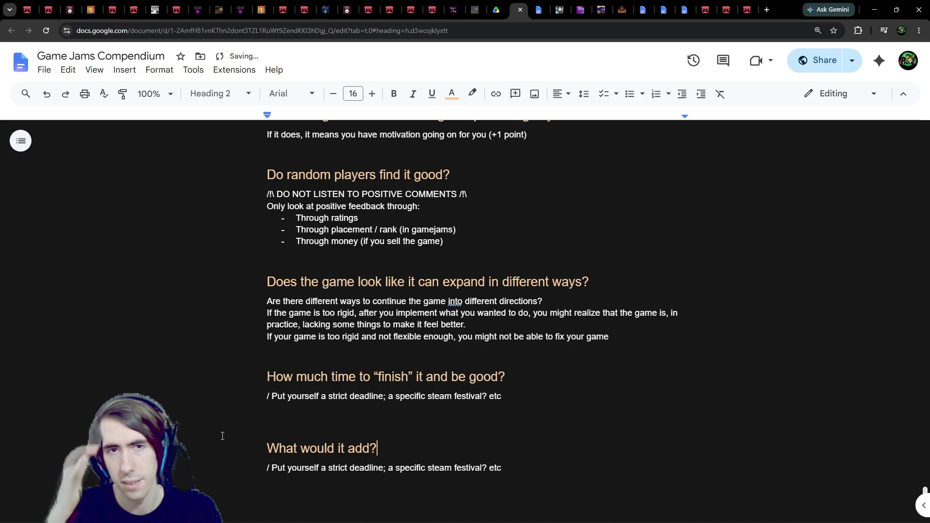
pyautogui.press('BackSpace')
pyautogui.press('BackSpace')
pyautogui.press('BackSpace')
pyautogui.write('y')
pyautogui.press('BackSpace')
pyautogui.press('BackSpace')
pyautogui.press('BackSpace')
pyautogui.write('yu')
pyautogui.press('BackSpace')
pyautogui.press('BackSpace')
pyautogui.write('ou add?')
# Replace its body with 'If just the same but bigger, be careful about repetition'
pyautogui.press('Down')
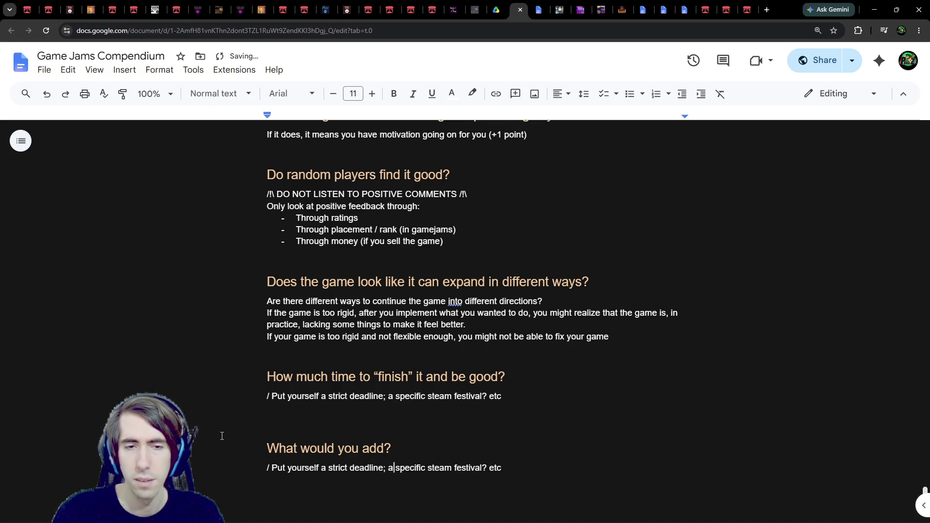
pyautogui.moveTo(551, 477)
pyautogui.mouseDown()
pyautogui.moveTo(243, 480)
pyautogui.moveTo(256, 480)
pyautogui.mouseUp()
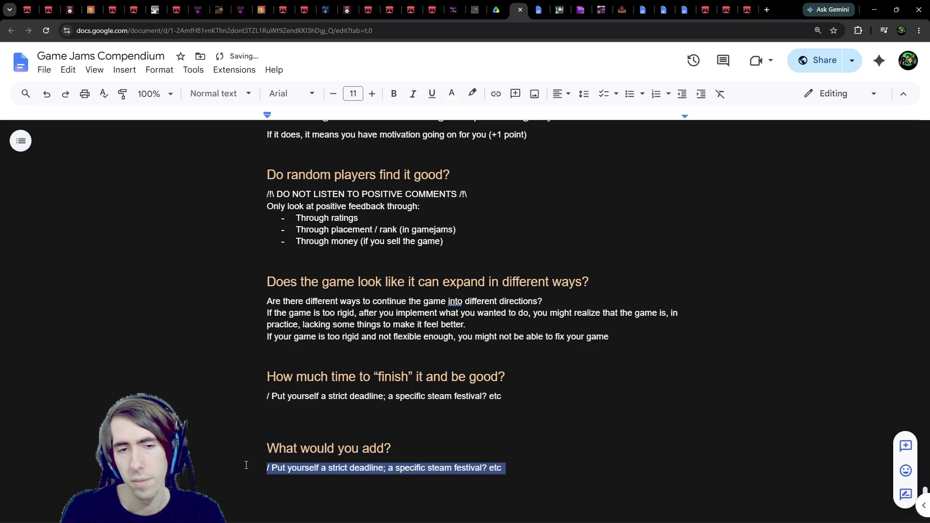
pyautogui.write('If just the sam')
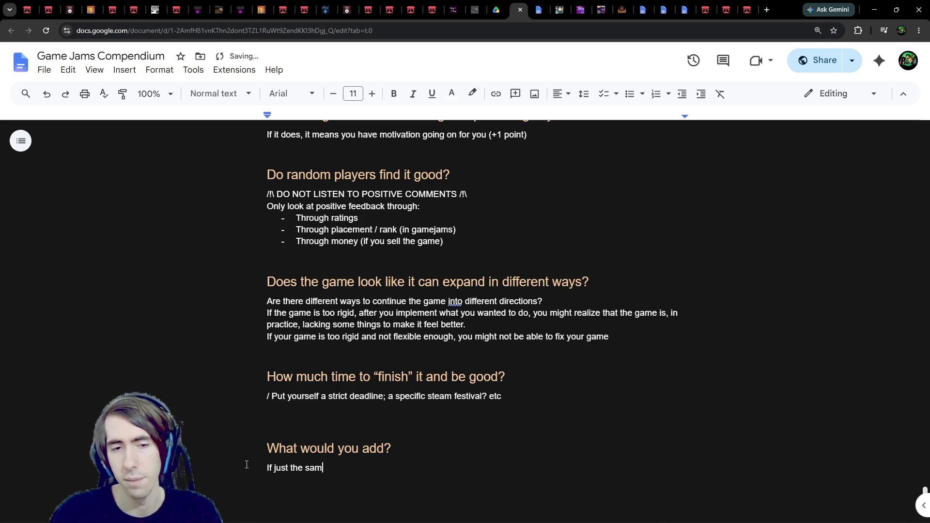
pyautogui.write('e but bigger,')
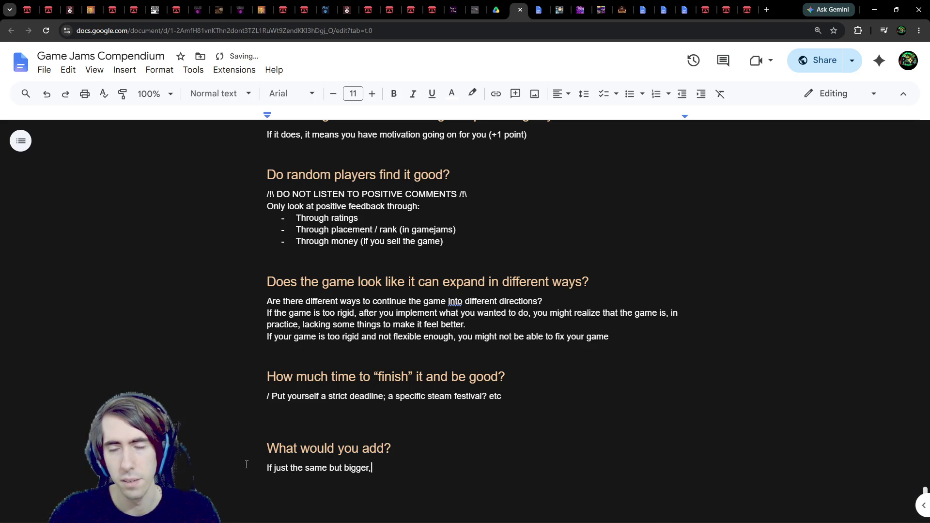
pyautogui.write(' be careful ')
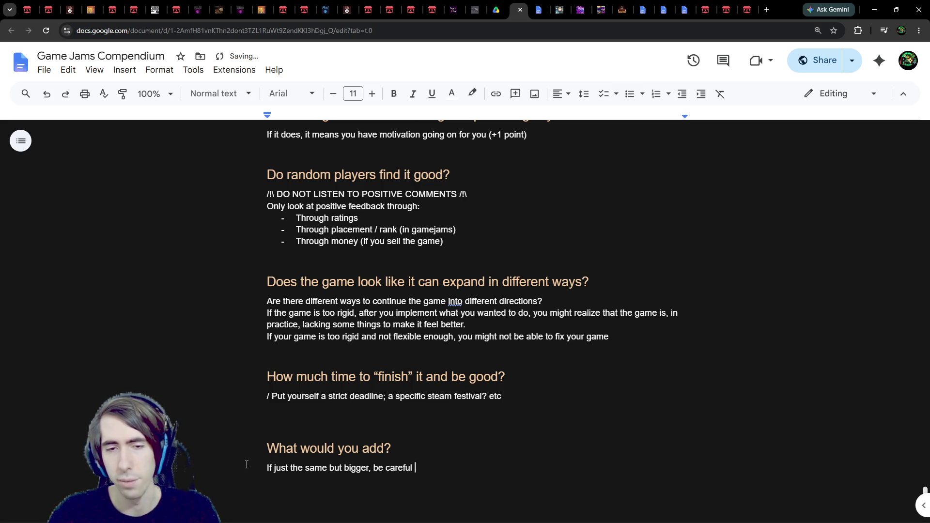
pyautogui.write('about re')
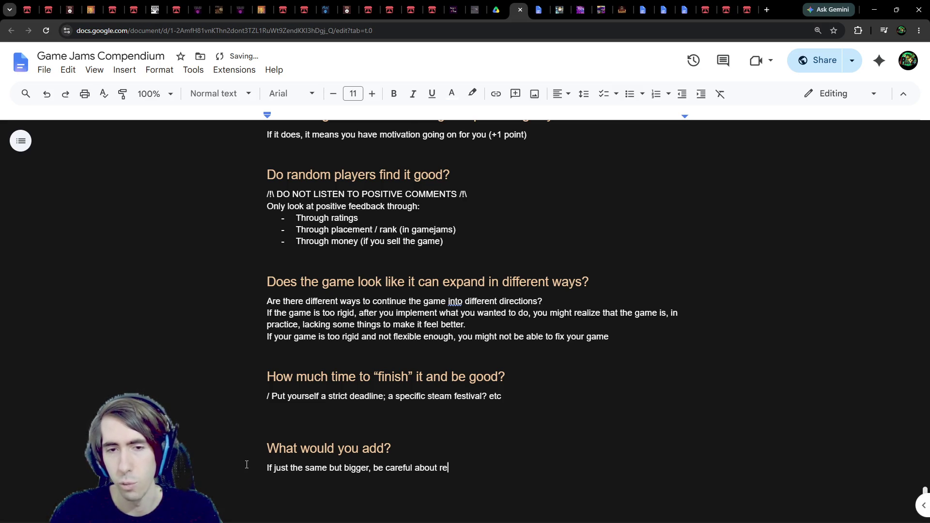
pyautogui.write('petitionmore')
pyautogui.press('BackSpace')
pyautogui.press('BackSpace')
pyautogui.press('BackSpace')
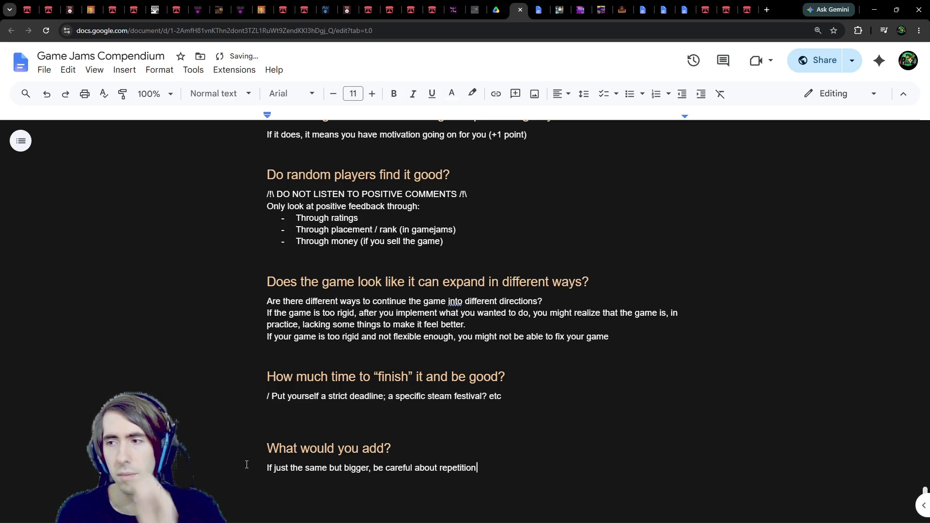
# Delete the extra blank line above the 'What would you add?' heading
pyautogui.scroll(-2, 253, 476)
pyautogui.click(321, 334)
pyautogui.click(315, 321)
pyautogui.press('BackSpace')
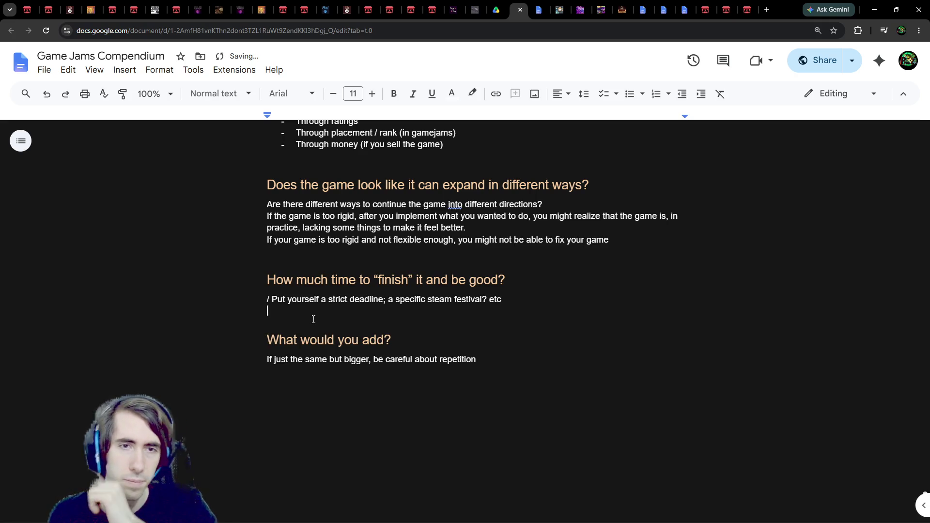
pyautogui.click(310, 324)
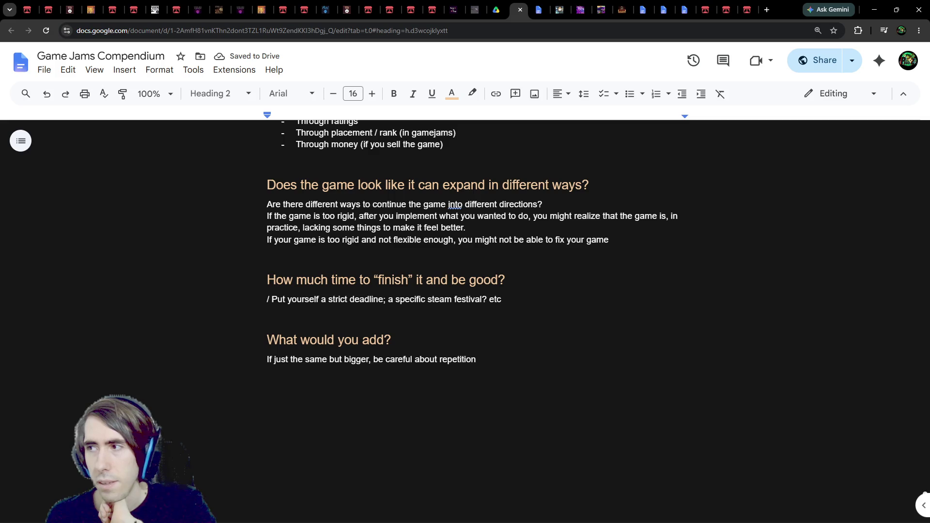
pyautogui.scroll(3, 655, 177)
pyautogui.scroll(-1, 456, 326)
pyautogui.scroll(3, 455, 325)
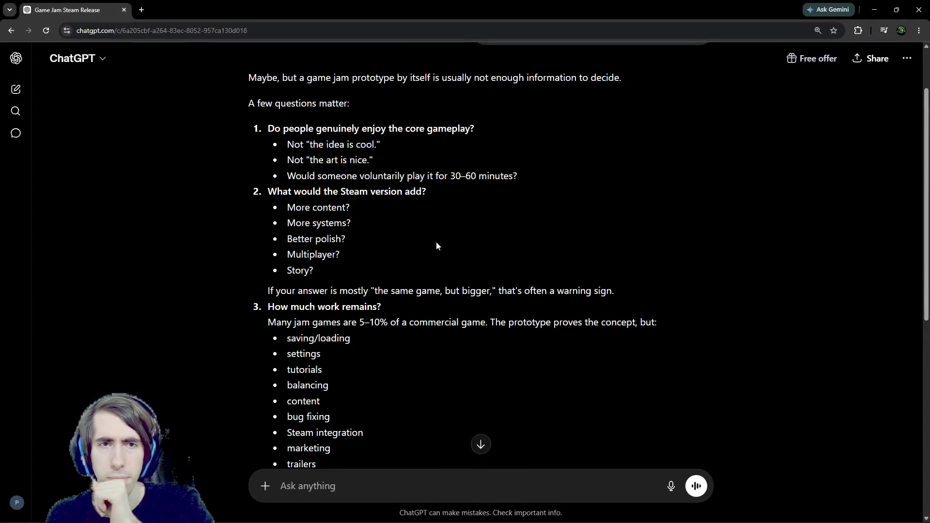
pyautogui.scroll(-5, 436, 245)
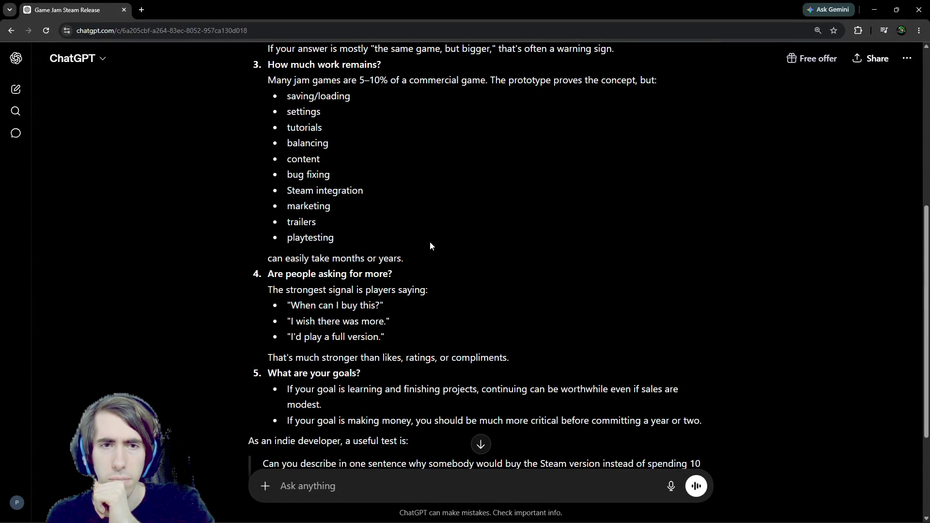
pyautogui.scroll(-3, 429, 245)
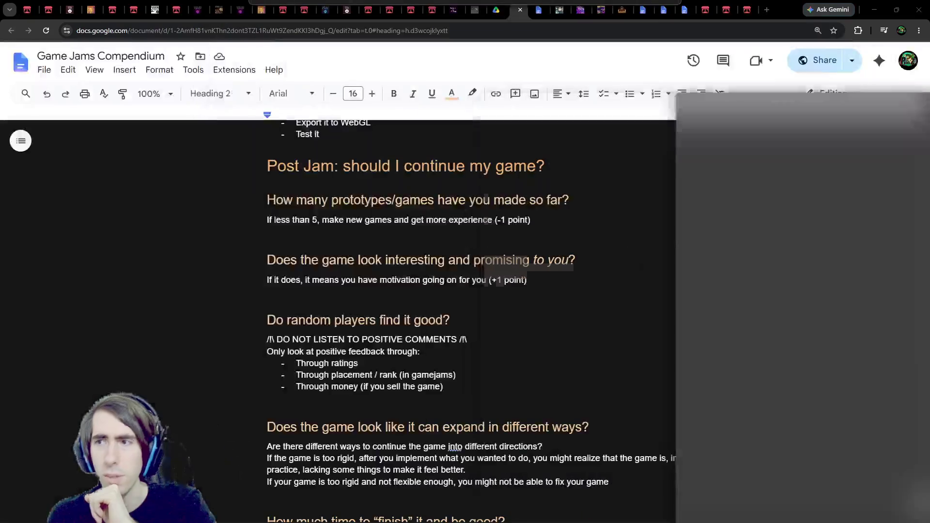
pyautogui.scroll(-3, 436, 291)
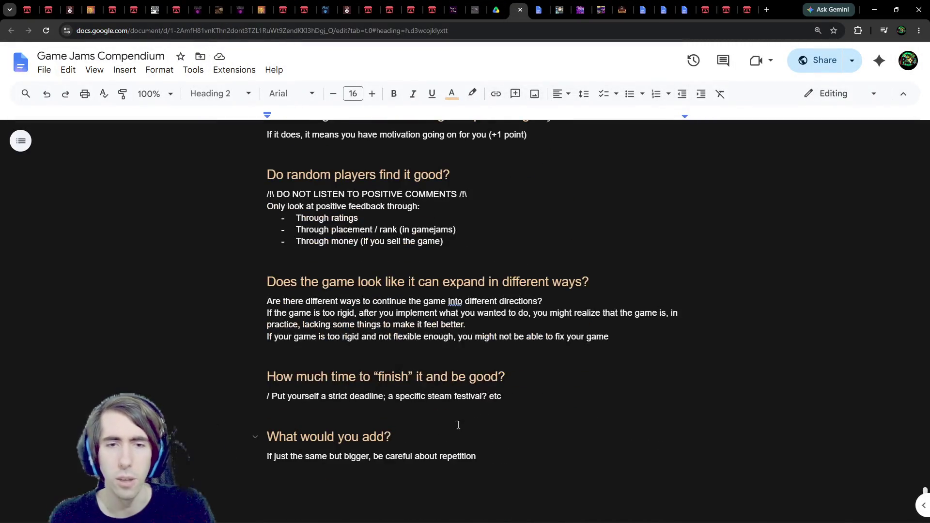
# Paste a copy of the heading below and retitle it 'Do your goals align?'
pyautogui.moveTo(391, 437); pyautogui.dragTo(222, 442)
pyautogui.click(300, 480)
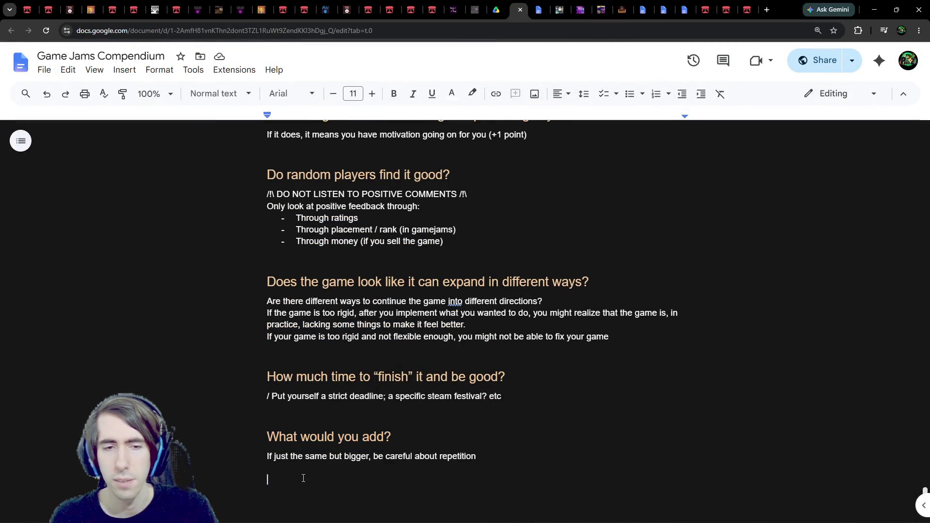
pyautogui.hotkey('ctrl', 'v')
pyautogui.moveTo(419, 498); pyautogui.dragTo(249, 490)
pyautogui.write('Do your ')
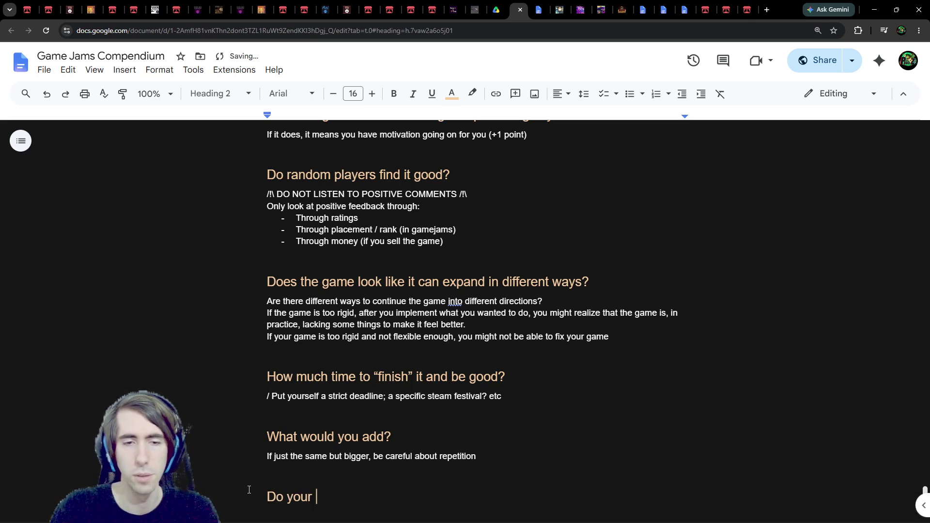
pyautogui.write('goals align?')
# Add the note 'If you're still in the learning phase, it's probably better to go for new jams / small games instead.'
pyautogui.press('Return')
pyautogui.write('If yo')
pyautogui.scroll(-4, 297, 431)
pyautogui.press('BackSpace')
pyautogui.write("u're in a learning")
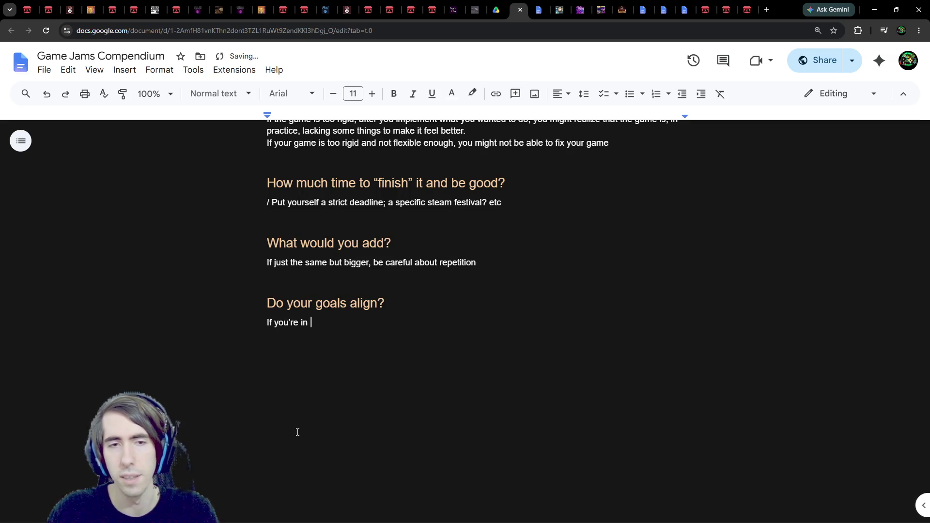
pyautogui.write(' pla')
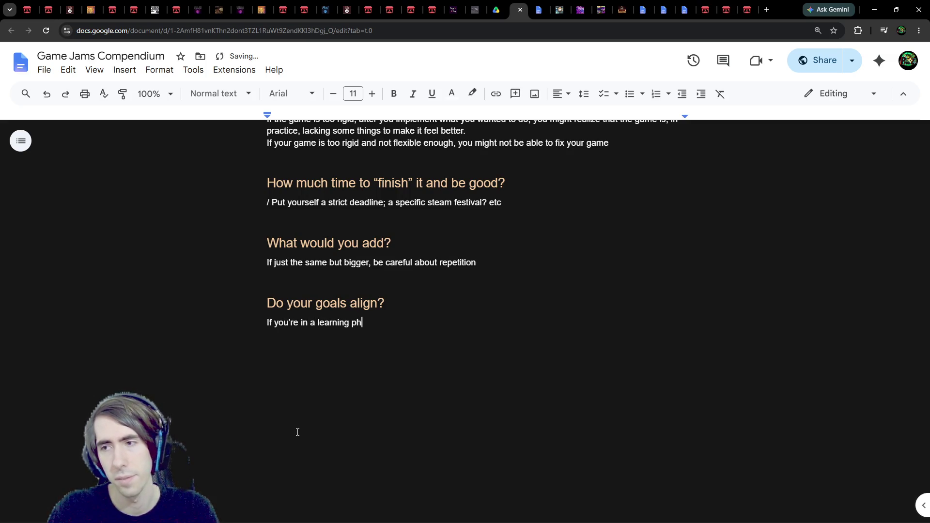
pyautogui.hotkey('ctrl', 'BackSpace')
pyautogui.hotkey('ctrl', 'BackSpace')
pyautogui.hotkey('ctrl', 'BackSpace')
pyautogui.hotkey('ctrl', 'BackSpace')
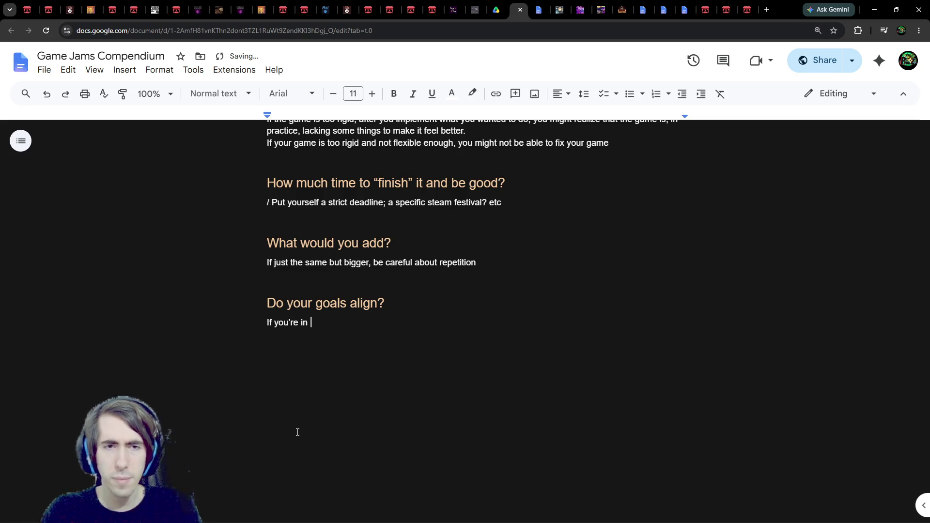
pyautogui.write('r')
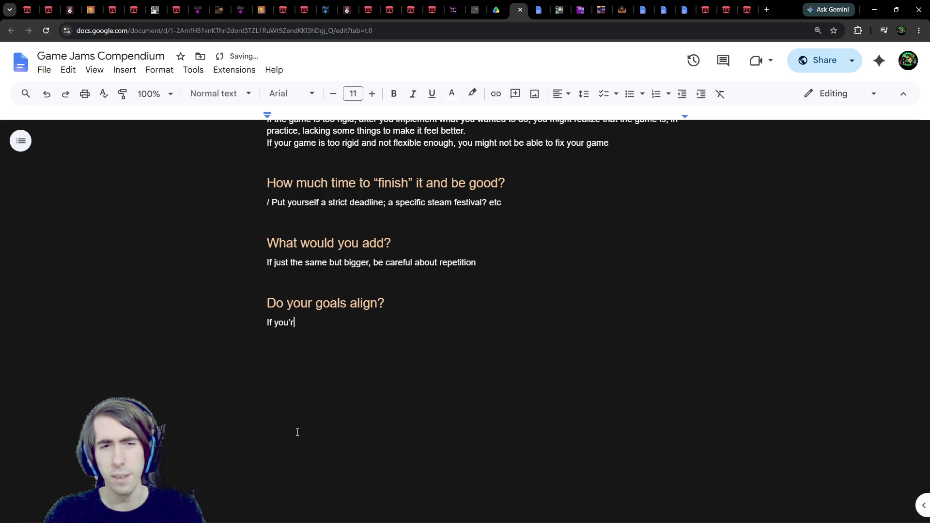
pyautogui.write('e still in the lear')
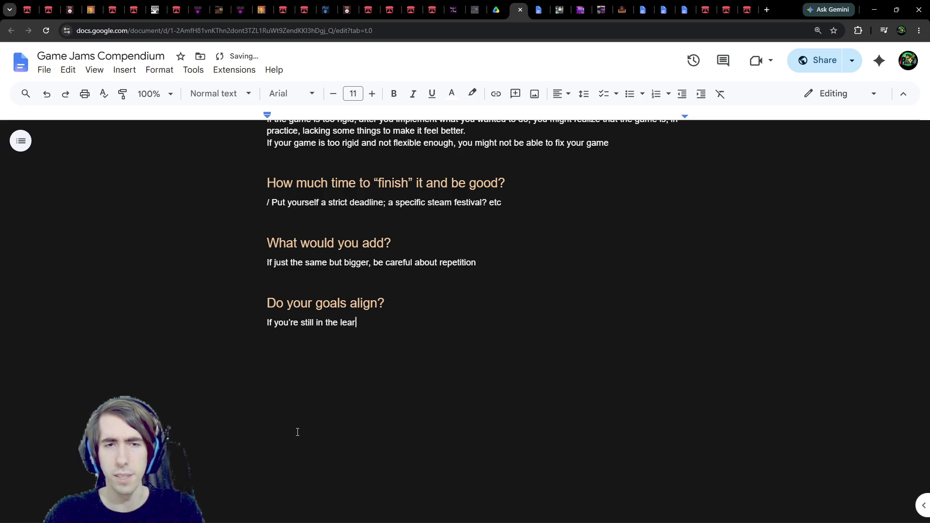
pyautogui.write('ning phase, ')
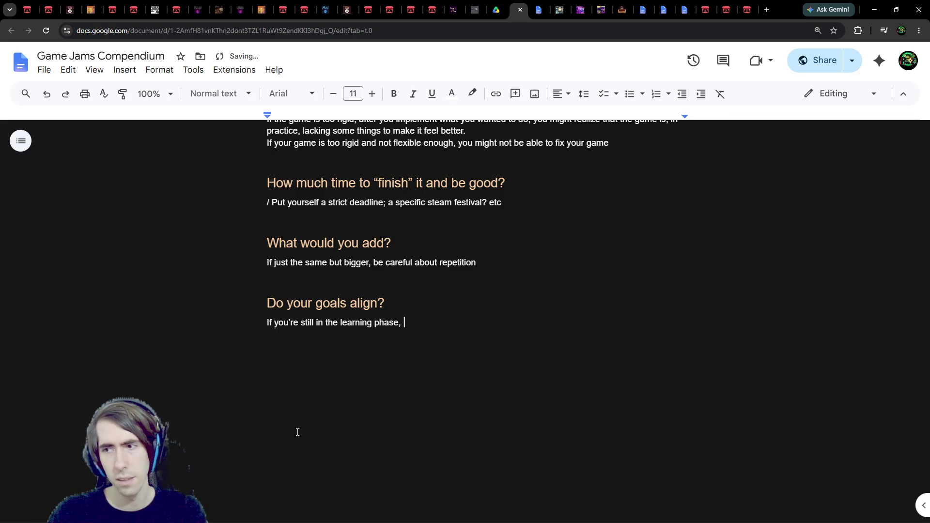
pyautogui.write("it's probably")
pyautogui.write('bet')
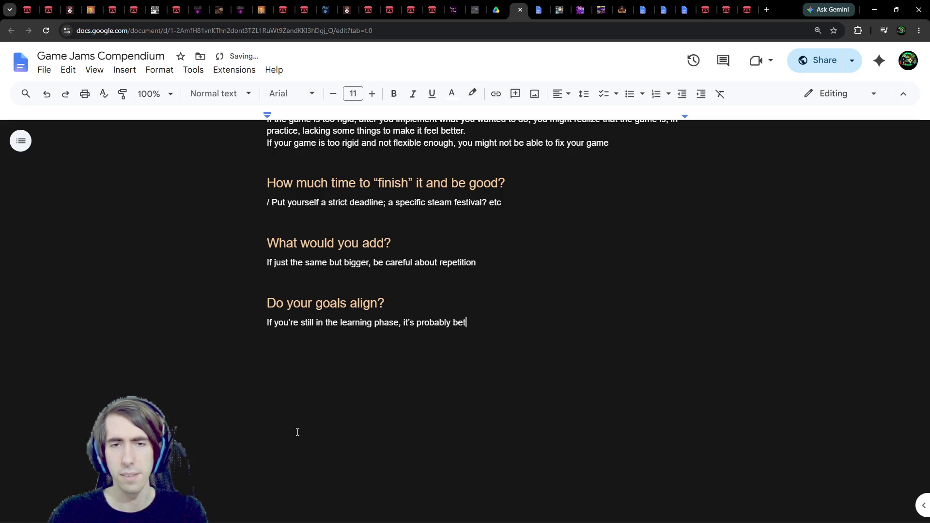
pyautogui.write('ter to go for new ')
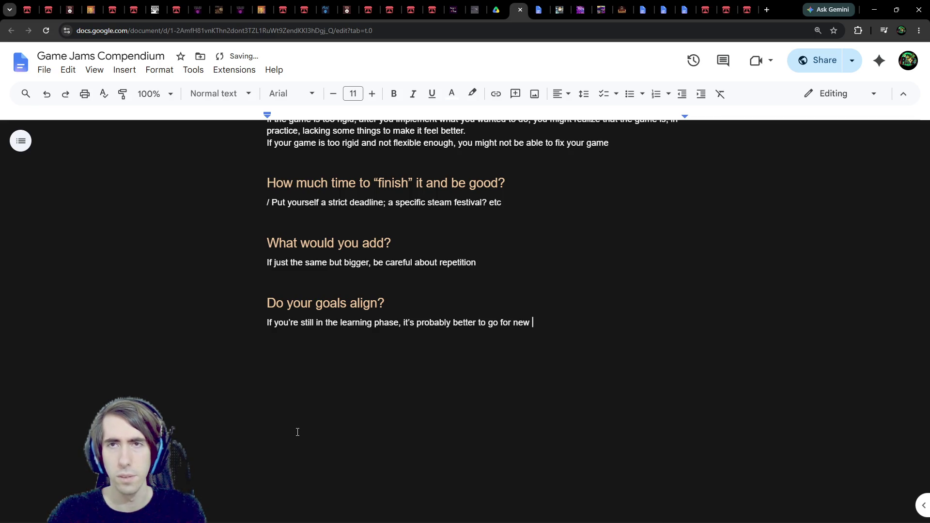
pyautogui.write('jams ')
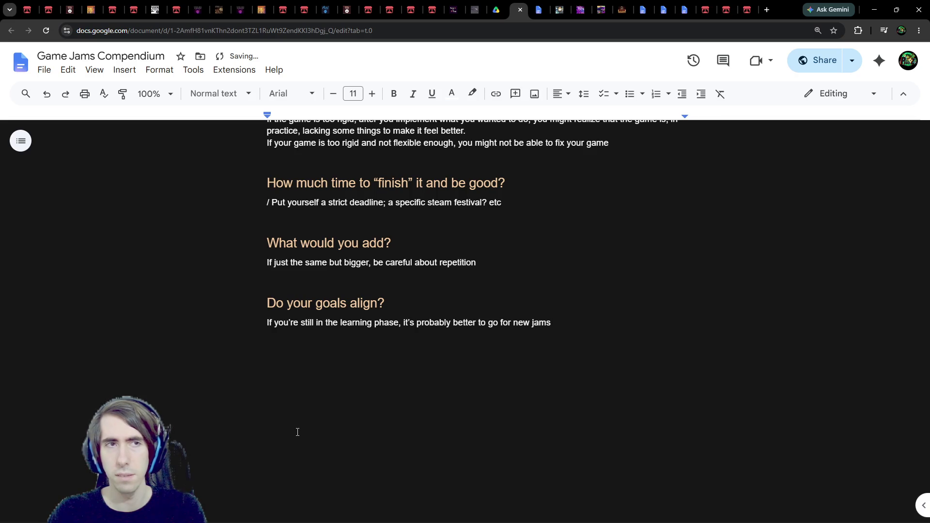
pyautogui.write('/ sm')
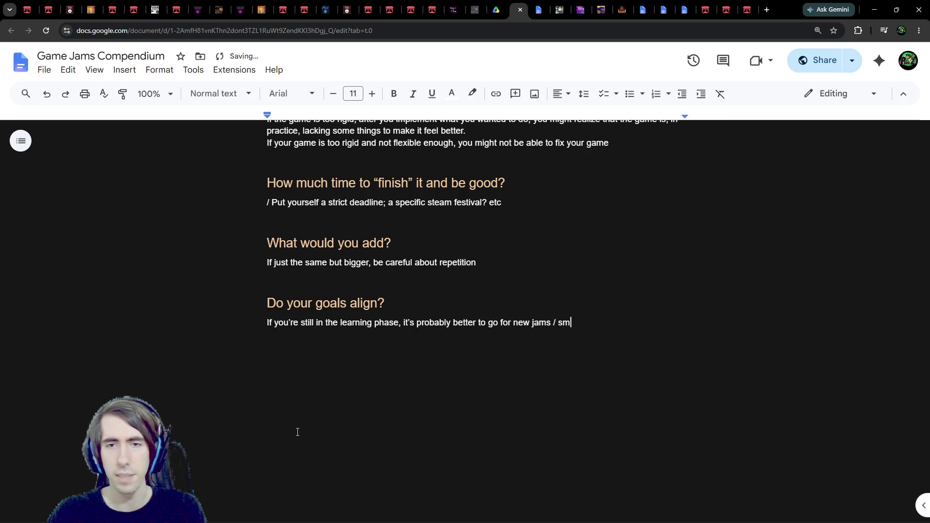
pyautogui.write('all games instead.')
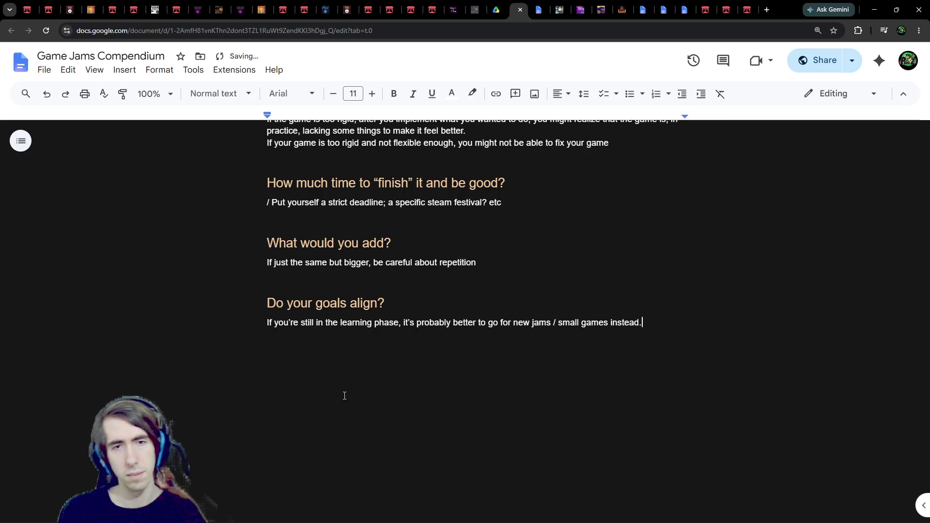
# Append ', even if you want money' to the learning phase sentence
pyautogui.press('Return')
pyautogui.press('Return')
pyautogui.click(349, 333)
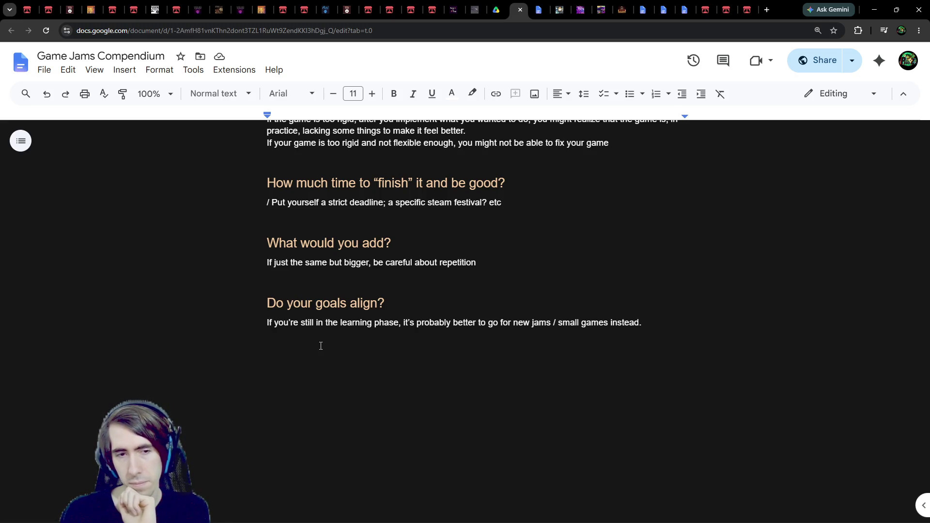
pyautogui.press('End')
pyautogui.write(', even if you wantmoney')
pyautogui.press('BackSpace')
pyautogui.press('BackSpace')
pyautogui.press('BackSpace')
pyautogui.write('money')
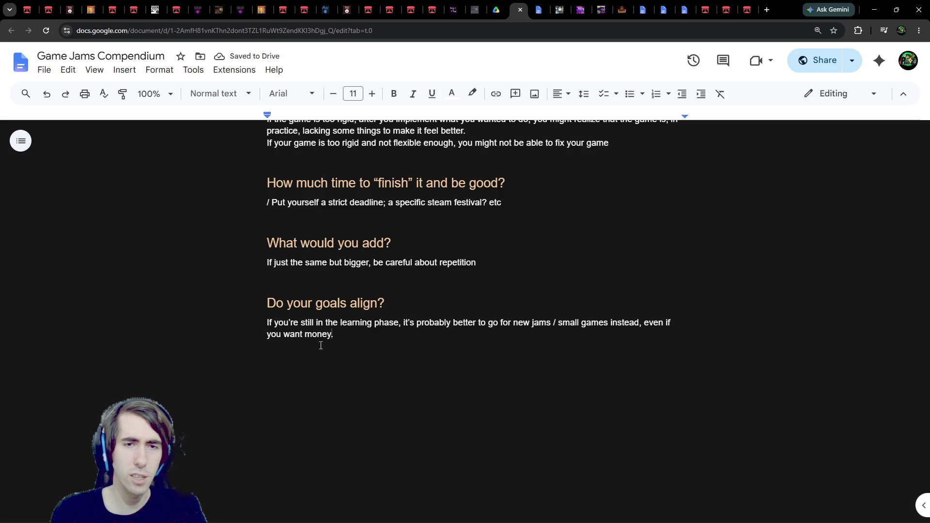
# Rename the heading to 'Do your needs/goals align?'
pyautogui.doubleClick(335, 298)
pyautogui.press('Left')
pyautogui.write('needs/')
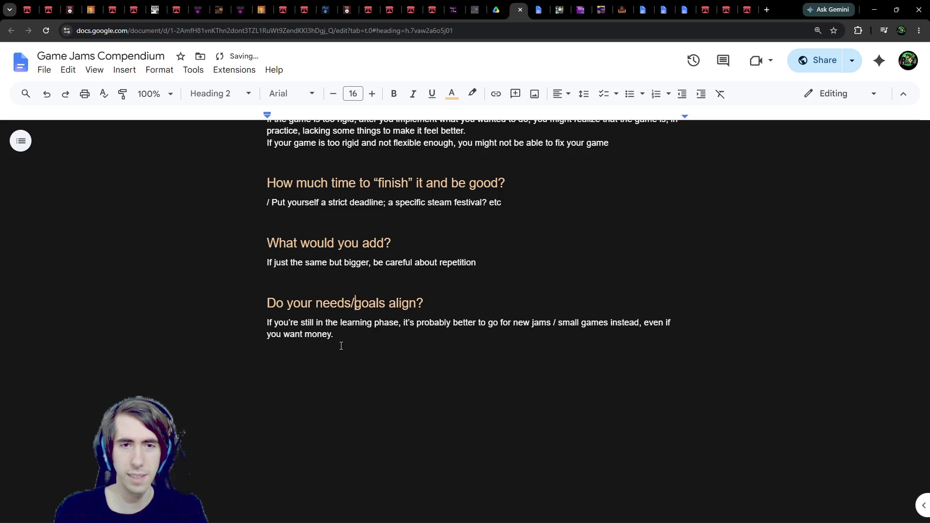
# Replace the trailing clause with a period and add the line 'Dont become trapped by a game'
pyautogui.moveTo(357, 332); pyautogui.dragTo(640, 320)
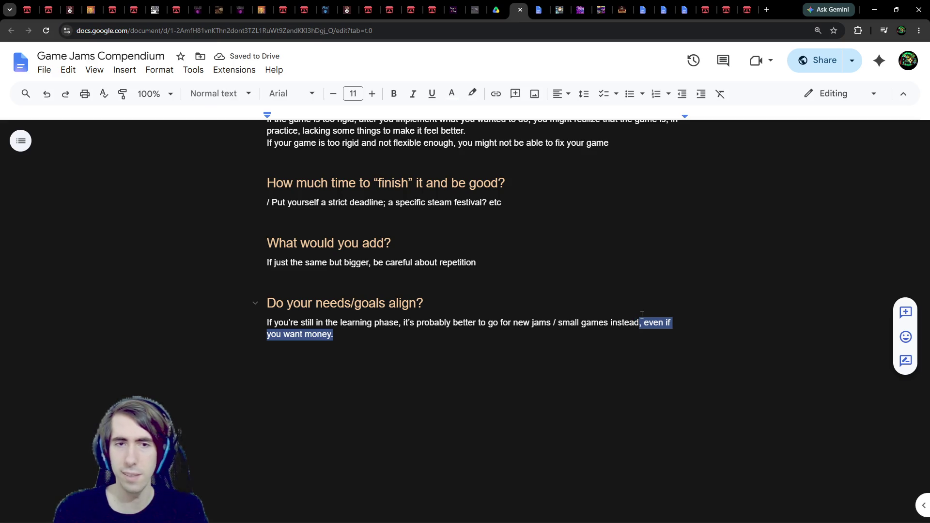
pyautogui.write('.')
pyautogui.press('Return')
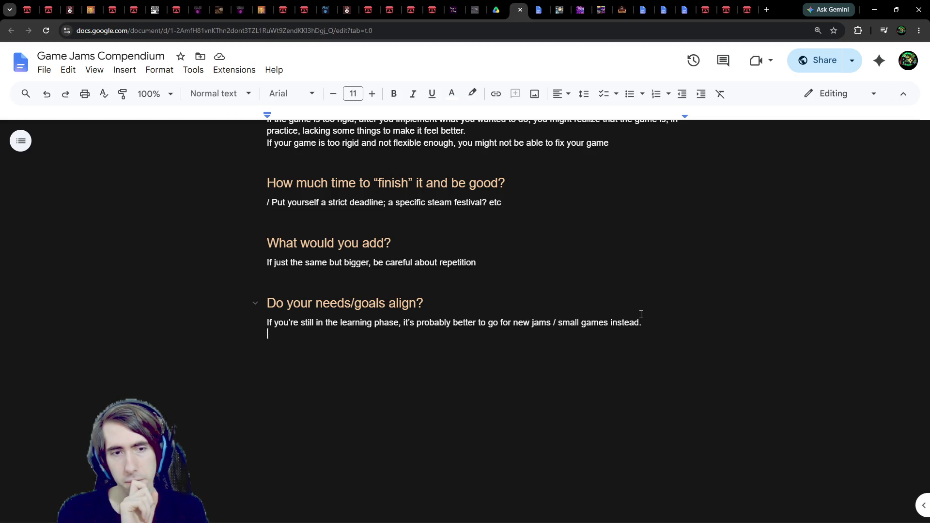
pyautogui.write('Dont')
pyautogui.hotkey('ctrl', 'BackSpace')
pyautogui.write('Dont become trapped by a game')
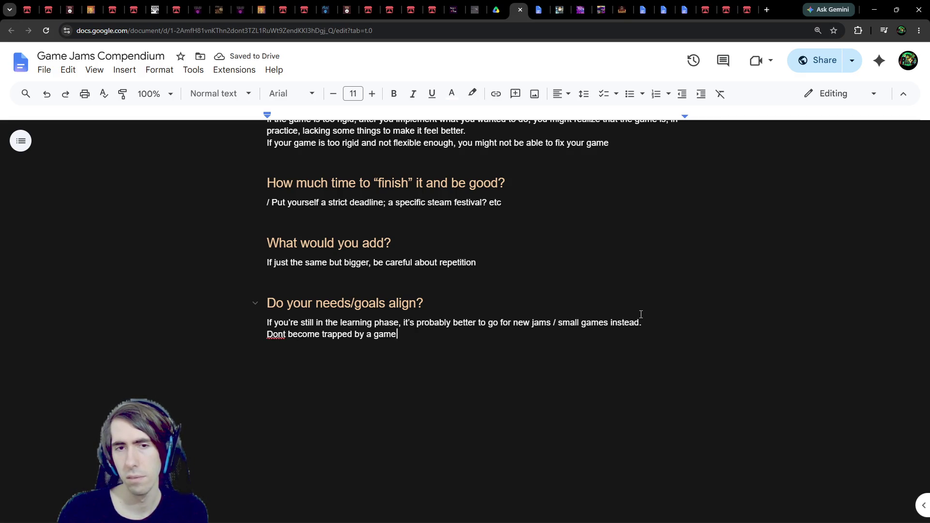
# Change the line to end 'trapped by the development of a game;'
pyautogui.hotkey('ctrl', 'Left')
pyautogui.press('BackSpace')
pyautogui.press('BackSpace')
pyautogui.write('the deel')
pyautogui.press('BackSpace')
pyautogui.press('BackSpace')
pyautogui.write('velopment of a')
pyautogui.press('End')
pyautogui.write(';')
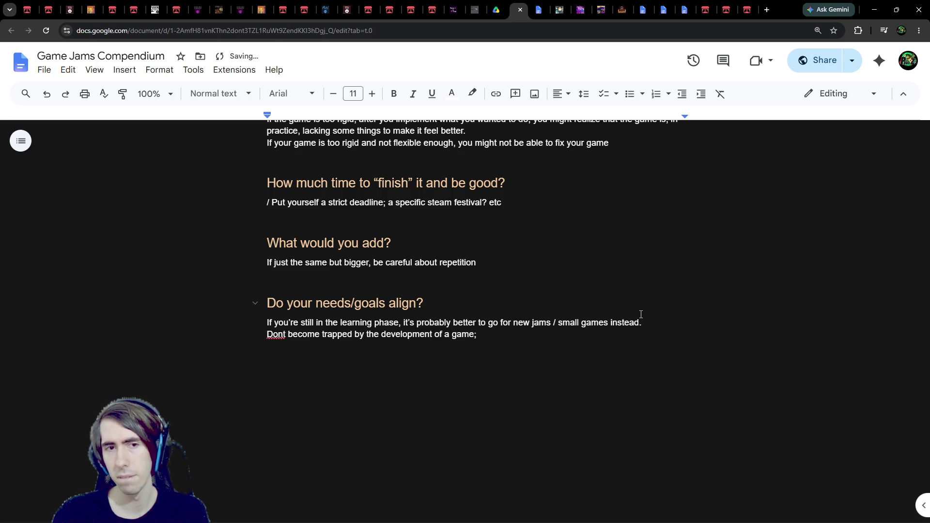
# Correct 'Dont' to 'Don't' and append 'no one is forcing you yet (probably)'
pyautogui.rightClick(275, 335)
pyautogui.click(300, 363)
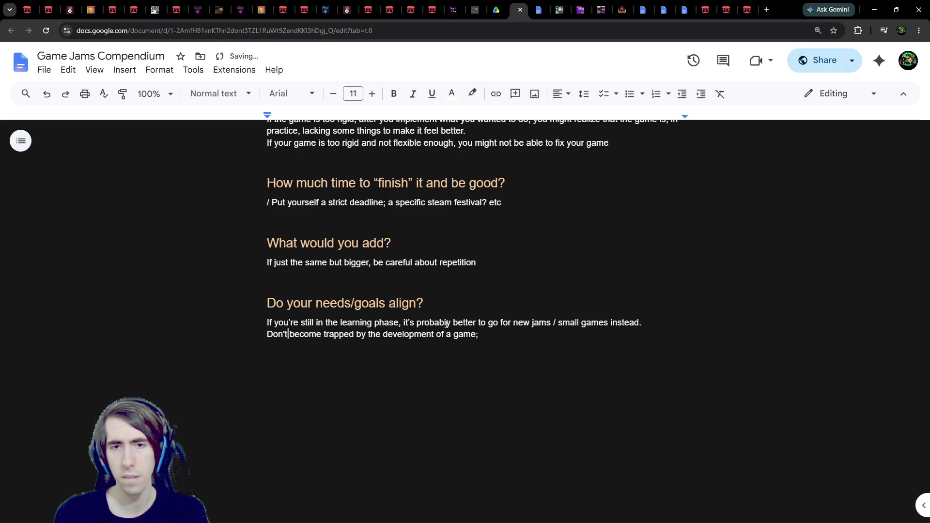
pyautogui.click(501, 333)
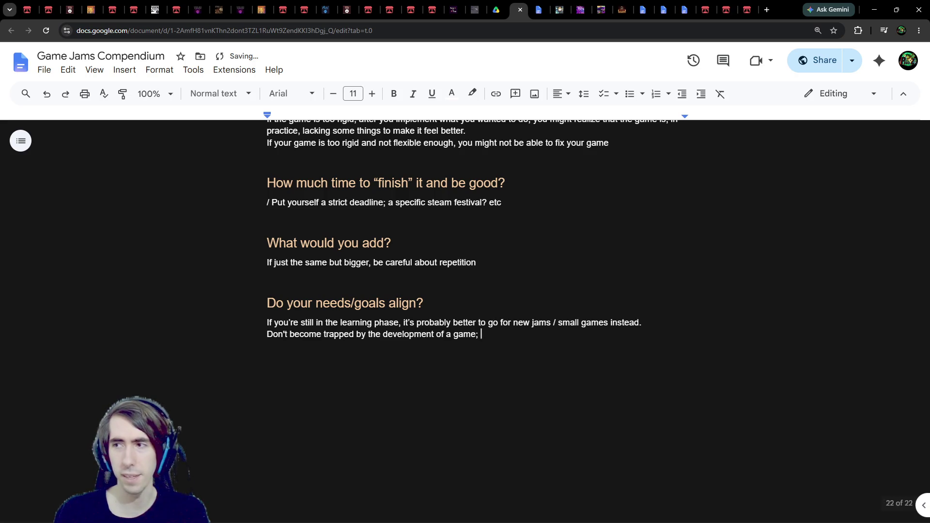
pyautogui.write('no one')
pyautogui.press('BackSpace')
pyautogui.press('BackSpace')
pyautogui.press('BackSpace')
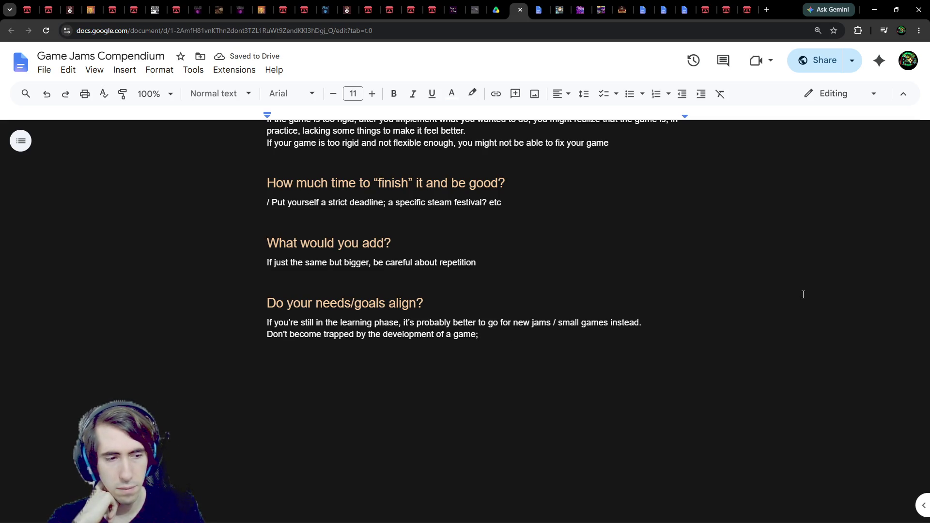
pyautogui.write('no one')
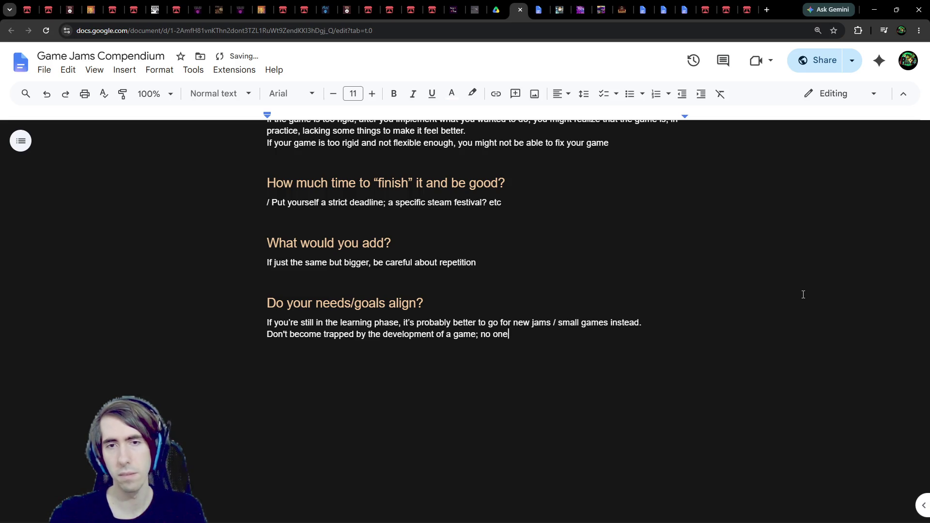
pyautogui.press('BackSpace')
pyautogui.press('BackSpace')
pyautogui.press('BackSpace')
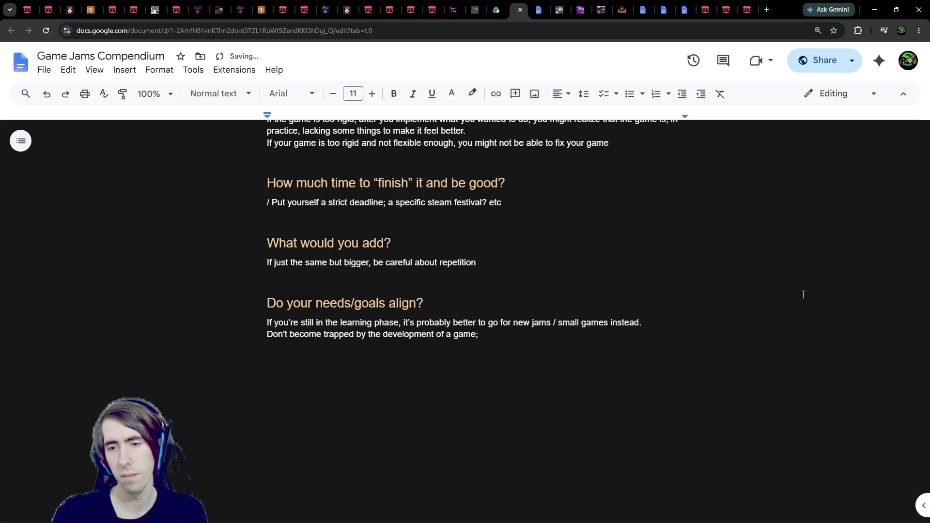
pyautogui.write('no')
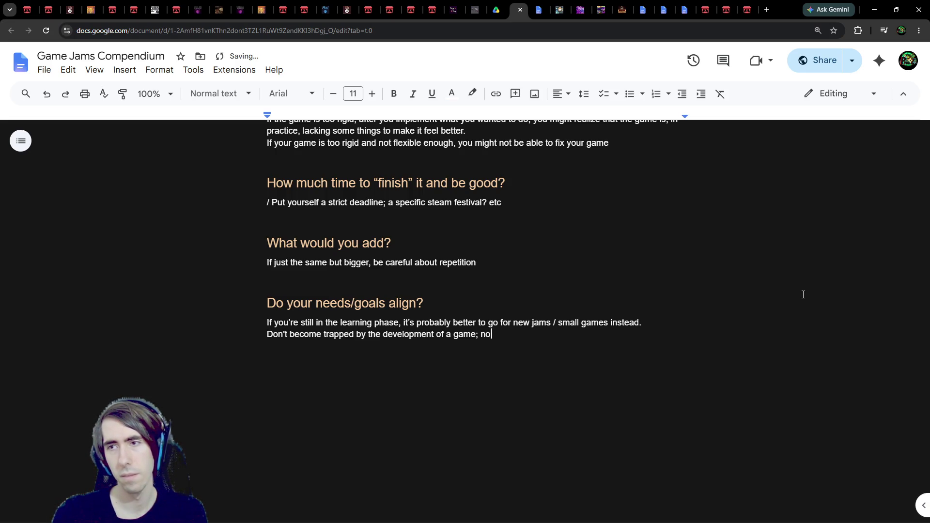
pyautogui.write(' one is for')
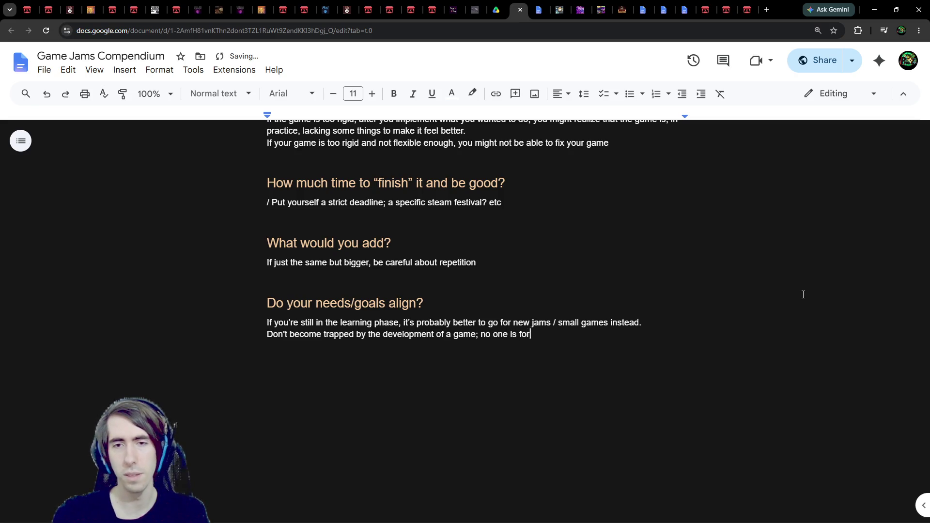
pyautogui.write('cing you (probably)')
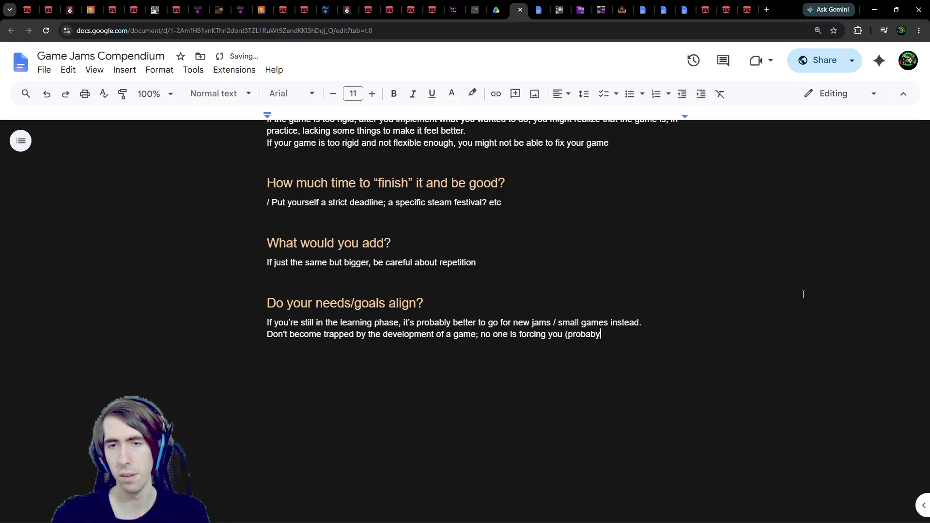
pyautogui.hotkey('ctrl', 'Left')
pyautogui.hotkey('ctrl', 'Left')
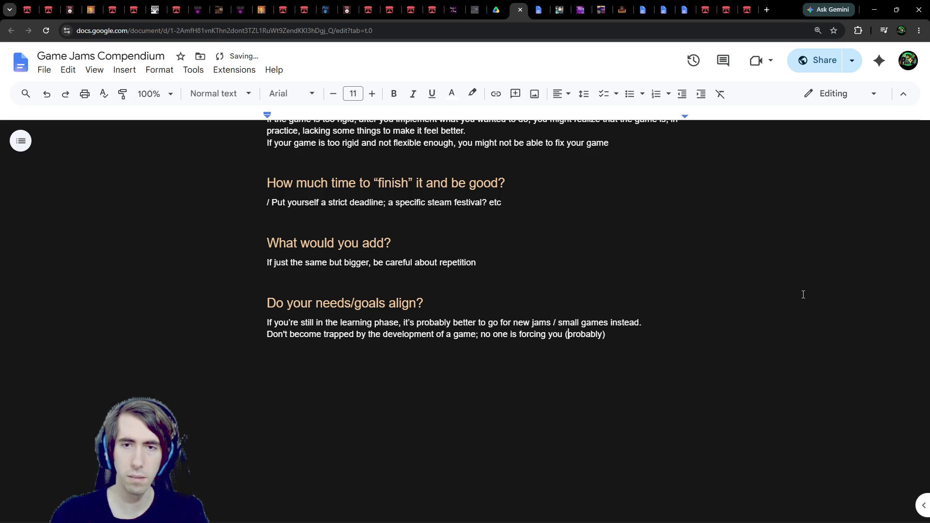
pyautogui.write('yet')
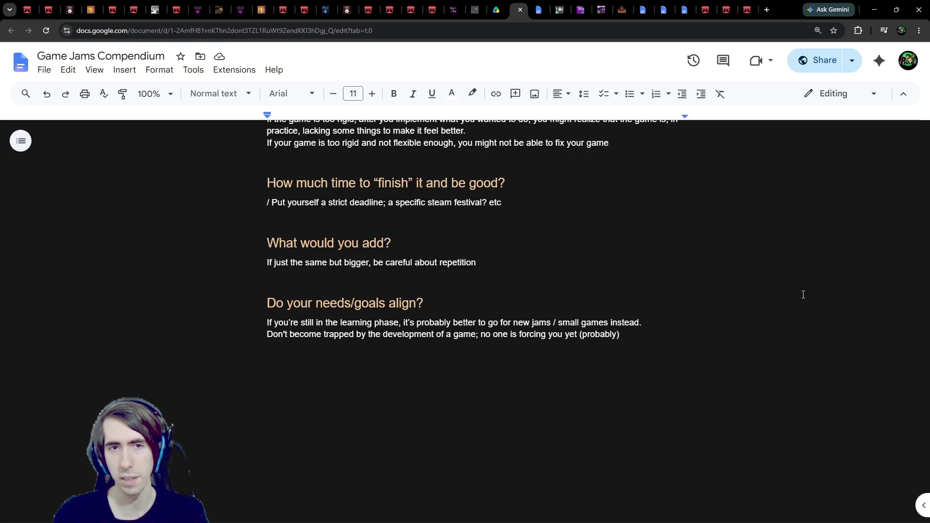
pyautogui.scroll(12, 687, 259)
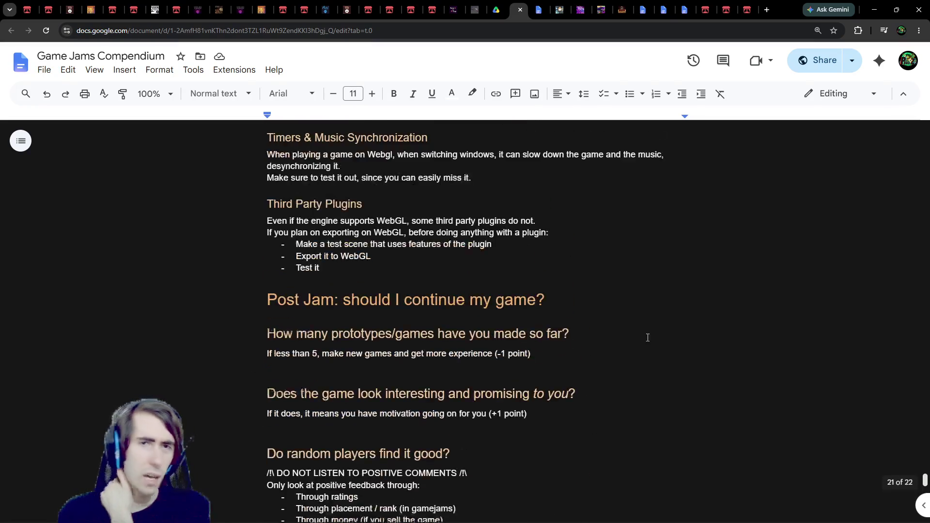
pyautogui.click(552, 408)
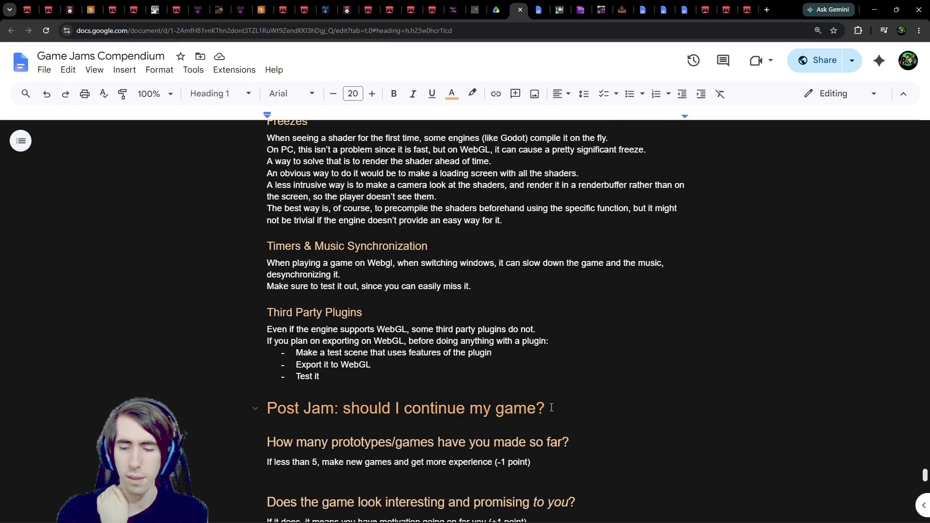
# Under Post Jam, add 'After a jam, a lot of developers ask themselves: should I continue my game?' and begin 'This happens especially'
pyautogui.press('Return')
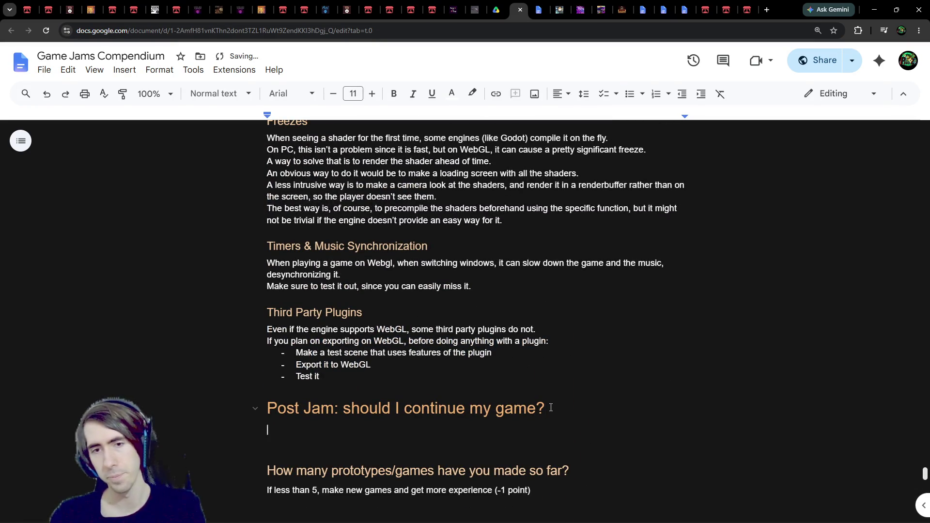
pyautogui.write('After a jam.')
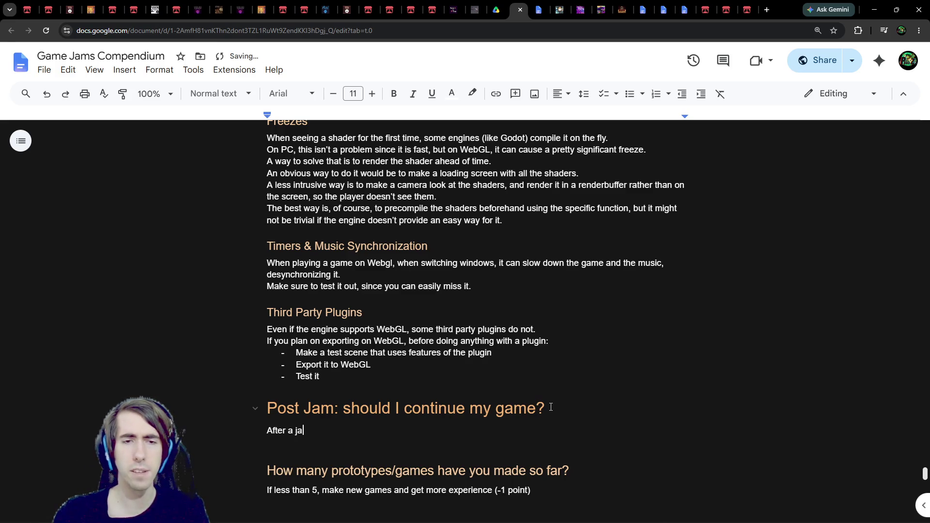
pyautogui.press('BackSpace')
pyautogui.press('BackSpace')
pyautogui.write(', a l')
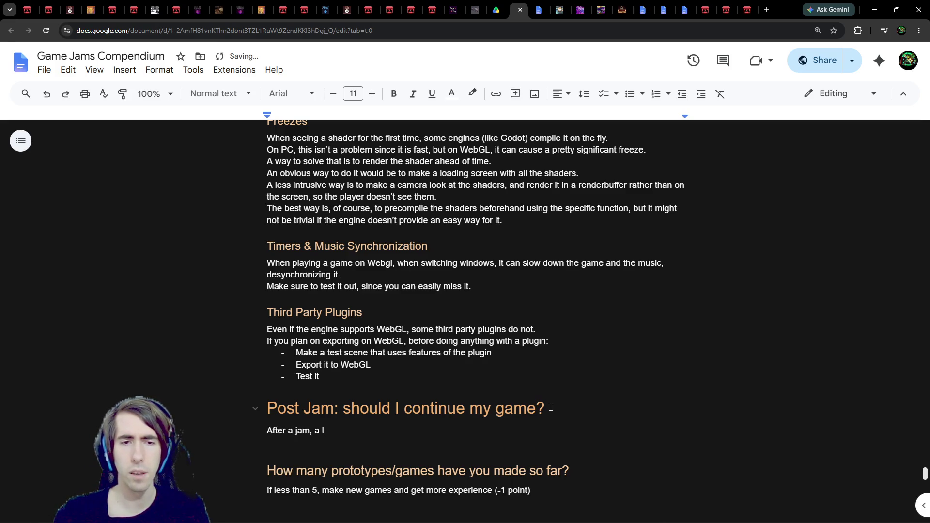
pyautogui.write('ot of developers a')
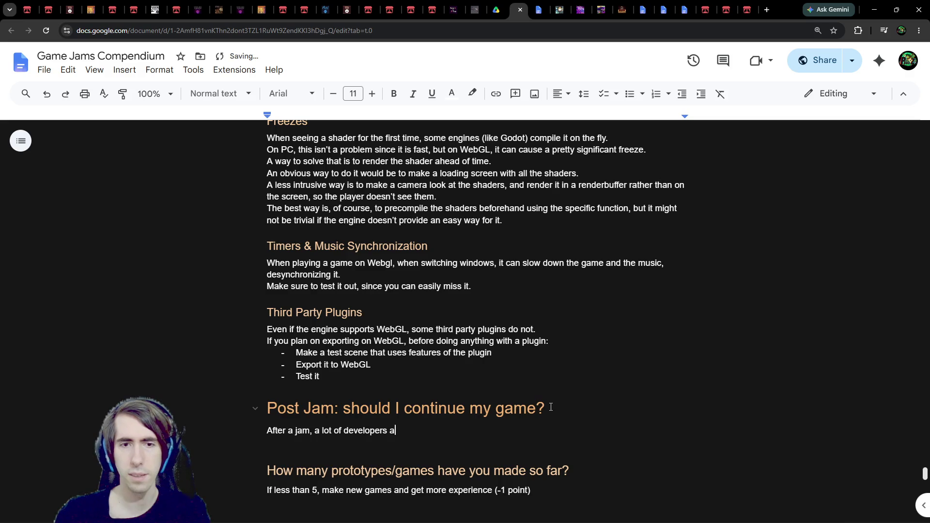
pyautogui.write('sk themselves: shou')
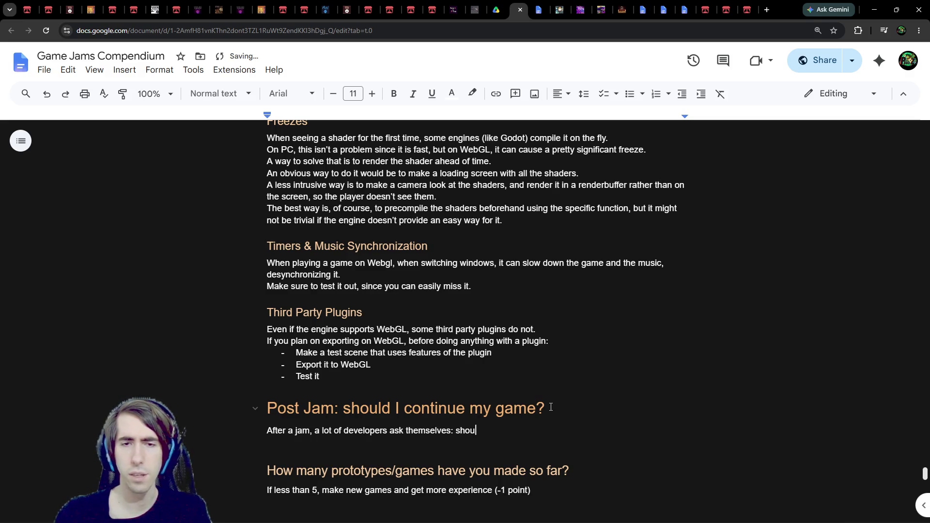
pyautogui.write('ld I continue my game?')
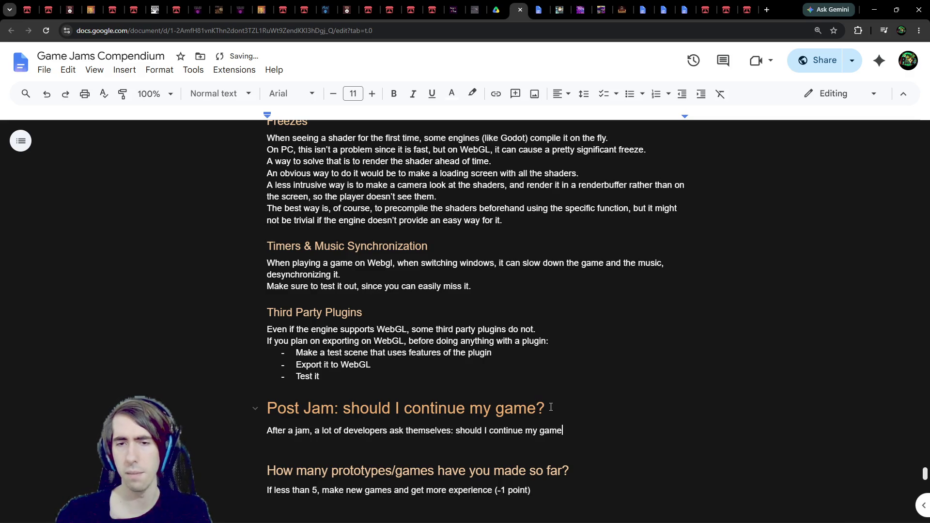
pyautogui.press('Return')
pyautogui.write('Th')
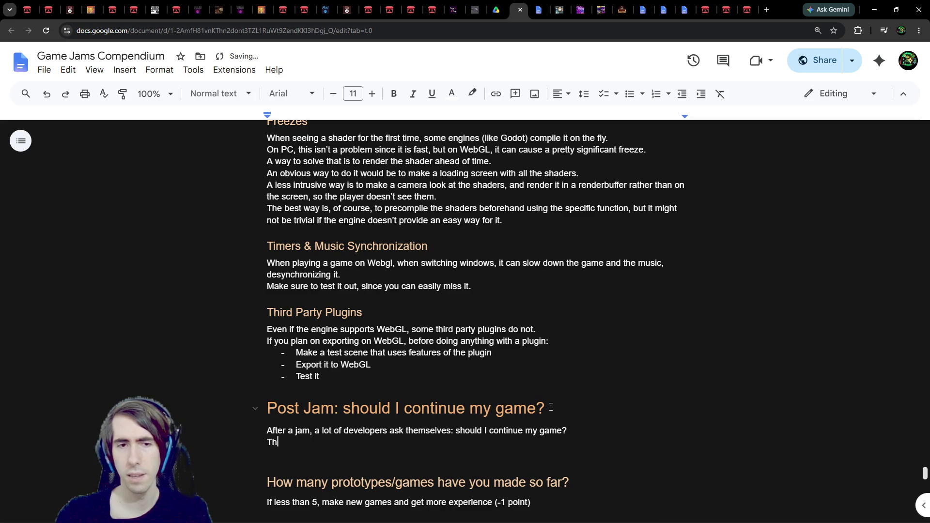
pyautogui.write('is happens especially')
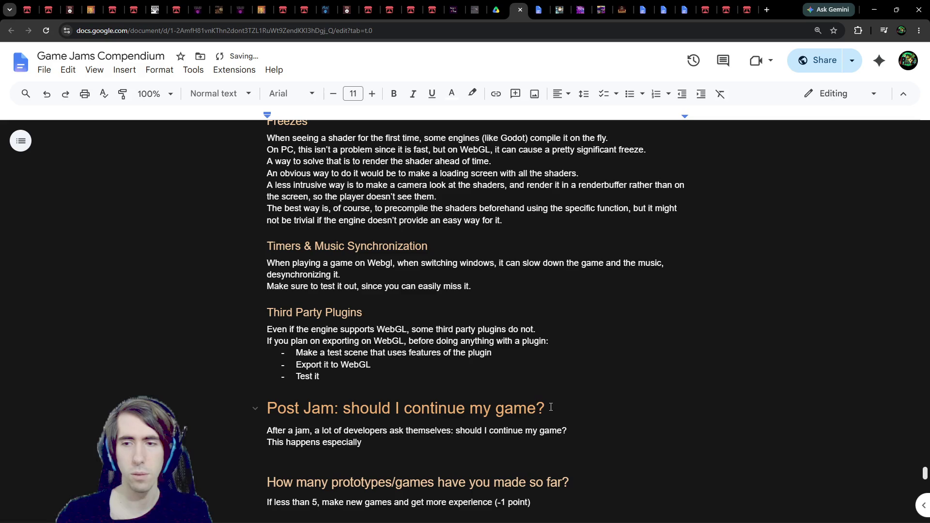
pyautogui.hotkey('ctrl', '+')
pyautogui.hotkey('ctrl', '+')
pyautogui.hotkey('ctrl', '+')
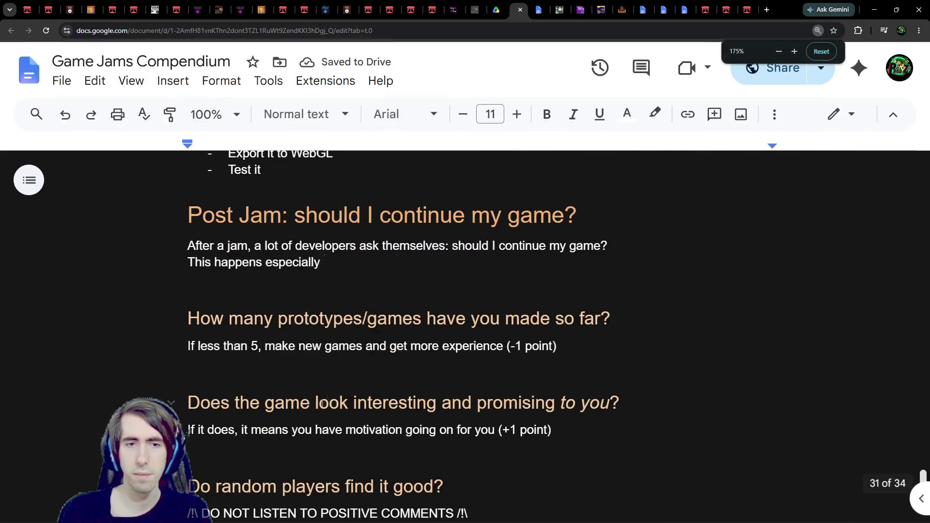
# Reword the line to 'even more frequently with beginners, since they don't know yet how good their games can be'
pyautogui.scroll(2, 338, 316)
pyautogui.hotkey('ctrl', 'BackSpace')
pyautogui.write('evne more')
pyautogui.hotkey('ctrl', 'BackSpace')
pyautogui.hotkey('ctrl', 'BackSpace')
pyautogui.write('even more fre')
pyautogui.press('BackSpace')
pyautogui.press('BackSpace')
pyautogui.write('requently with beg')
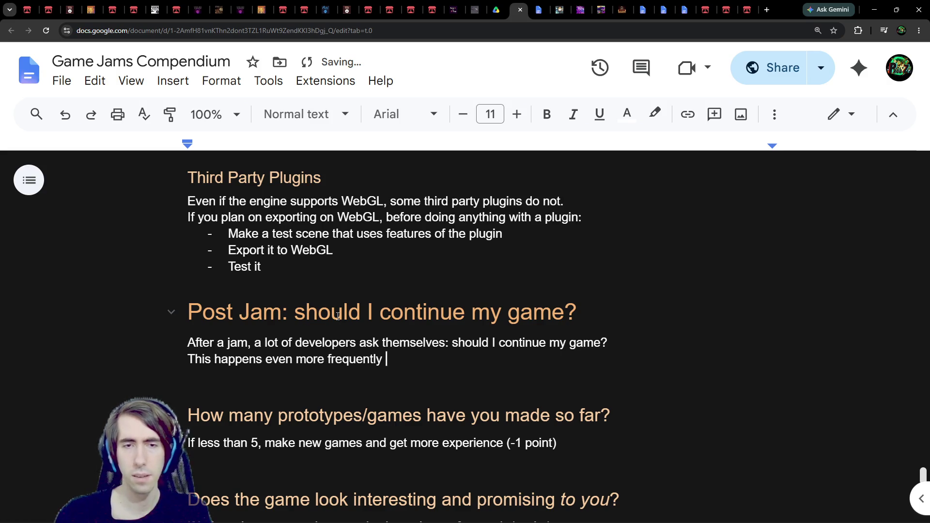
pyautogui.write('inner')
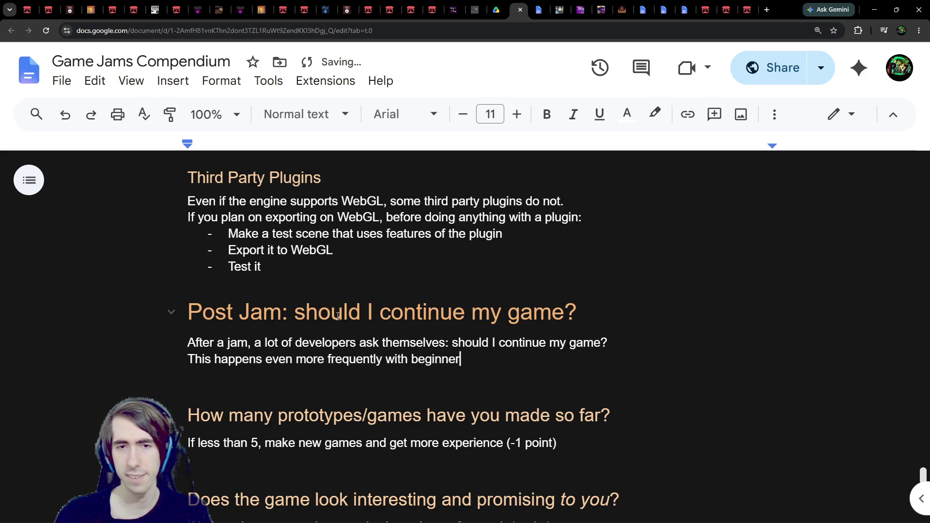
pyautogui.write('s, since the')
pyautogui.press('BackSpace')
pyautogui.press('BackSpace')
pyautogui.write("hey don't kno")
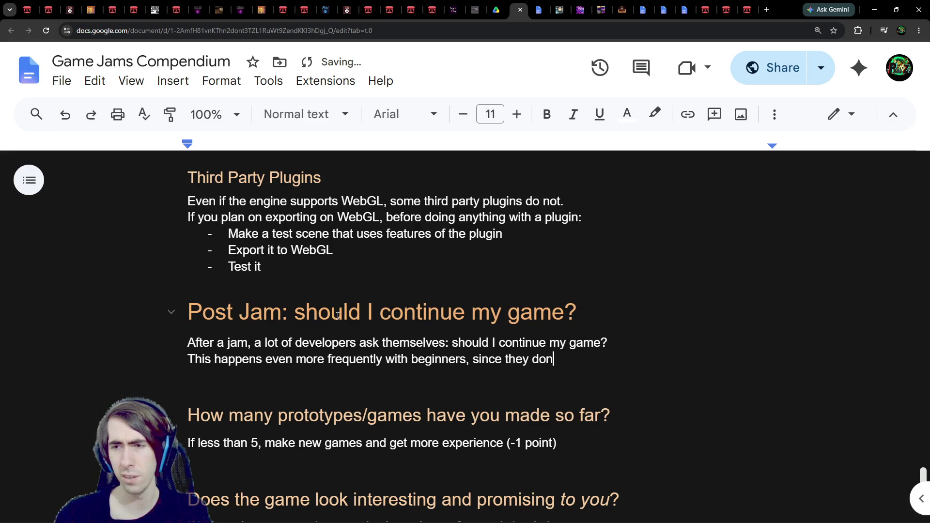
pyautogui.write('w y')
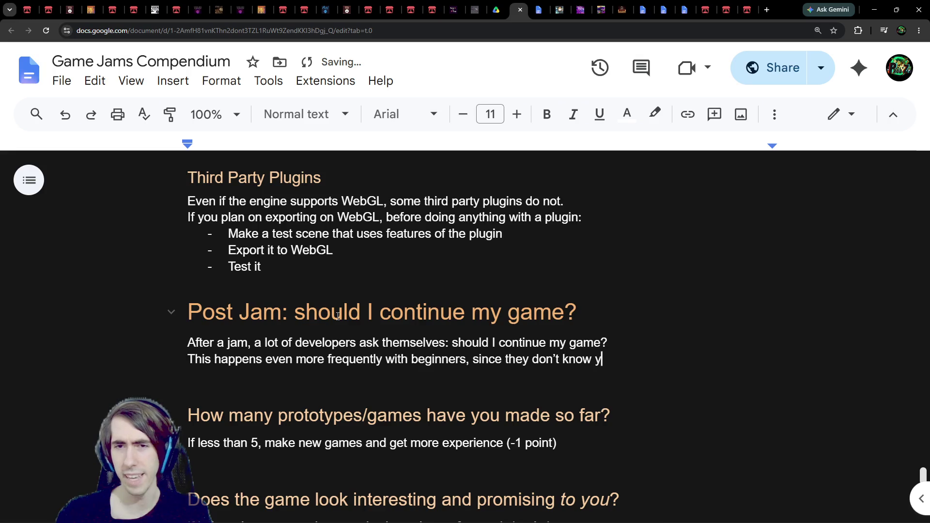
pyautogui.write('et how')
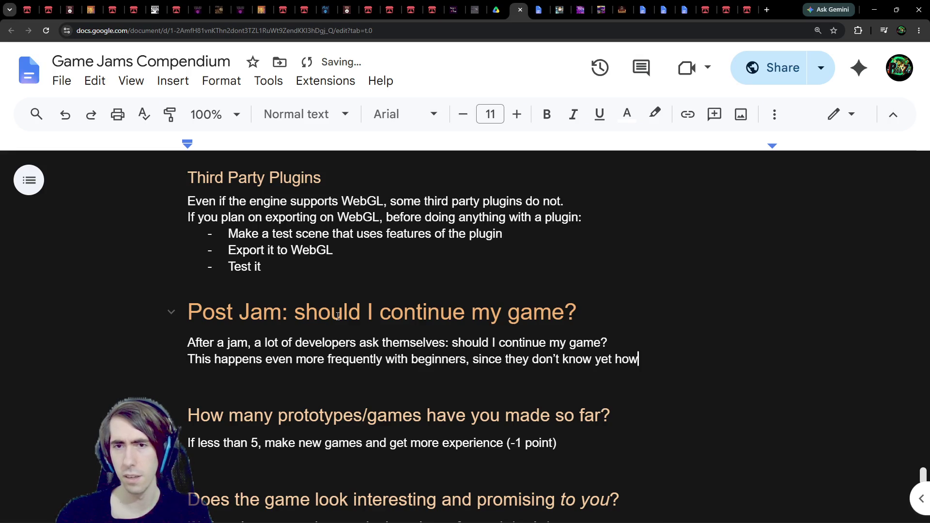
pyautogui.write(' good their ga')
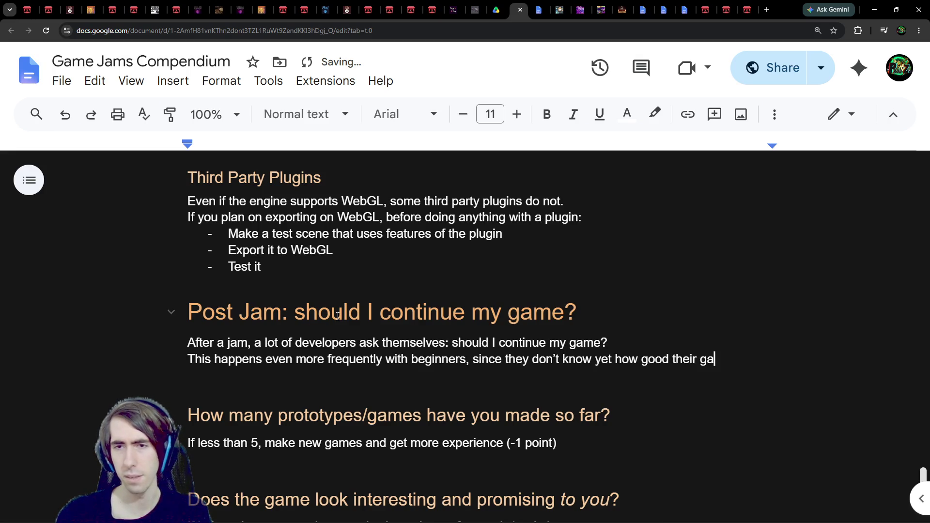
pyautogui.write('mes can be')
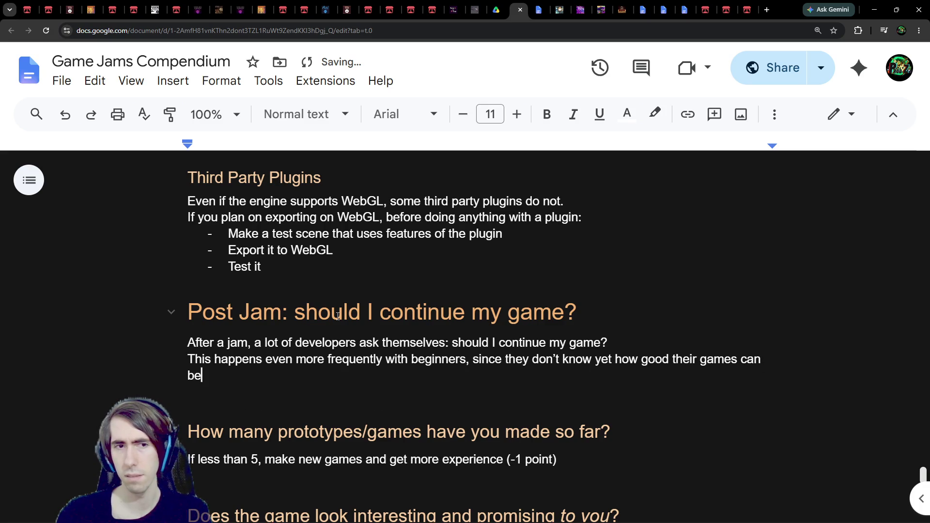
# End the sentence with 'and the quality threshold to continue.' and start a new line
pyautogui.press('BackSpace')
pyautogui.press('BackSpace')
pyautogui.press('BackSpace')
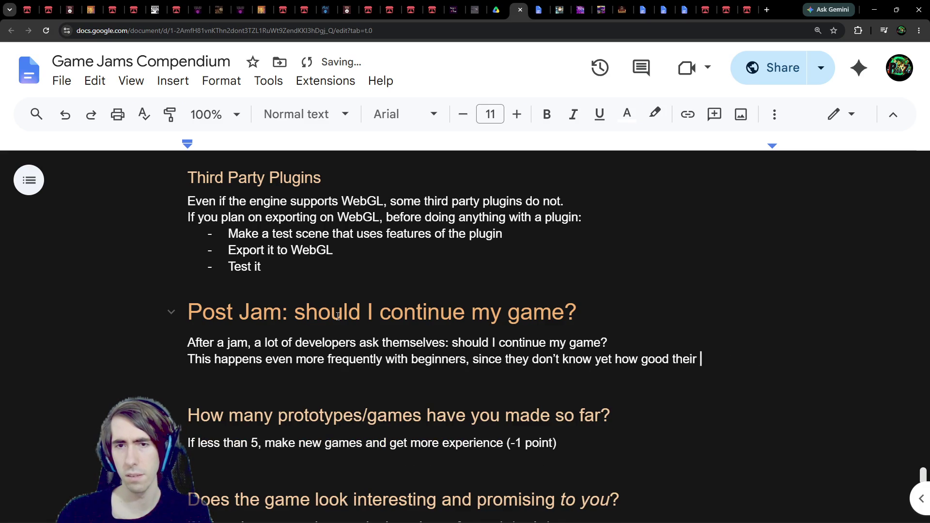
pyautogui.hotkey('ctrl', 'BackSpace')
pyautogui.hotkey('ctrl', 'BackSpace')
pyautogui.hotkey('ctrl', 'z')
pyautogui.hotkey('ctrl', 'z')
pyautogui.hotkey('ctrl', 'z')
pyautogui.write('games can be,')
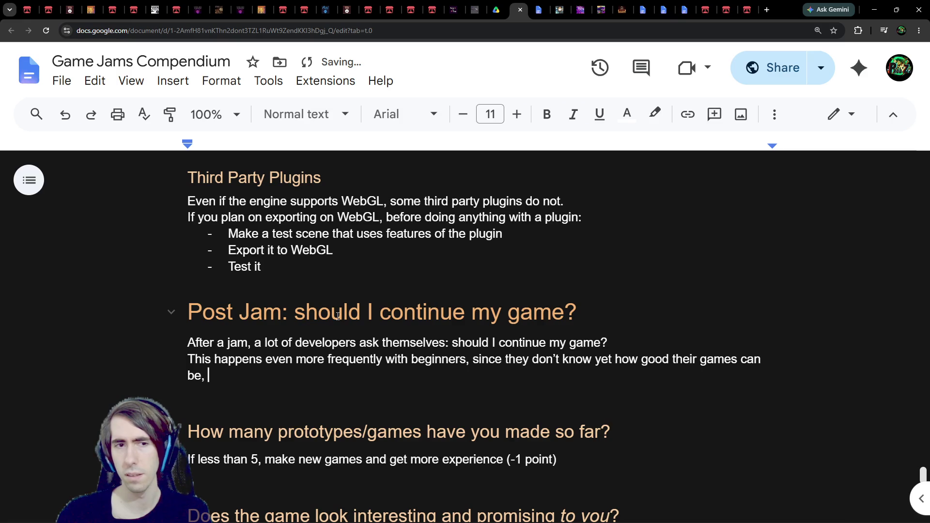
pyautogui.write('n')
pyautogui.press('BackSpace')
pyautogui.write('and the the ')
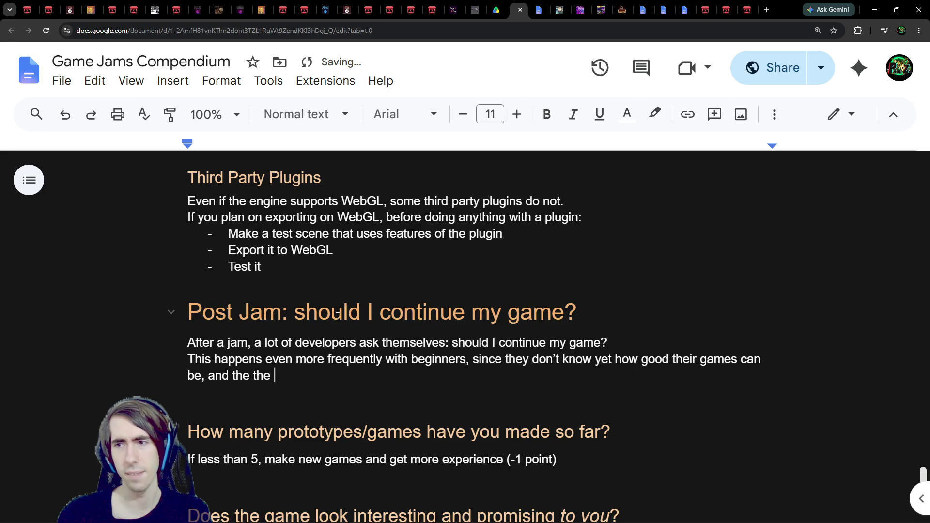
pyautogui.write('threshold')
pyautogui.hotkey('ctrl', 'Left')
pyautogui.hotkey('ctrl', 'BackSpace')
pyautogui.write('quality')
pyautogui.press('End')
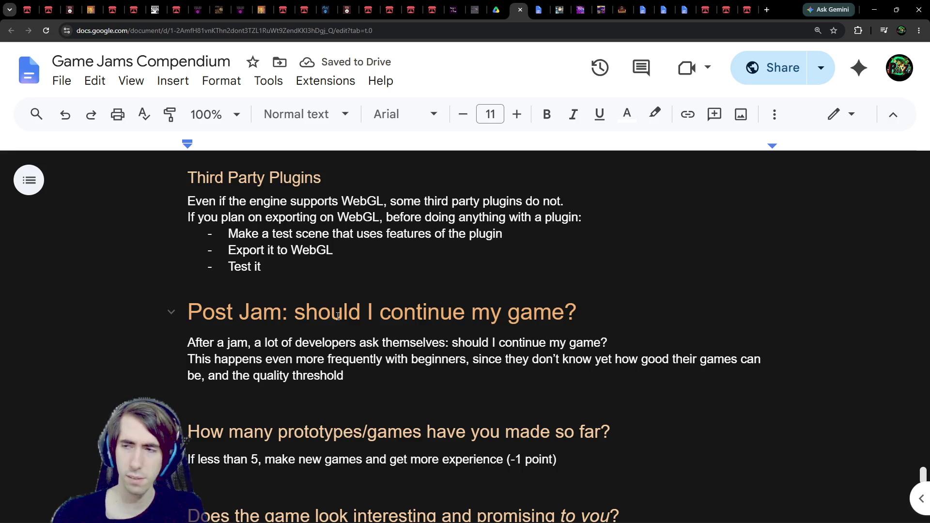
pyautogui.write('to con')
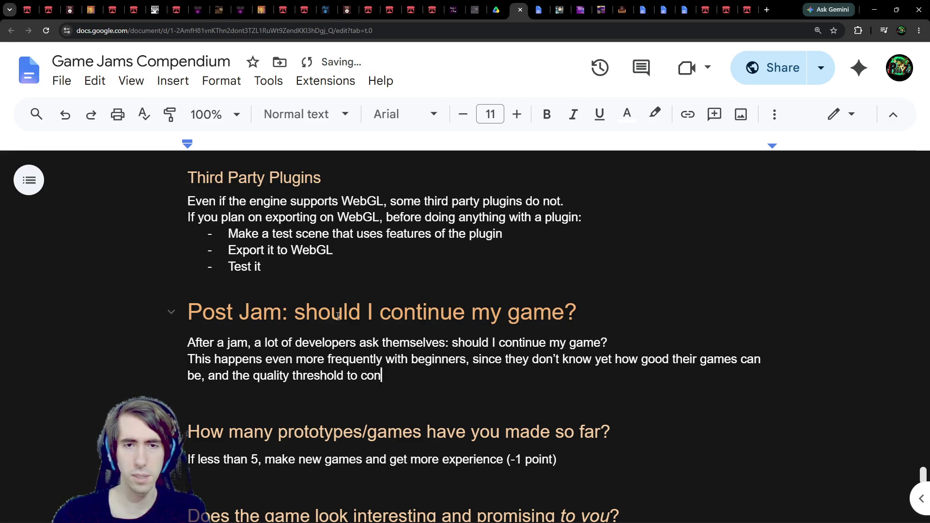
pyautogui.write('tinue.')
pyautogui.press('Return')
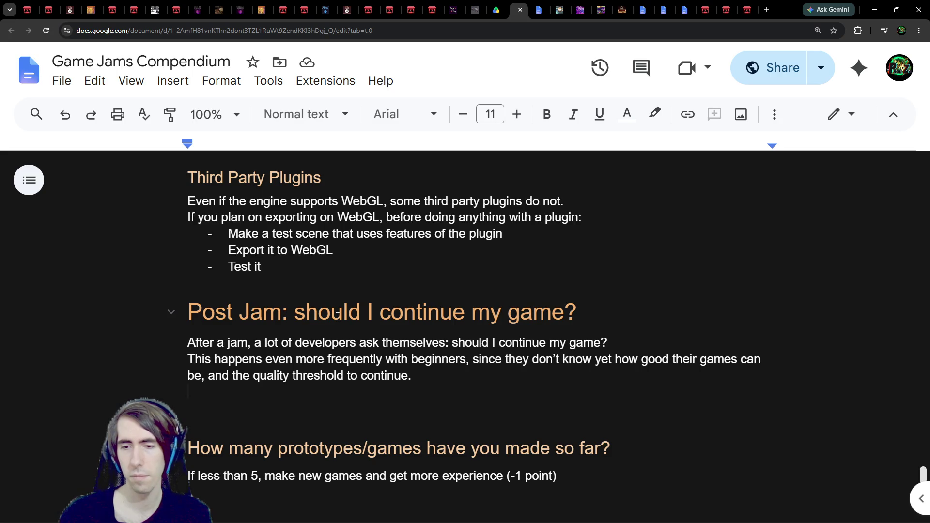
# Type 'Even though, more experienced developers might also start wondering about a continuation if they get good feedback'
pyautogui.write('Even t')
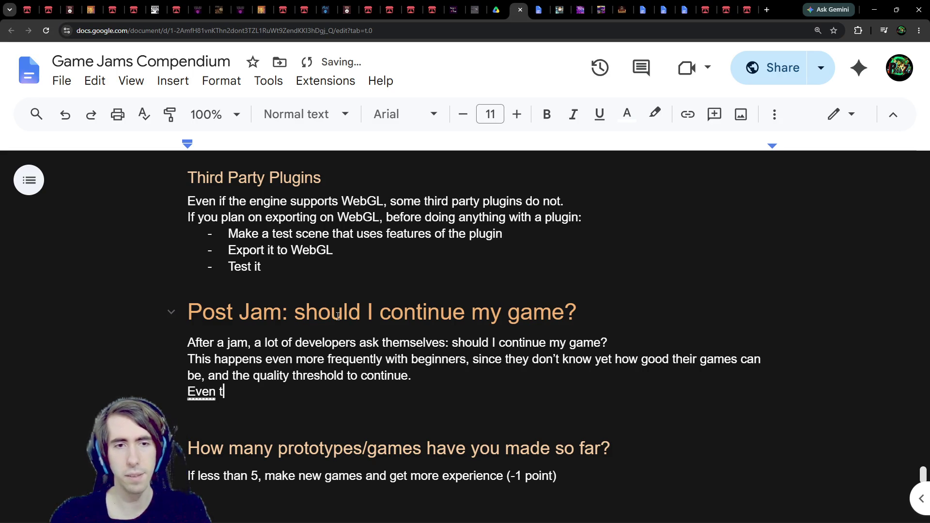
pyautogui.write('hough, more expe')
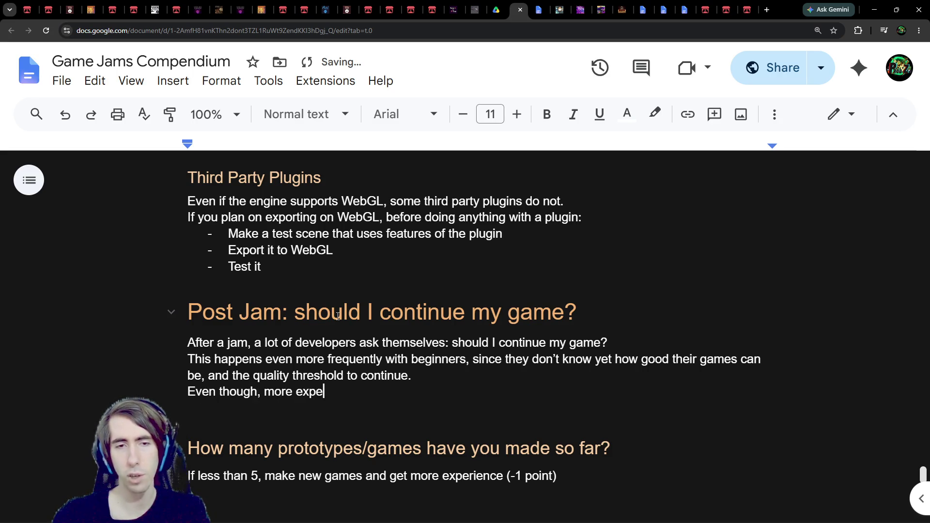
pyautogui.write('rienced developers')
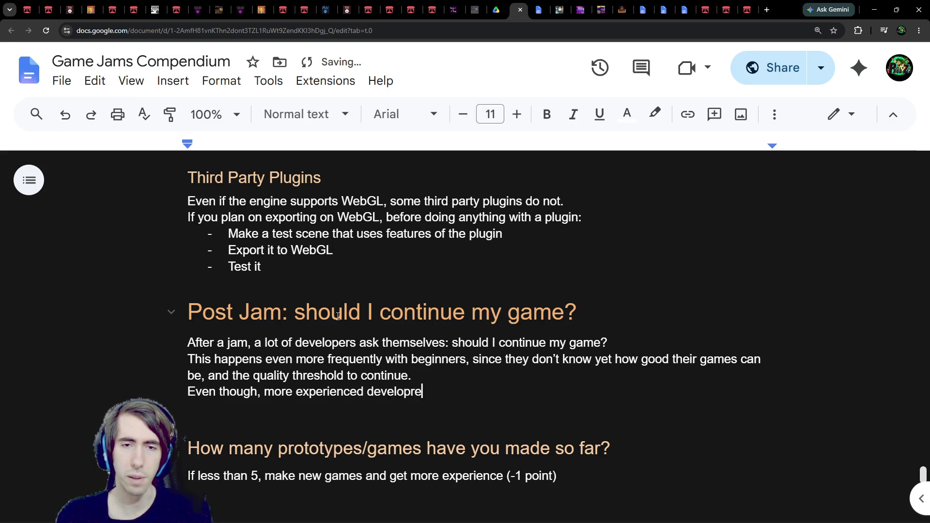
pyautogui.press('BackSpace')
pyautogui.press('BackSpace')
pyautogui.write('rs might a')
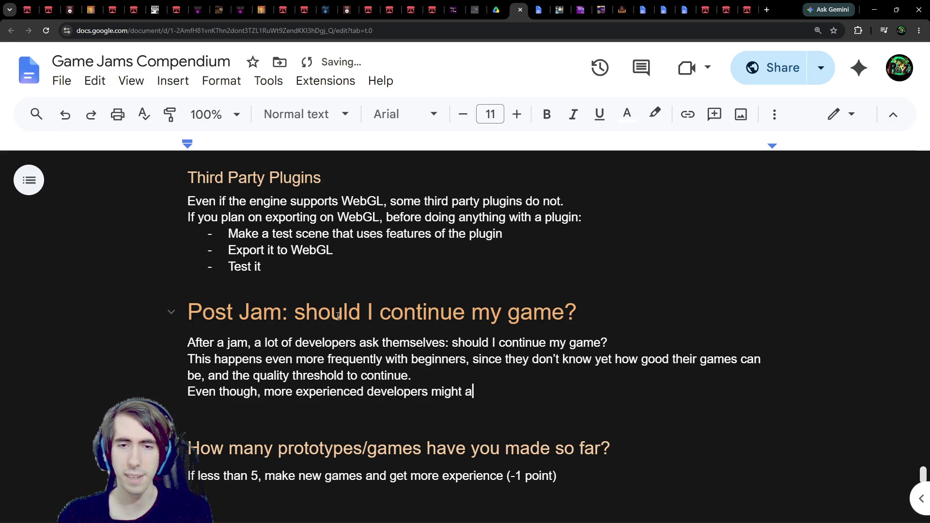
pyautogui.write('sso sta')
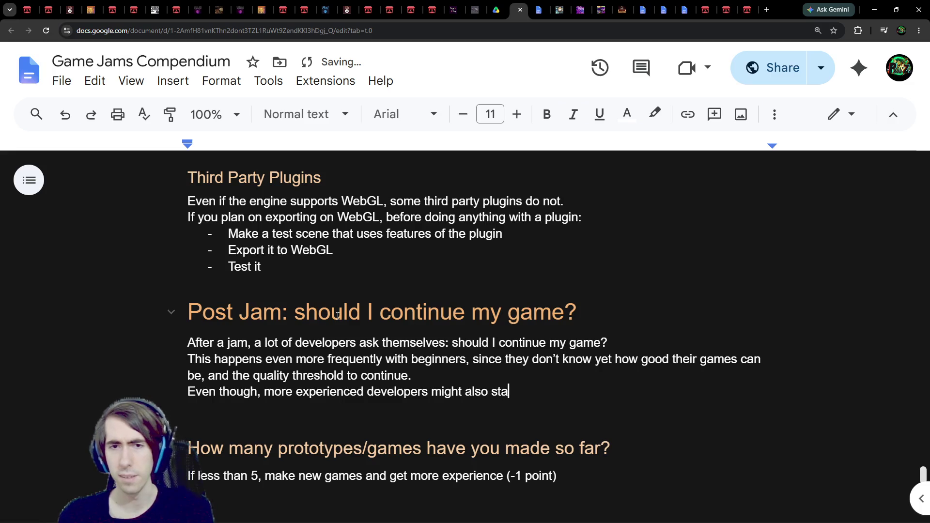
pyautogui.write('rt wondering about')
pyautogui.press('BackSpace')
pyautogui.press('BackSpace')
pyautogui.press('BackSpace')
pyautogui.write('oou')
pyautogui.press('BackSpace')
pyautogui.press('BackSpace')
pyautogui.write('ut ')
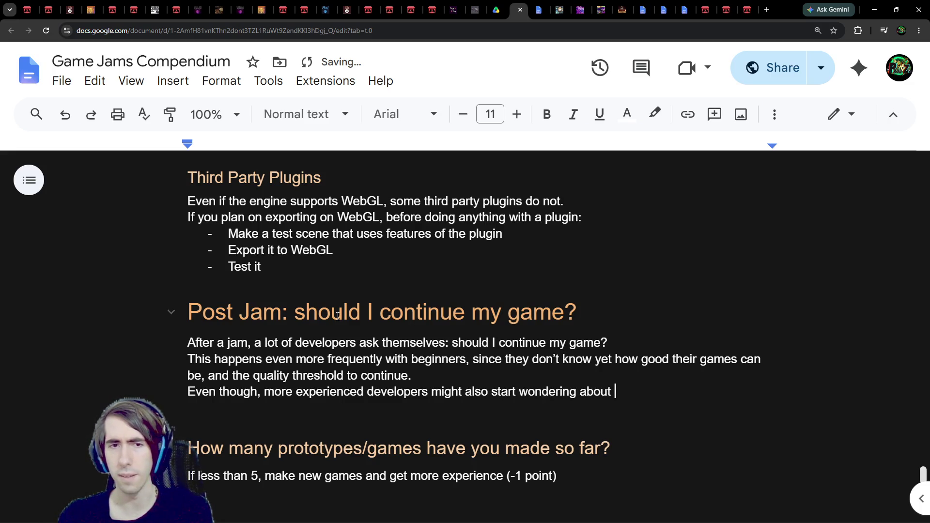
pyautogui.write('a continuation if ')
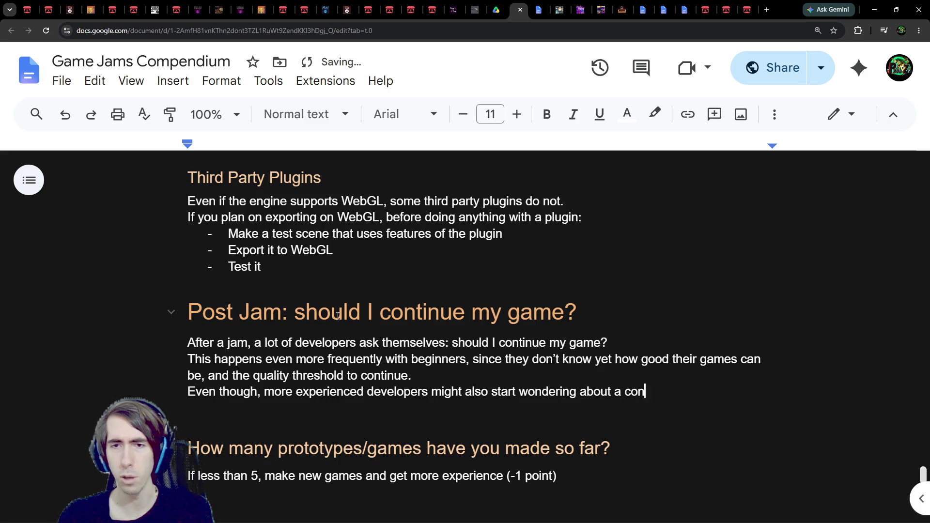
pyautogui.write('th')
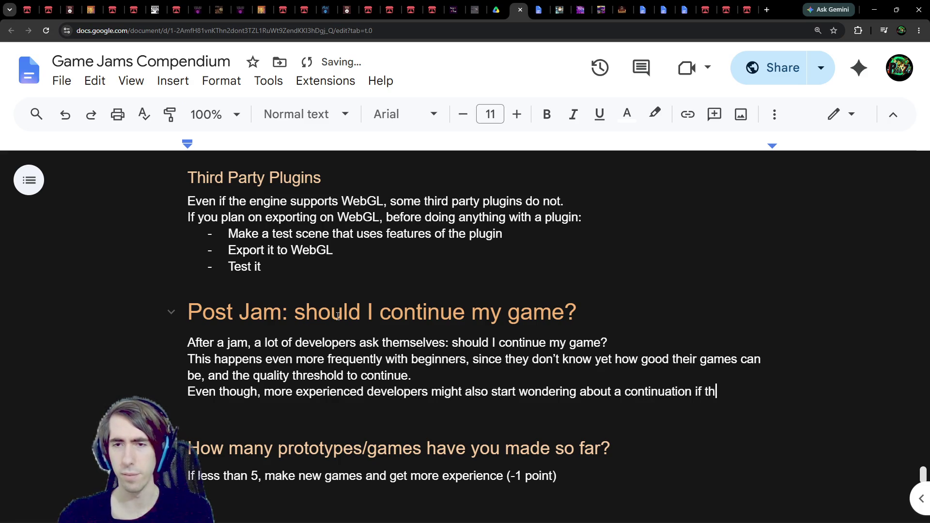
pyautogui.write('ey get goo')
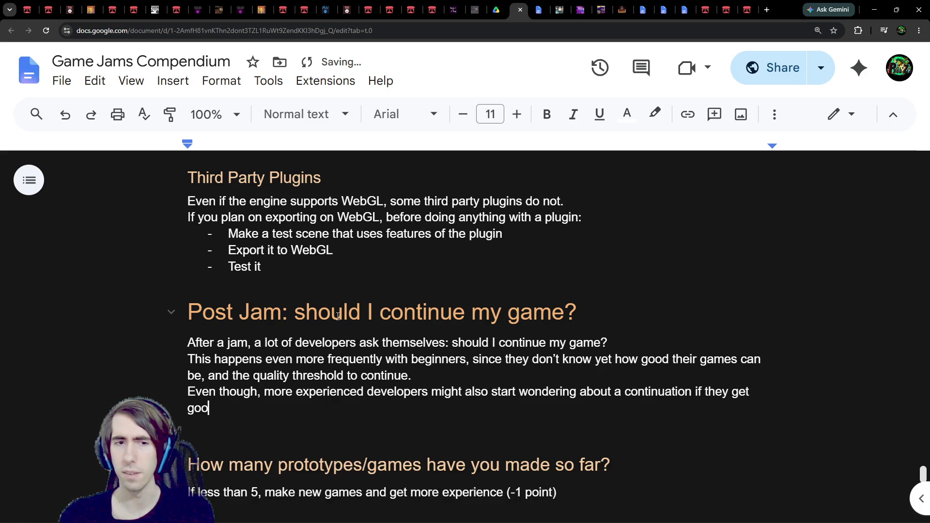
pyautogui.write('d feedback.')
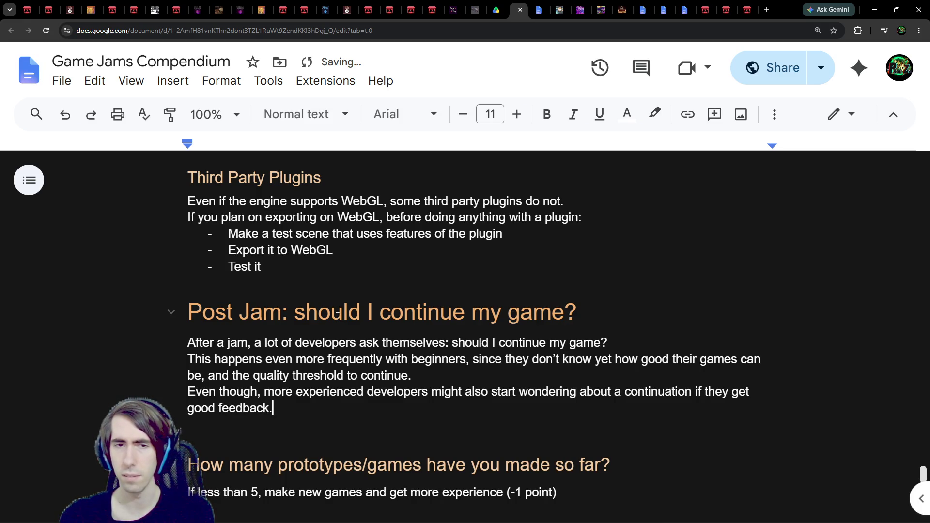
pyautogui.press('Return')
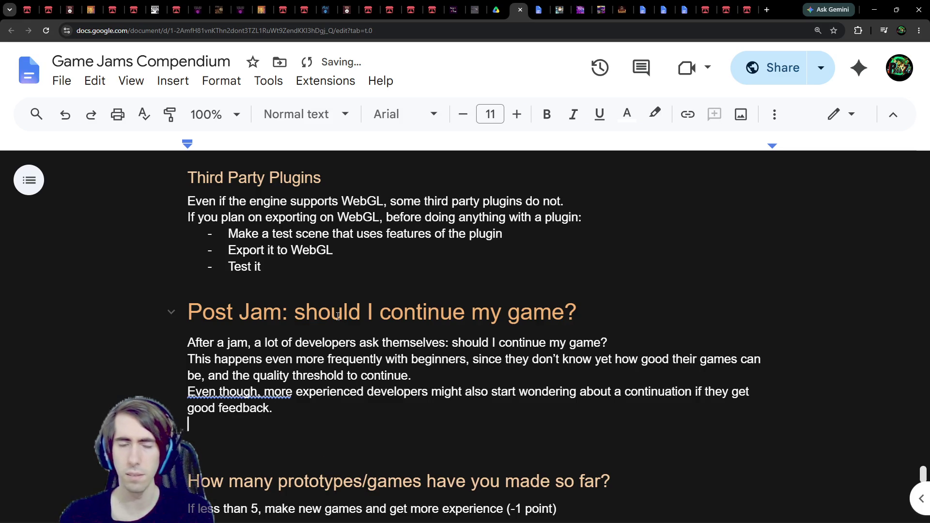
# Remove 'Even though,' so the sentence starts with 'More experienced developers might also…'
pyautogui.rightClick(258, 392)
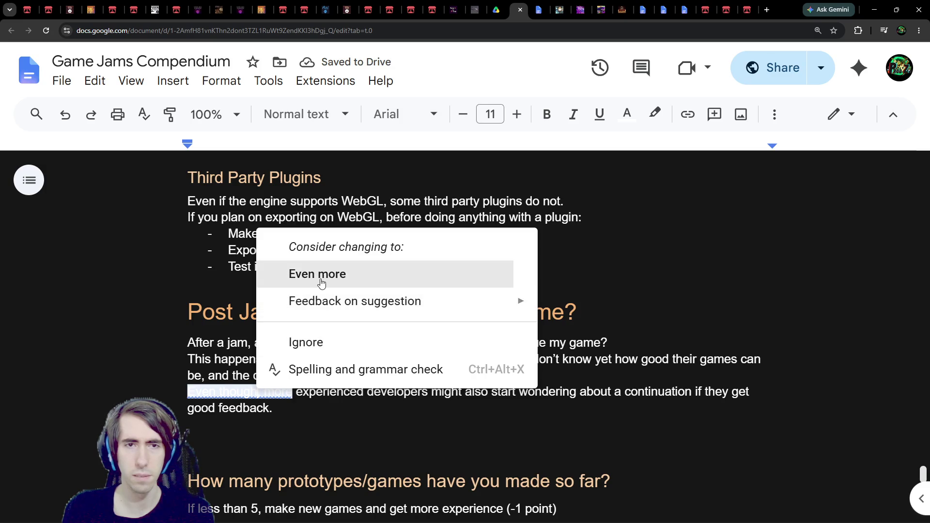
pyautogui.click(249, 392)
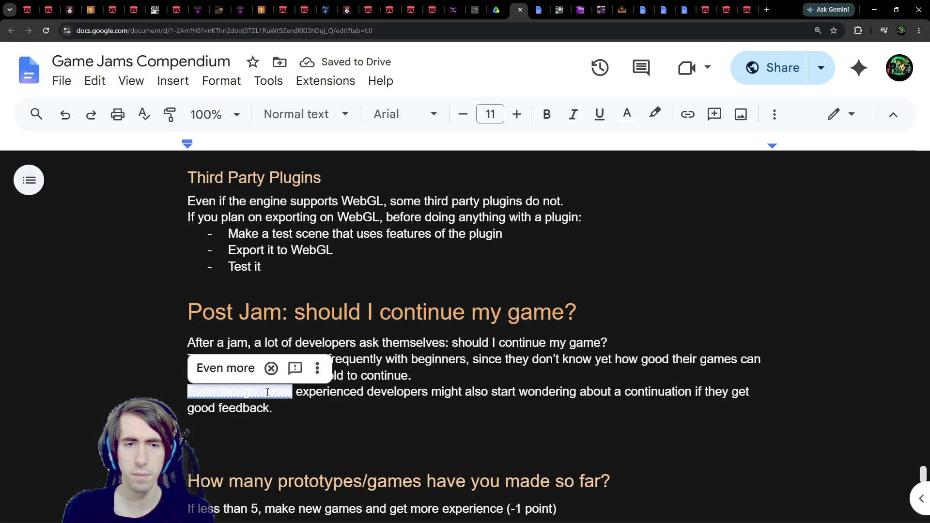
pyautogui.click(225, 368)
pyautogui.press('Delete')
pyautogui.press('Delete')
pyautogui.press('Delete')
pyautogui.write('M')
pyautogui.press('Down')
pyautogui.press('Left')
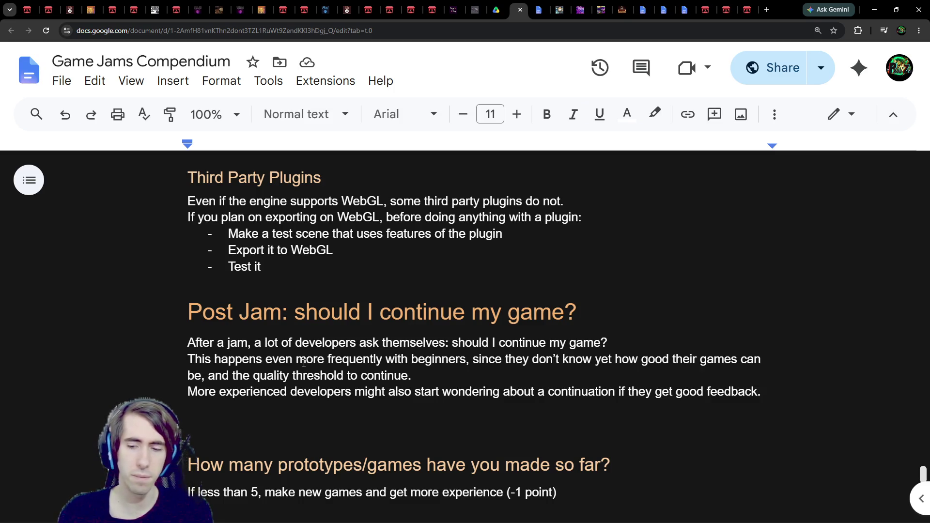
# Add the line 'This section suggests a few metrics and dimensions to check for those cases.'
pyautogui.press('Return')
pyautogui.write('This section ')
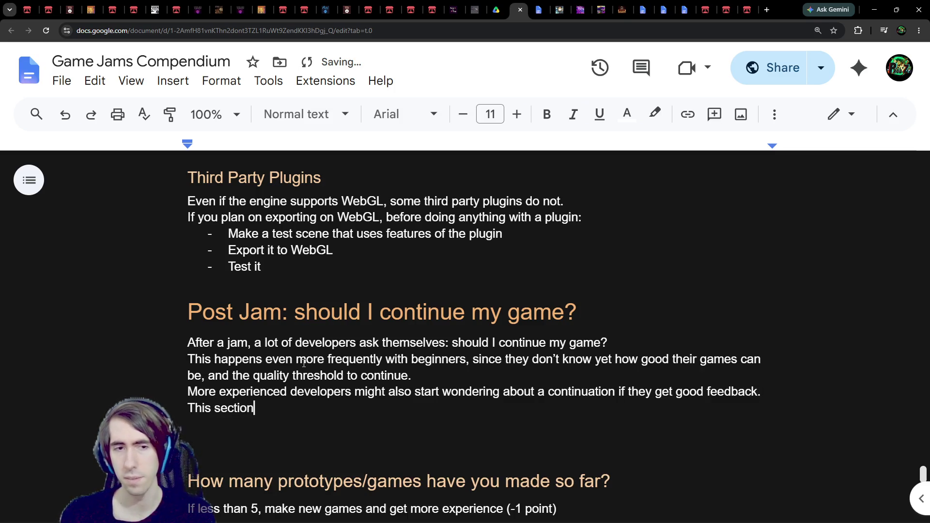
pyautogui.write('suggests a few metrics')
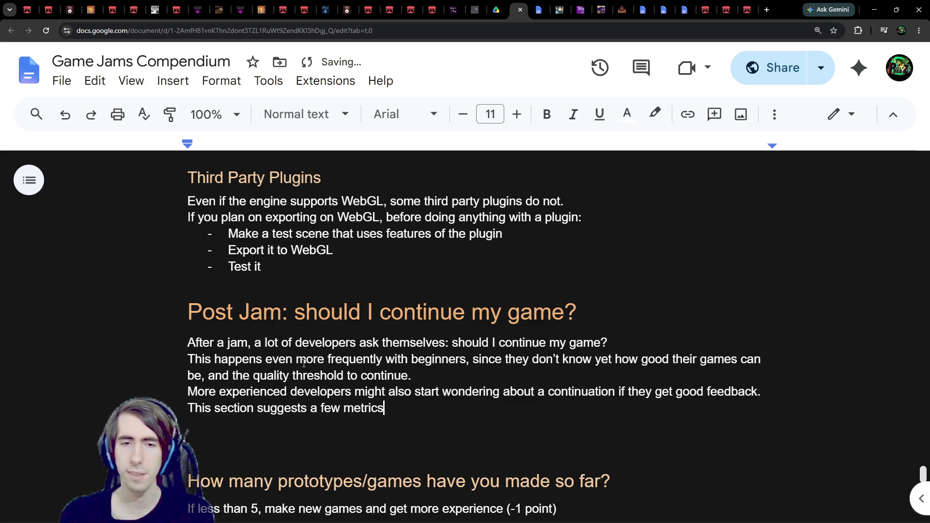
pyautogui.hotkey('ctrl', 'BackSpace')
pyautogui.write('dimensions')
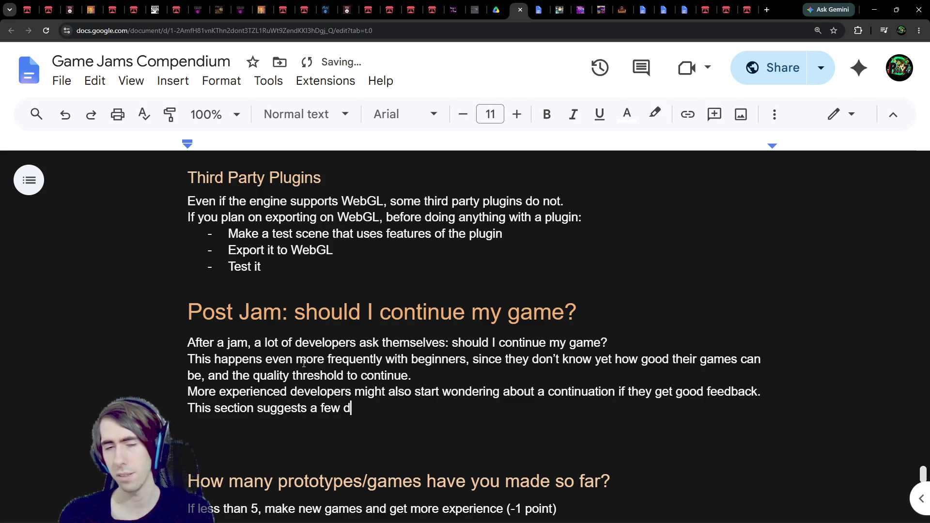
pyautogui.hotkey('ctrl', 'BackSpace')
pyautogui.write('m')
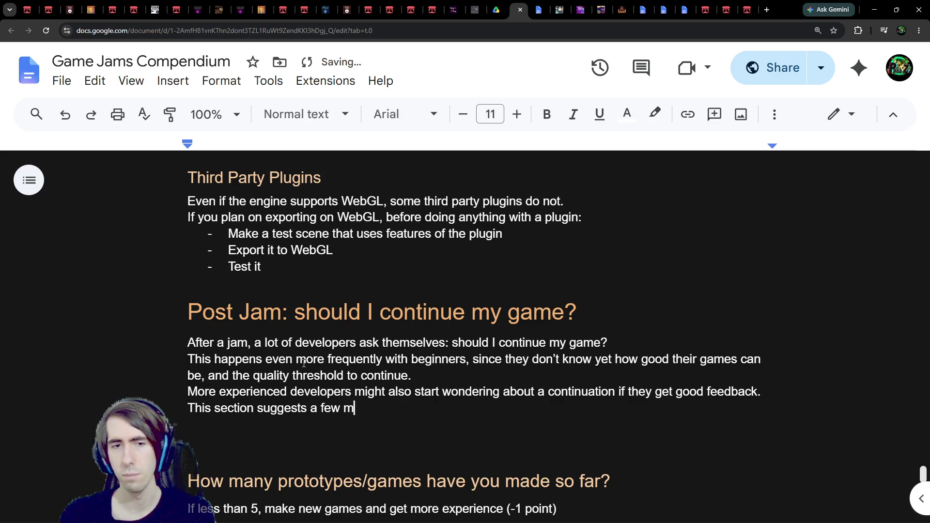
pyautogui.write('etrics and dimensions')
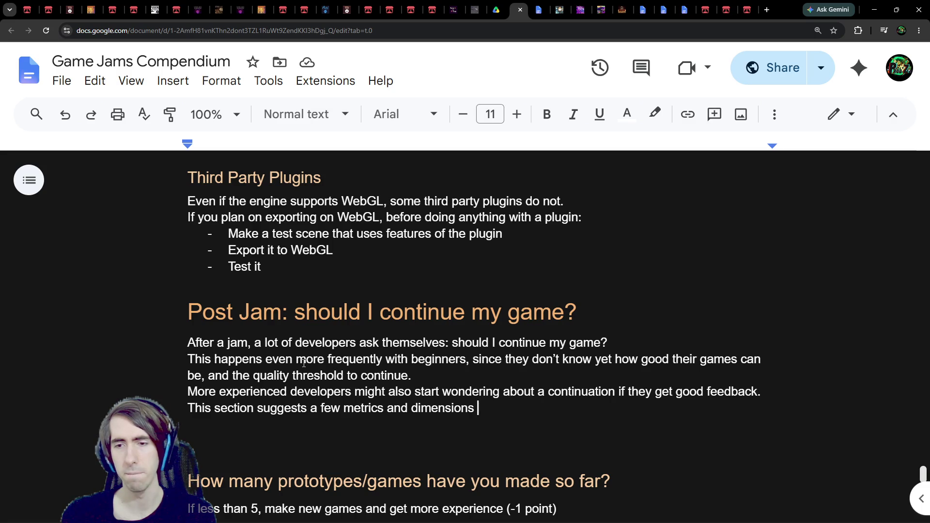
pyautogui.write('to check ')
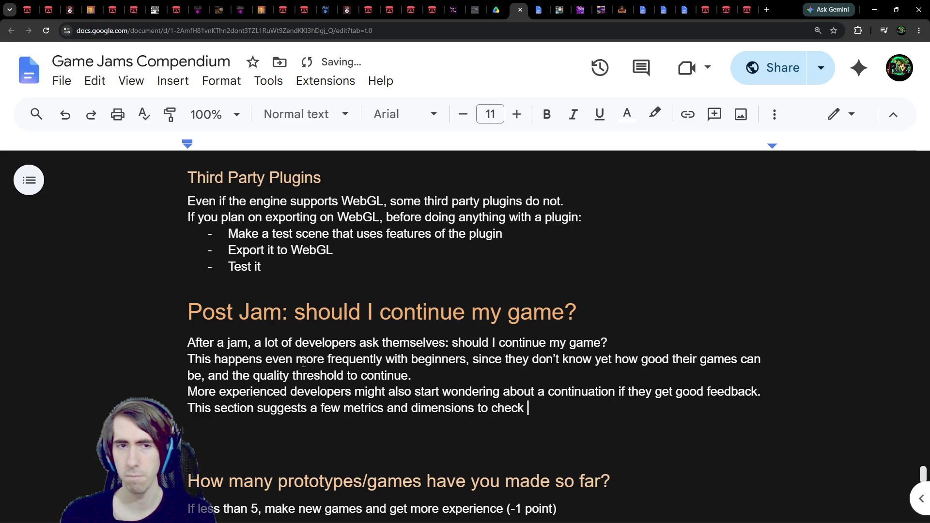
pyautogui.write('for those')
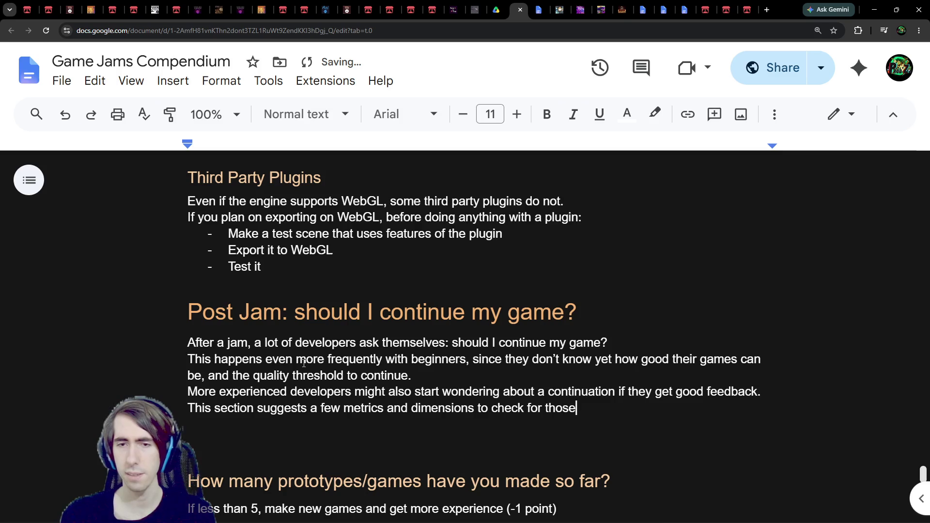
pyautogui.write(' cases.')
# Delete the blank lines so the next heading follows the intro directly
pyautogui.press('Down')
pyautogui.press('Down')
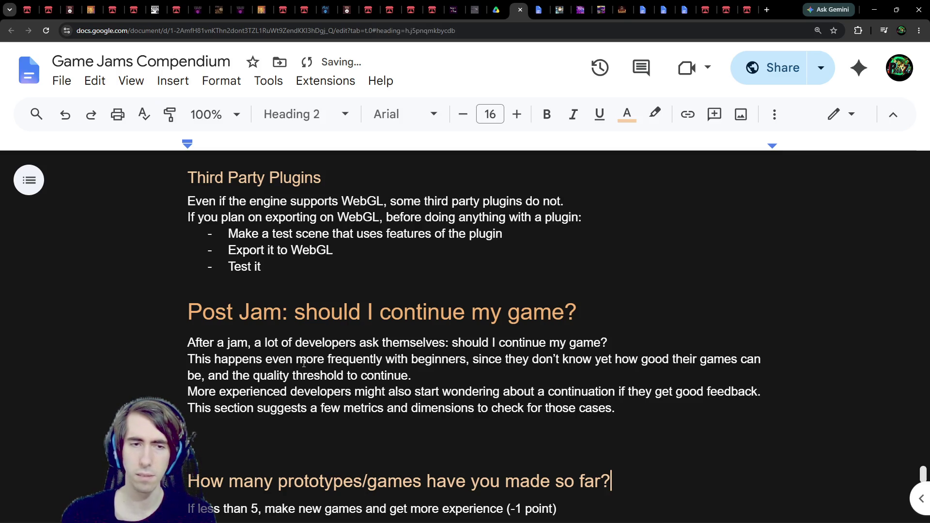
pyautogui.press('BackSpace')
pyautogui.press('BackSpace')
pyautogui.press('Left')
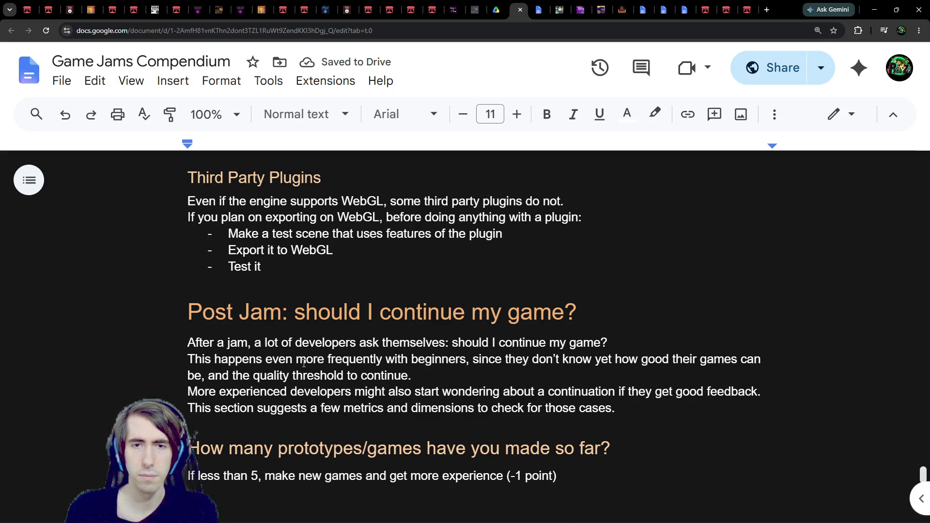
# Scroll down to the 'Do random players find it good?' section
pyautogui.scroll(-8, 303, 364)
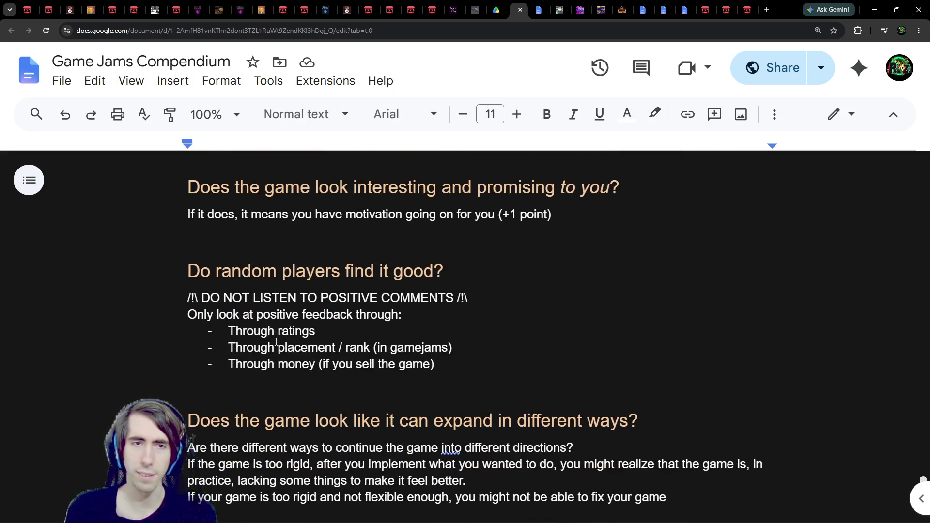
pyautogui.scroll(-1, 274, 336)
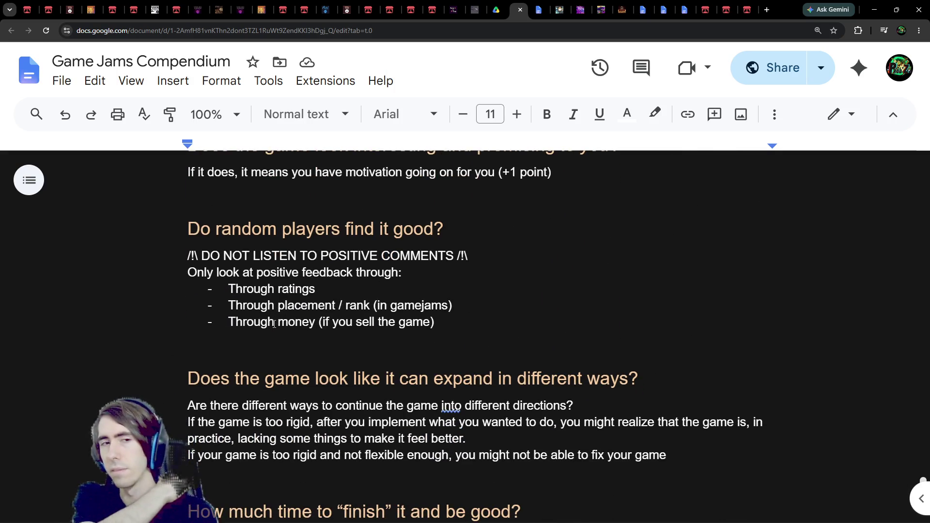
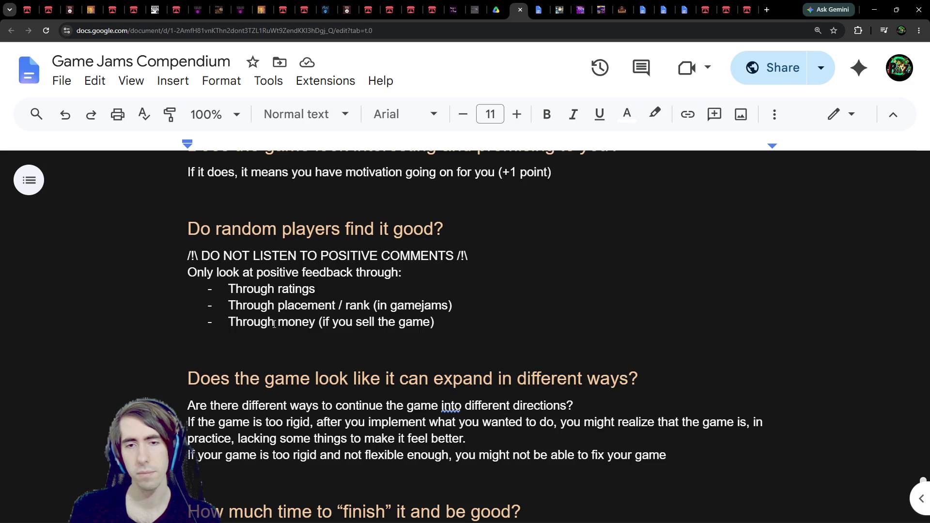
# Correct 'into' to 'in' so the question reads 'game in different directions'
pyautogui.click(453, 398)
pyautogui.click(475, 383)
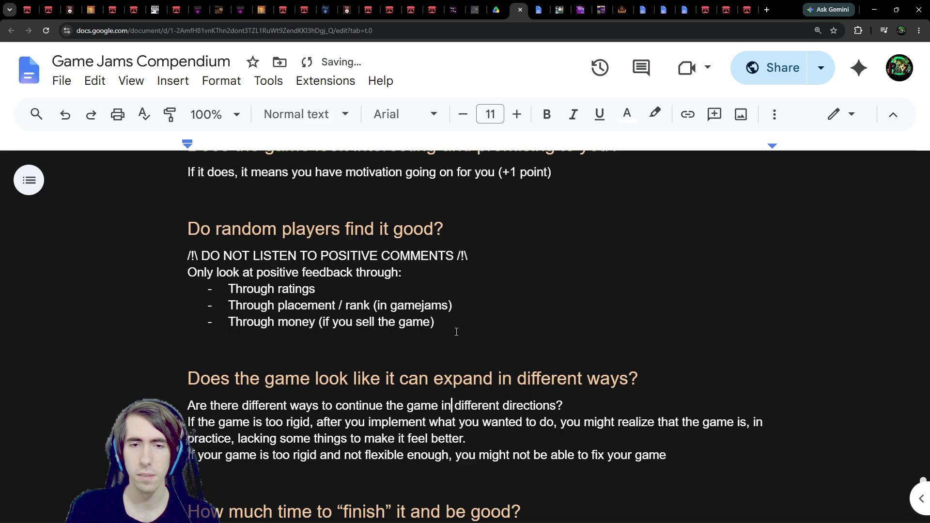
pyautogui.doubleClick(450, 322)
# Scroll up to the Post Jam heading, then go to the Indie Game Compendium Drive folder
pyautogui.scroll(2, 451, 329)
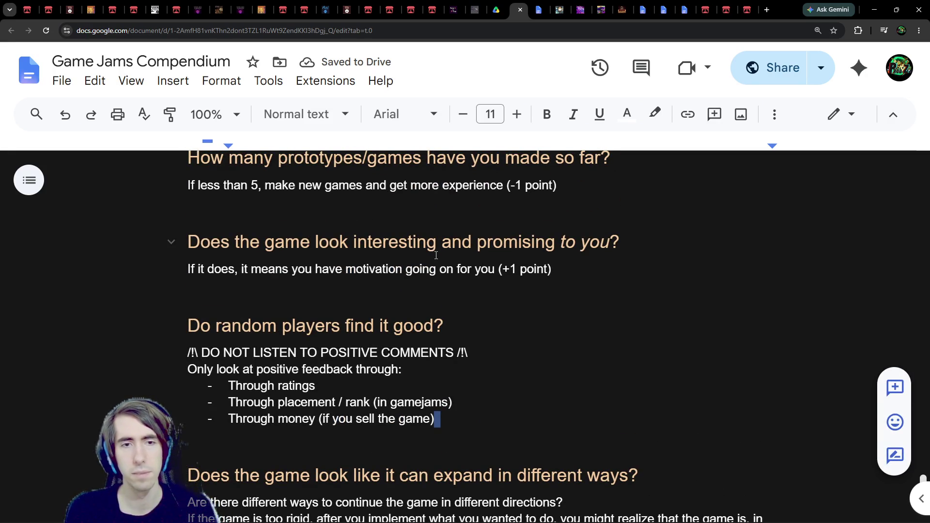
pyautogui.scroll(1, 436, 255)
pyautogui.scroll(2, 451, 350)
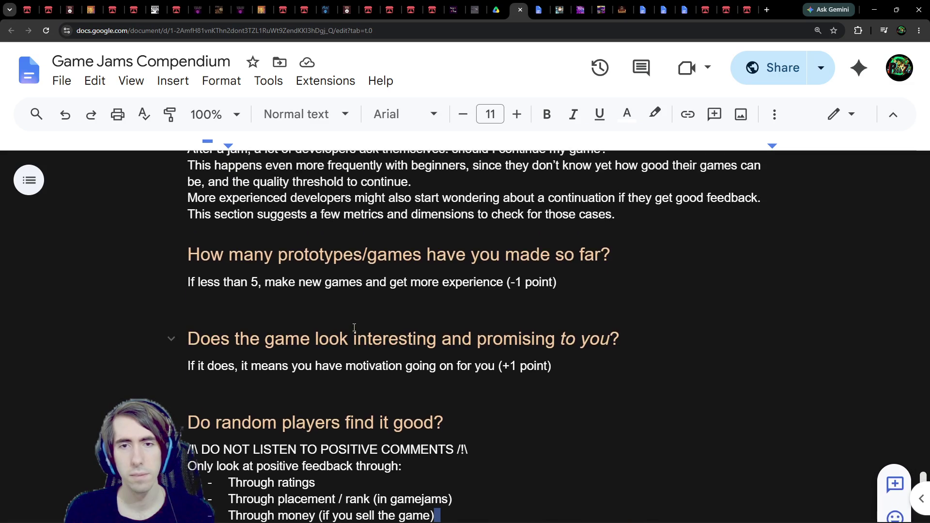
pyautogui.click(610, 386)
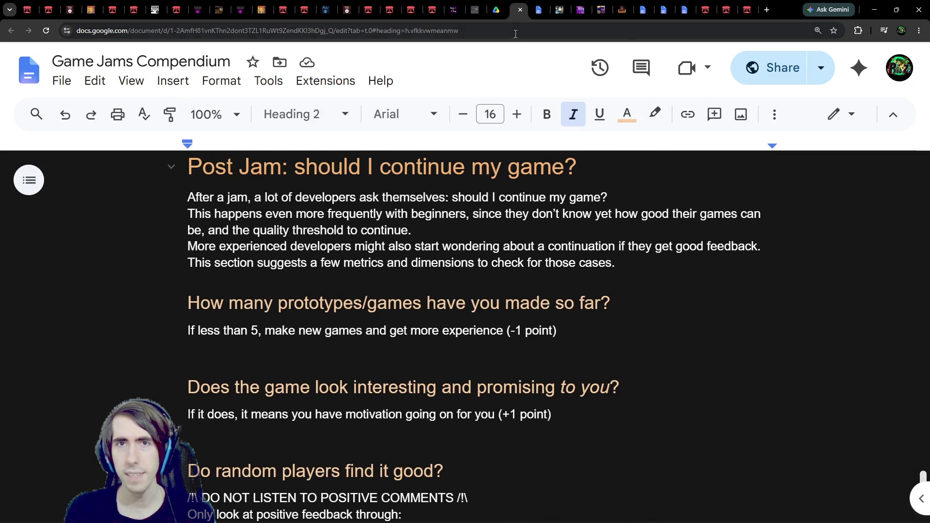
pyautogui.click(501, 4)
pyautogui.scroll(-2, 482, 288)
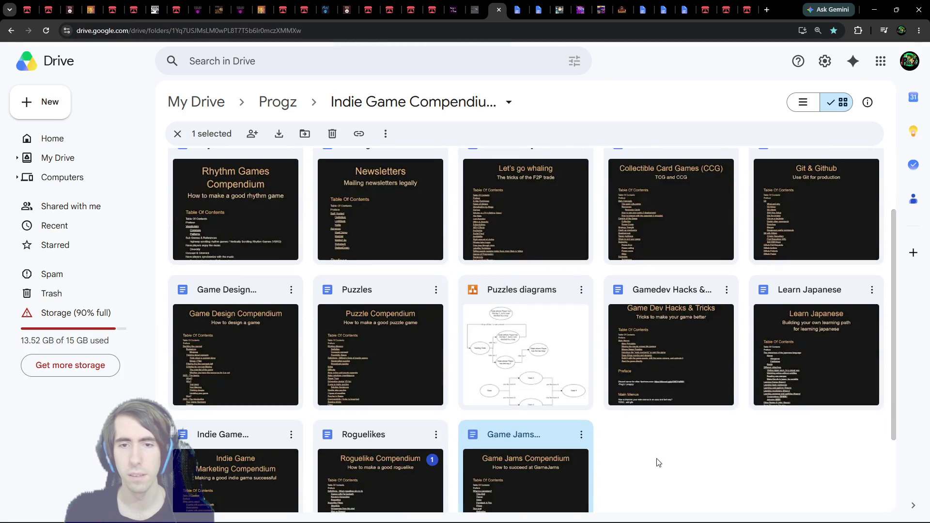
# Create a new draw.io diagram in the Indie Game Compendium folder via More > draw.io and let it load
pyautogui.scroll(-2, 636, 452)
pyautogui.rightClick(641, 388)
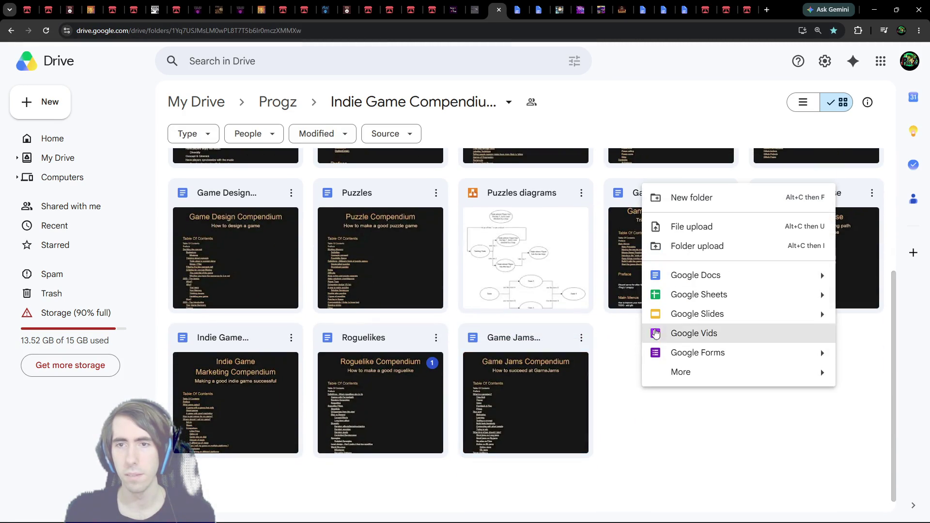
pyautogui.moveTo(669, 373)
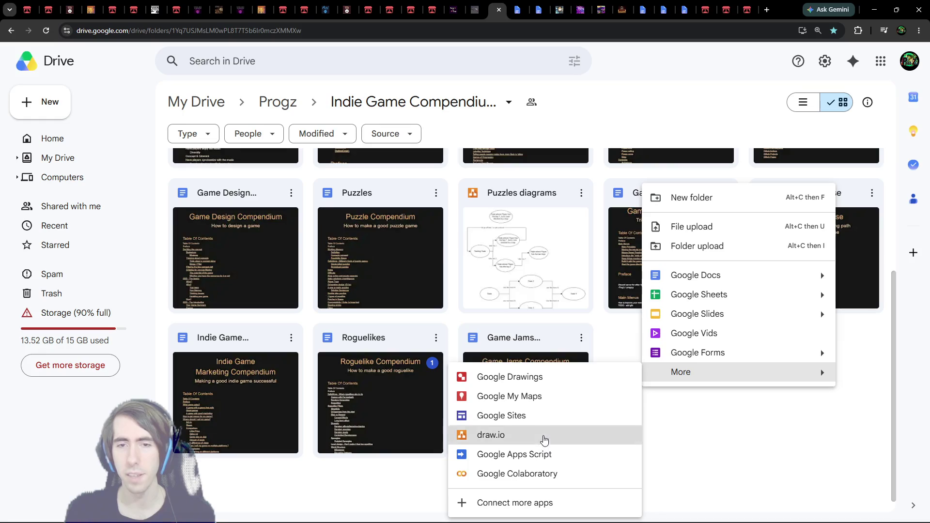
pyautogui.click(544, 438)
pyautogui.click(588, 313)
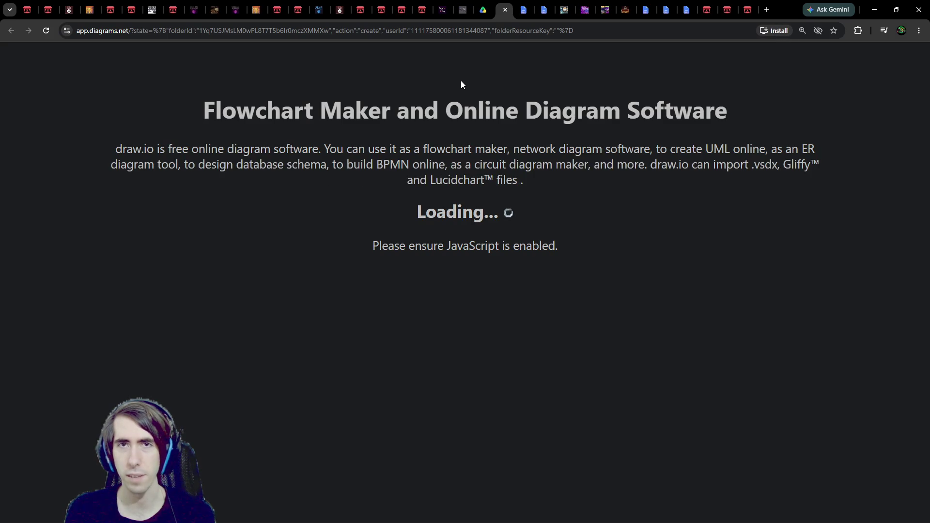
pyautogui.click(488, 6)
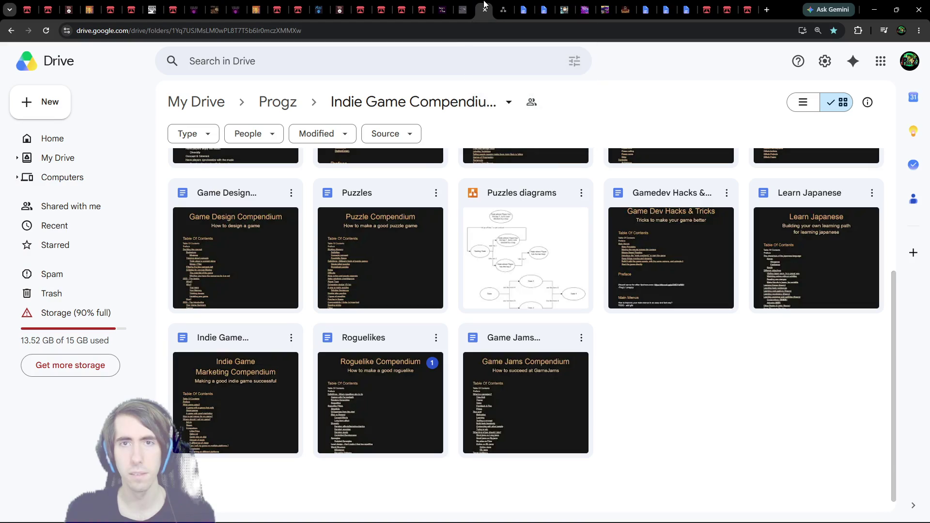
pyautogui.click(498, 6)
pyautogui.click(491, 4)
pyautogui.click(505, 7)
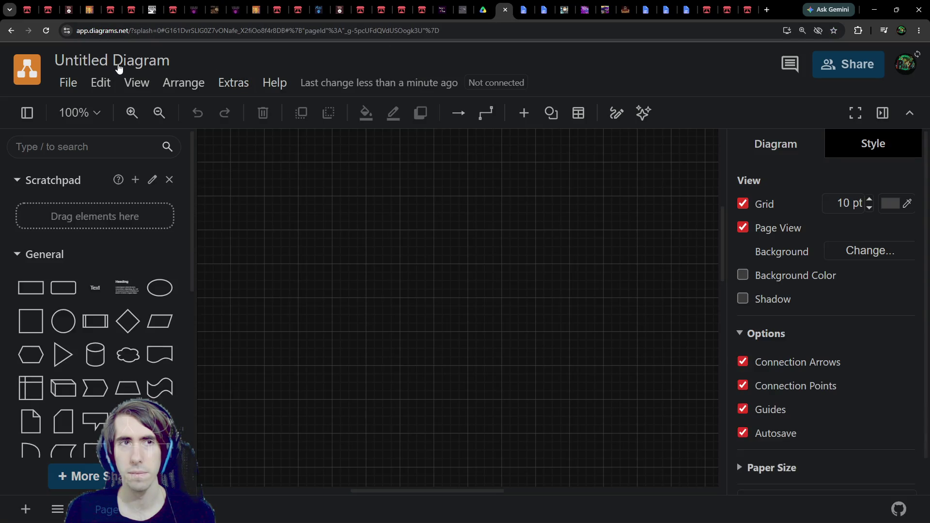
# Rename the diagram to 'Continue game?' and place a rounded rectangle on the canvas
pyautogui.click(125, 63)
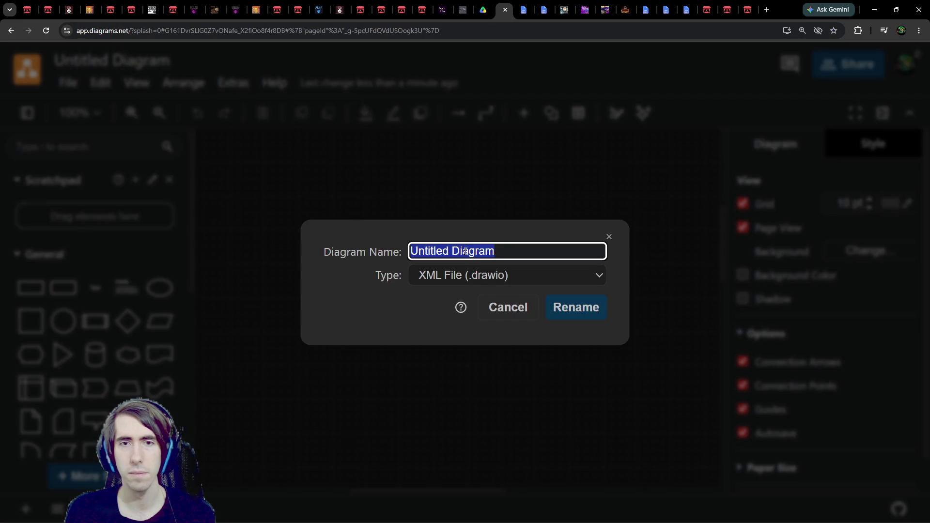
pyautogui.write('Continue game?')
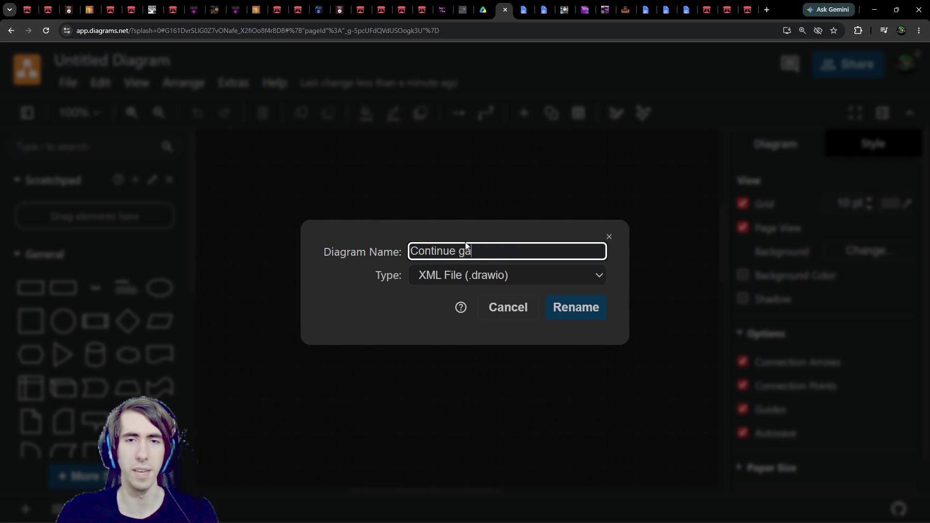
pyautogui.click(575, 307)
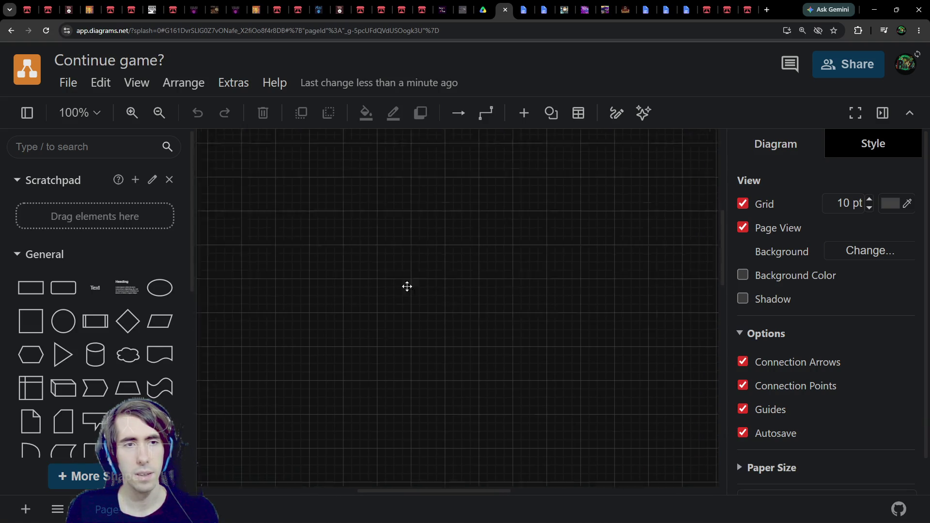
pyautogui.click(64, 287)
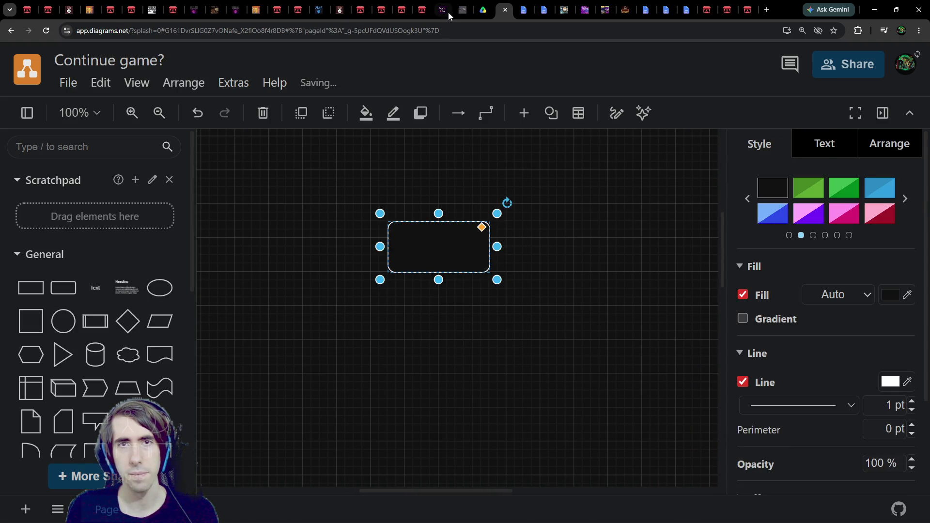
# Duplicate the rounded box, label the copy START and fill it green
pyautogui.click(483, 10)
pyautogui.click(525, 6)
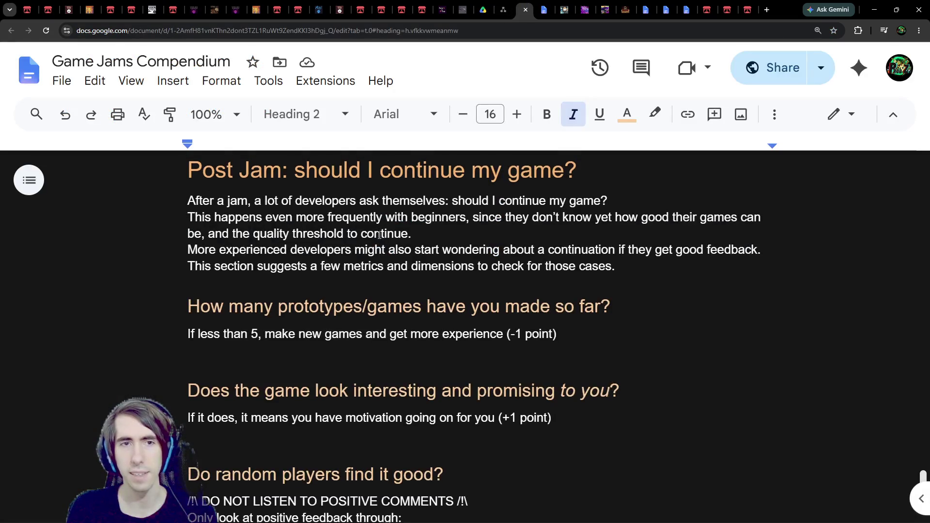
pyautogui.click(504, 10)
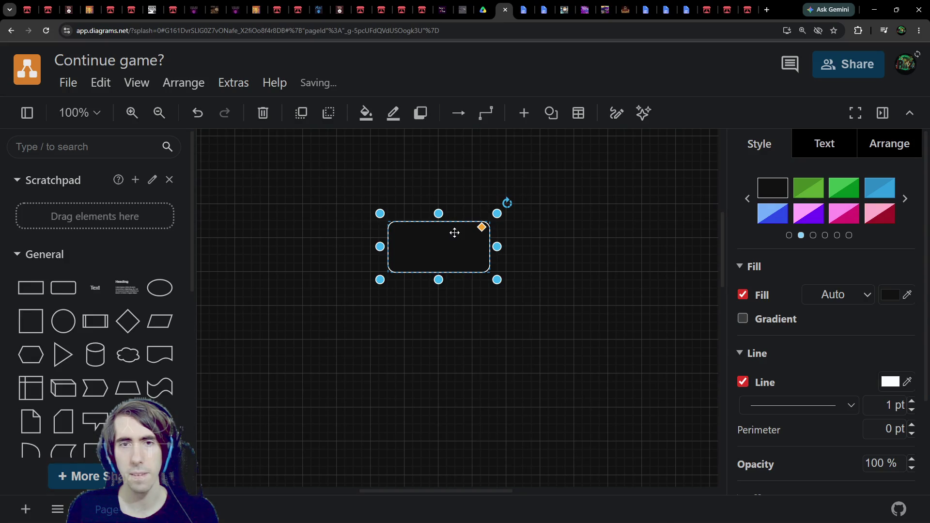
pyautogui.hotkey('ctrl', 'v')
pyautogui.write('START')
pyautogui.click(509, 176)
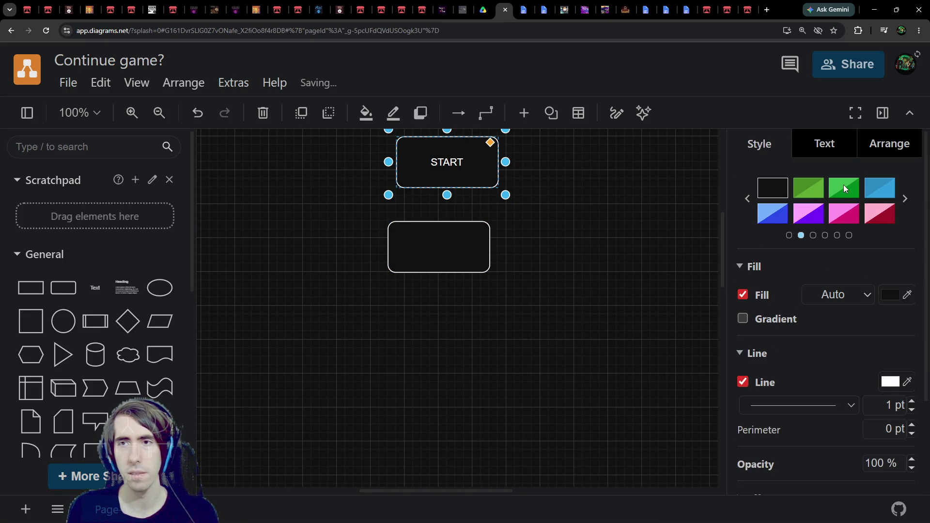
pyautogui.click(844, 189)
# Connect START with an arrow to a decision diamond below and delete the unneeded middle box
pyautogui.moveTo(491, 217); pyautogui.dragTo(456, 223)
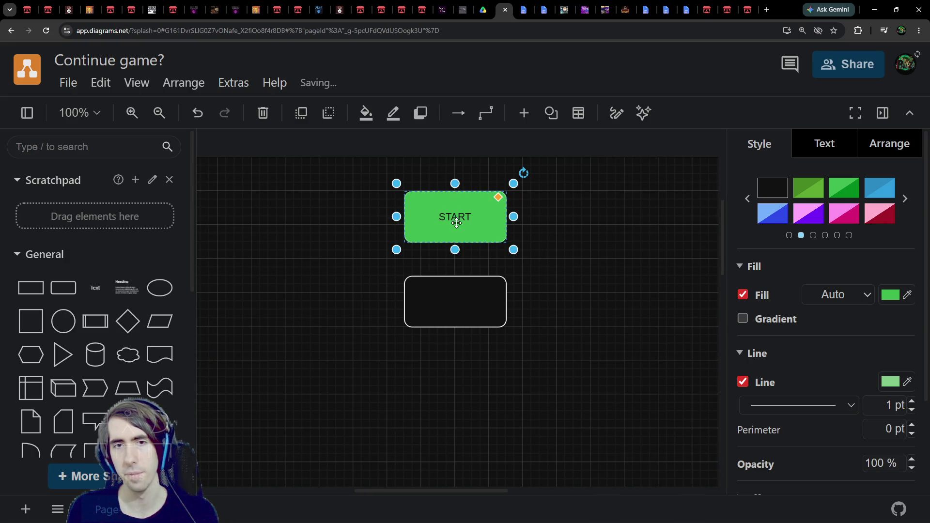
pyautogui.moveTo(456, 266); pyautogui.dragTo(455, 286)
pyautogui.moveTo(131, 321)
pyautogui.mouseDown()
pyautogui.moveTo(453, 246)
pyautogui.moveTo(430, 366)
pyautogui.moveTo(526, 361)
pyautogui.mouseUp()
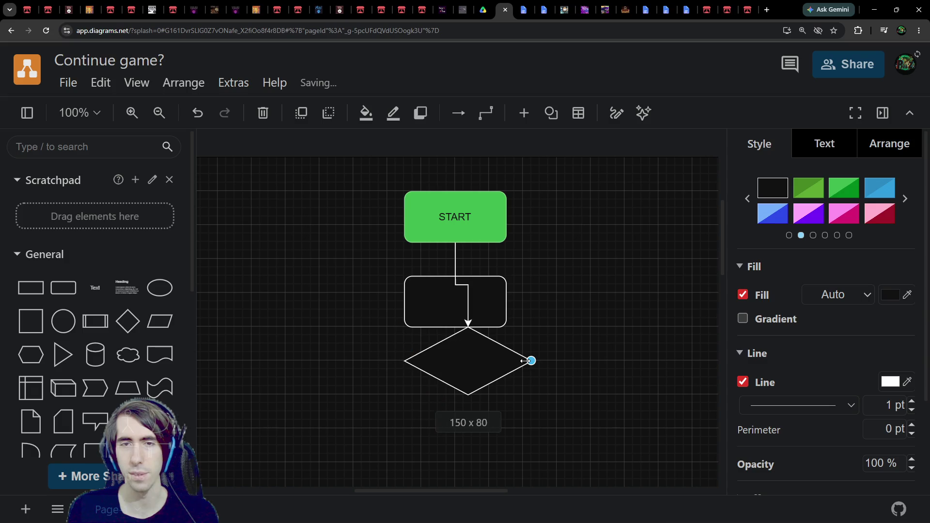
pyautogui.click(486, 294)
pyautogui.press('Delete')
# Move the diamond under START and type the question about prototypes / games made so far and played by others
pyautogui.moveTo(468, 361); pyautogui.dragTo(455, 332)
pyautogui.write('Ho')
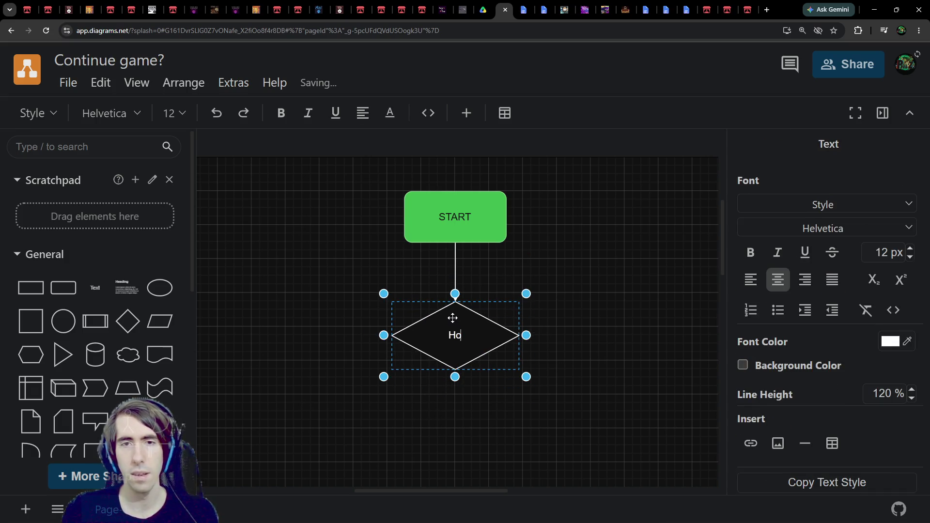
pyautogui.write(' game')
pyautogui.press('BackSpace')
pyautogui.press('BackSpace')
pyautogui.press('BackSpace')
pyautogui.write('totypes / games ')
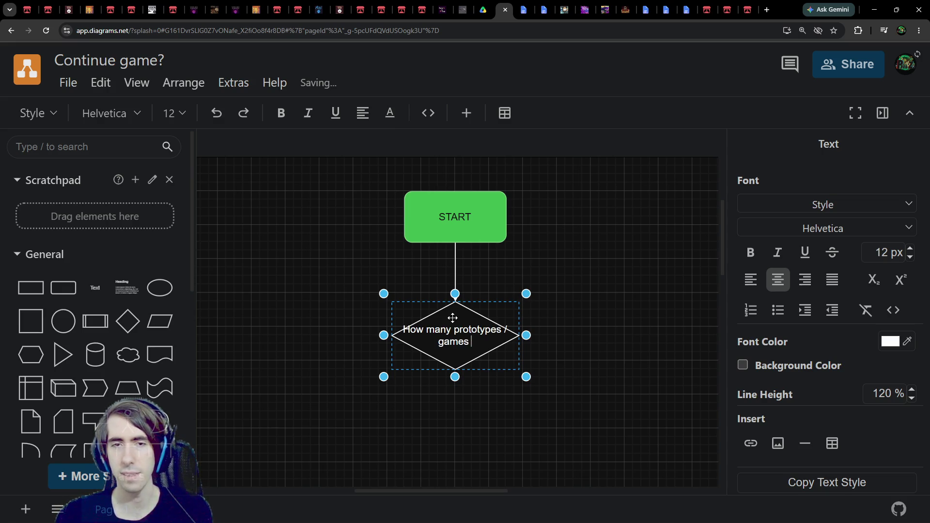
pyautogui.write('have you made so')
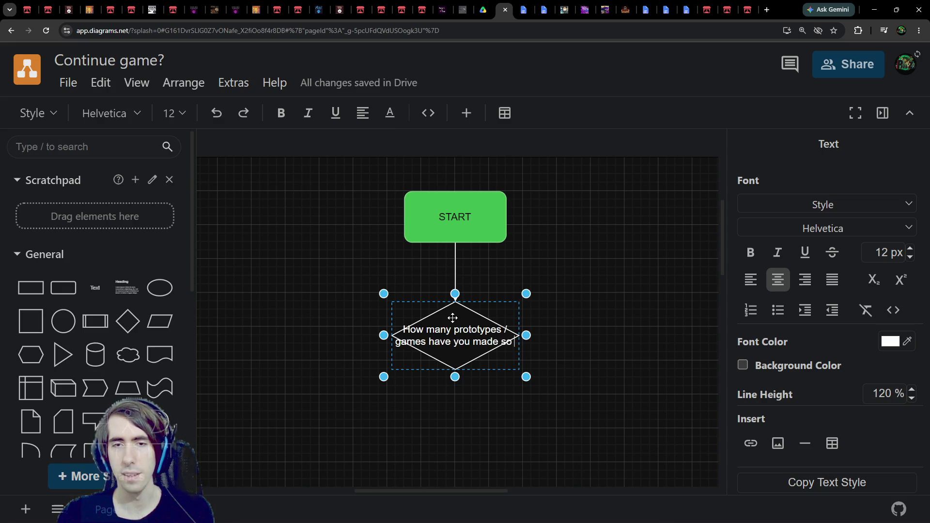
pyautogui.write(' farthat have a')
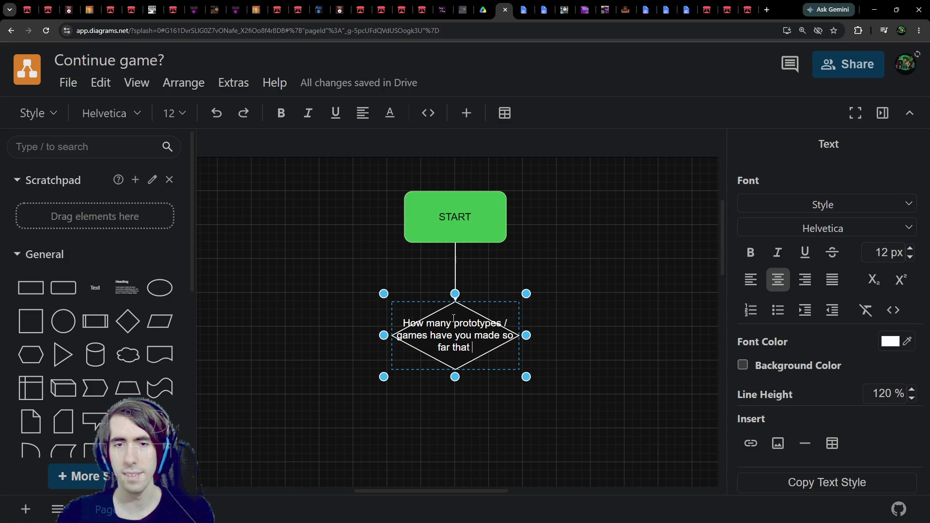
pyautogui.press('BackSpace')
pyautogui.write('been')
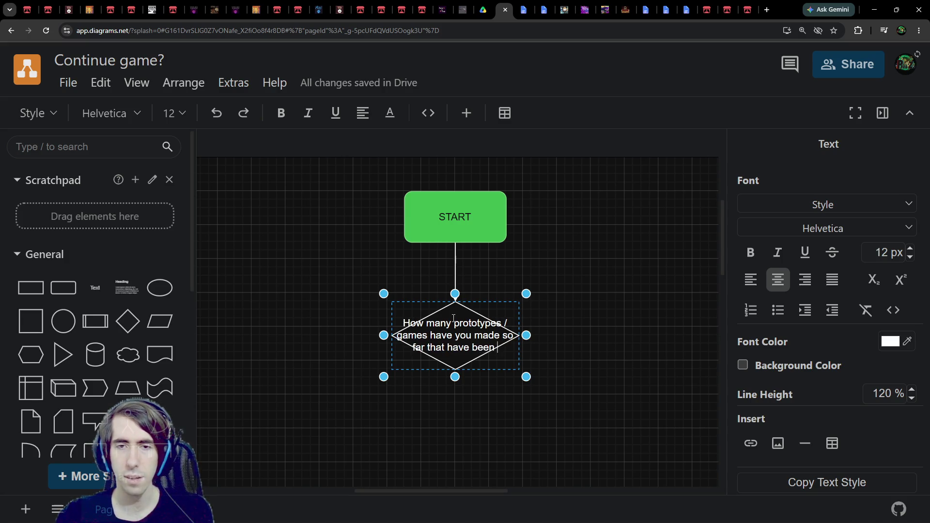
pyautogui.write(' played by others?')
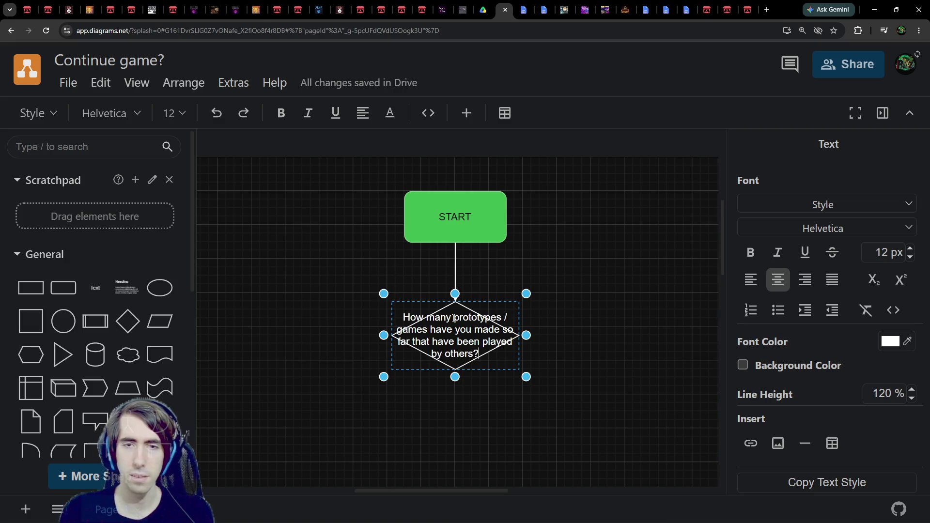
# Make the diamond taller and wider so the whole question fits
pyautogui.moveTo(455, 394); pyautogui.dragTo(455, 430)
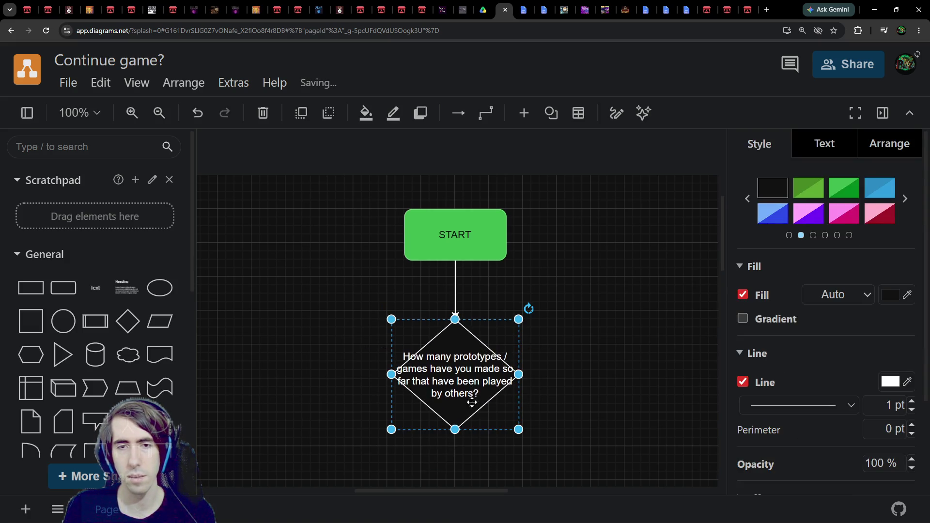
pyautogui.moveTo(518, 374)
pyautogui.mouseDown()
pyautogui.moveTo(609, 376)
pyautogui.moveTo(574, 374)
pyautogui.mouseUp()
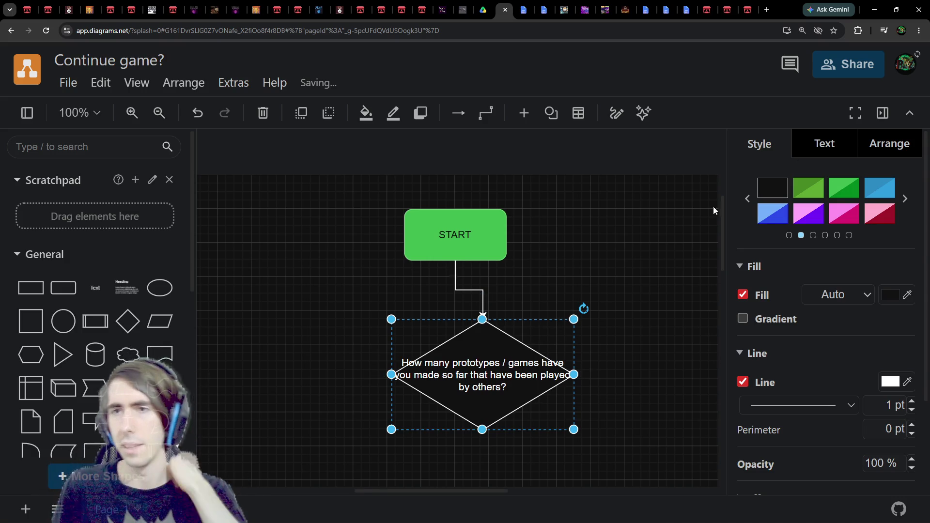
pyautogui.click(824, 143)
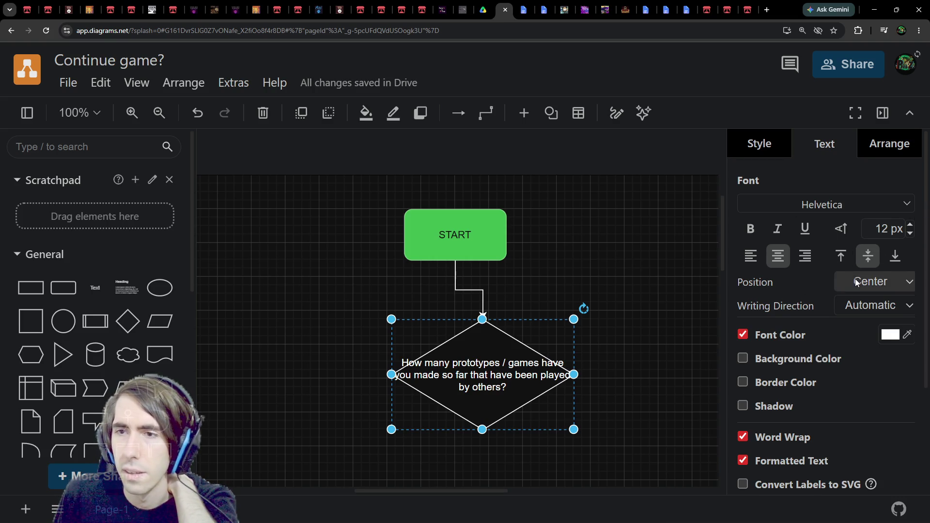
# Expand the diamond label's Spacing settings and keep the global padding at 2 pt
pyautogui.scroll(-2, 837, 311)
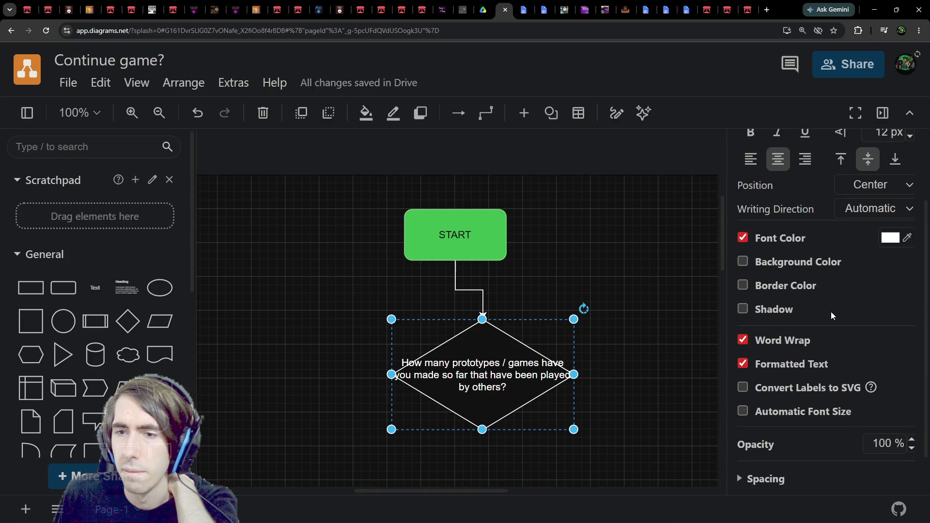
pyautogui.scroll(-1, 828, 400)
pyautogui.click(770, 428)
pyautogui.scroll(-2, 848, 396)
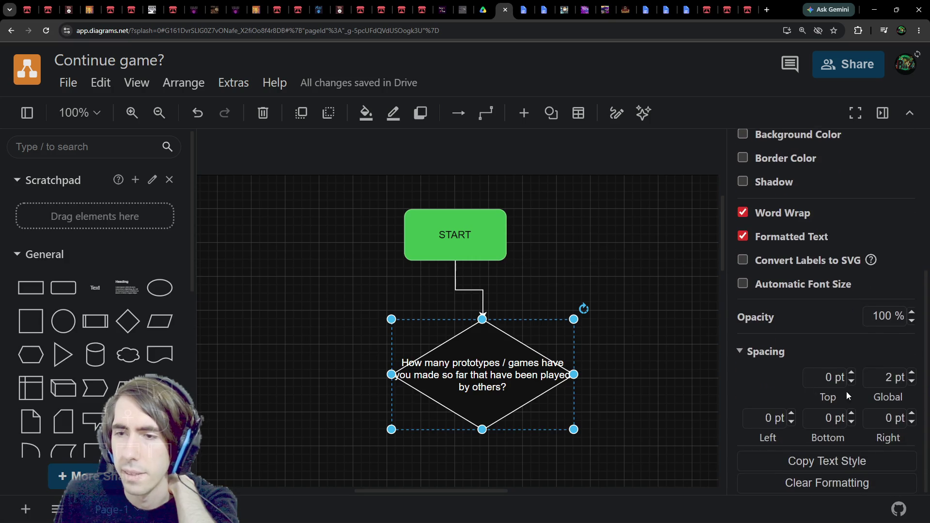
pyautogui.click(912, 373)
pyautogui.click(912, 373)
pyautogui.click(912, 373)
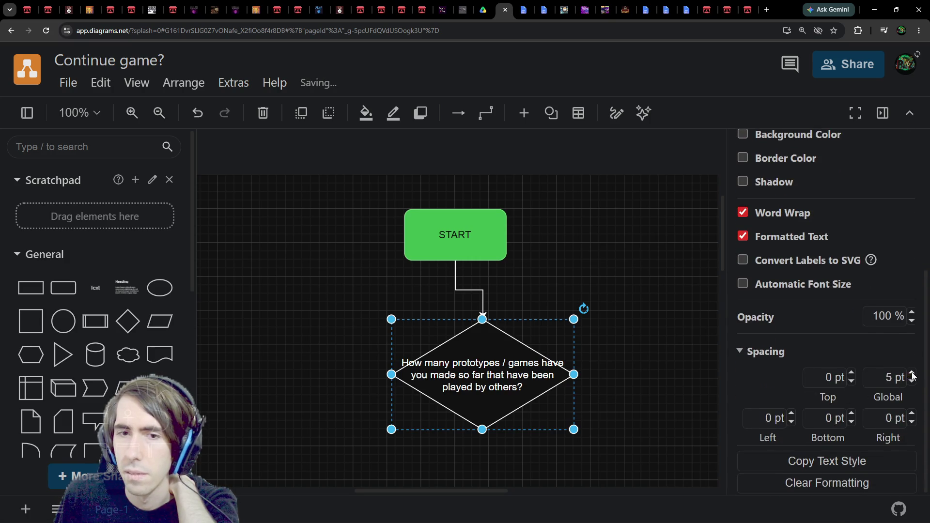
pyautogui.click(912, 373)
pyautogui.click(912, 373)
pyautogui.click(911, 381)
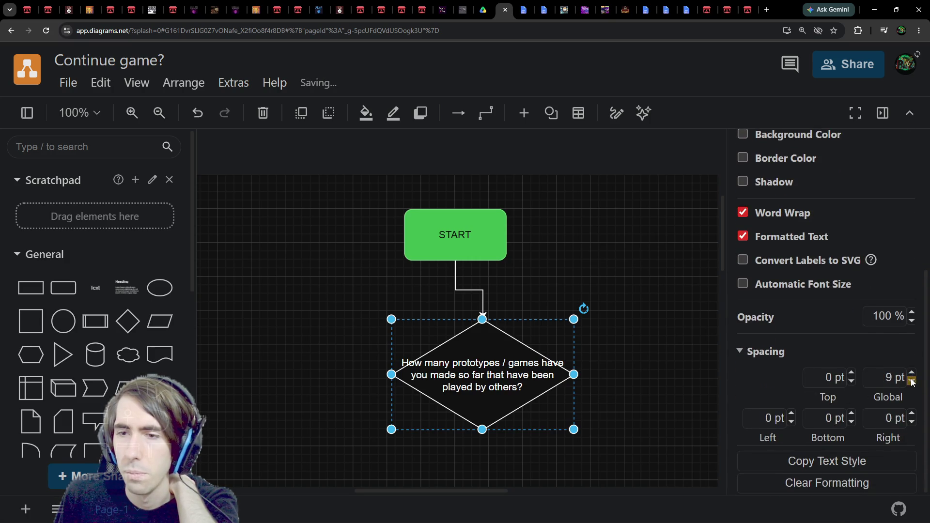
pyautogui.click(912, 382)
pyautogui.click(912, 381)
pyautogui.click(911, 381)
pyautogui.click(912, 381)
pyautogui.click(766, 418)
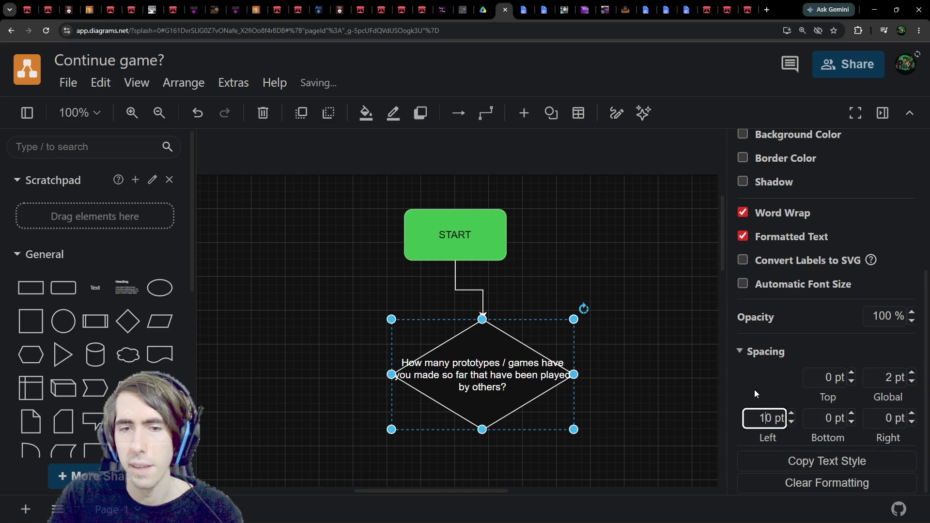
# Set the diamond label's left and right padding to 30 pt each
pyautogui.press('Return')
pyautogui.click(770, 423)
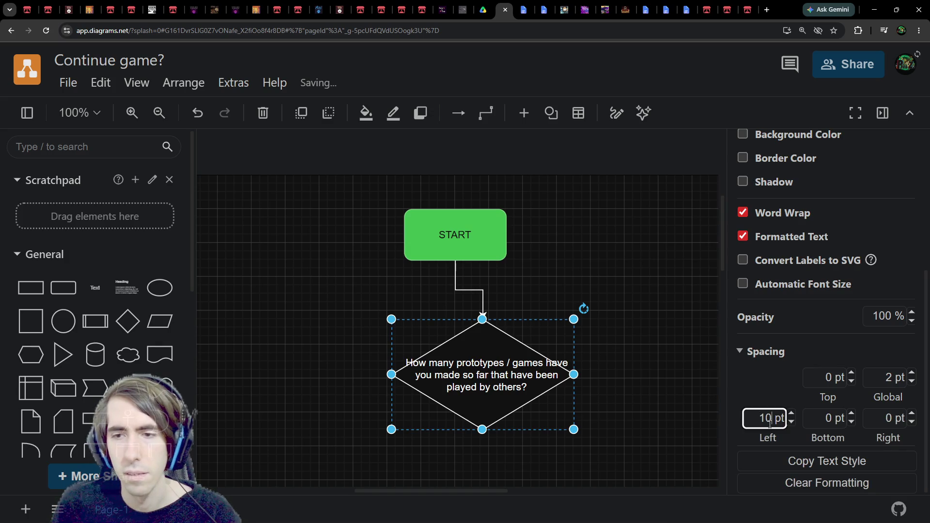
pyautogui.click(759, 420)
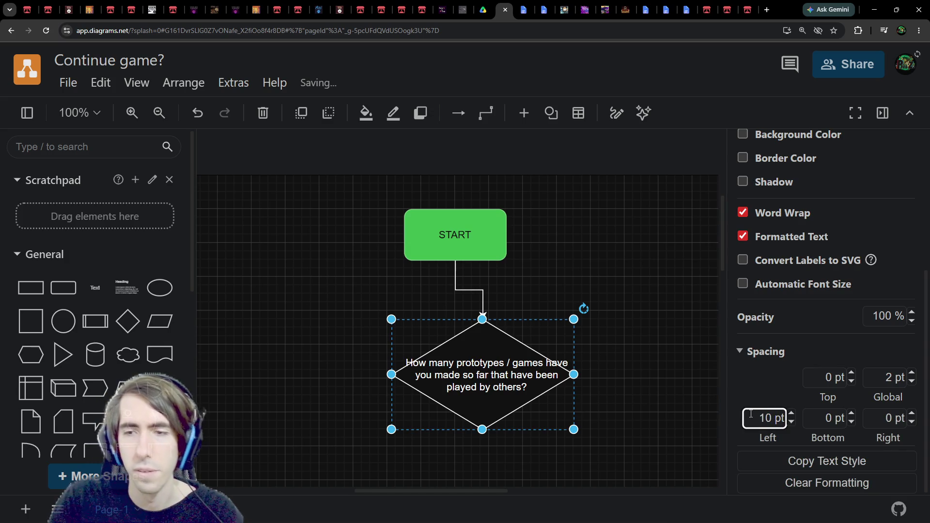
pyautogui.write('50')
pyautogui.press('Return')
pyautogui.doubleClick(751, 414)
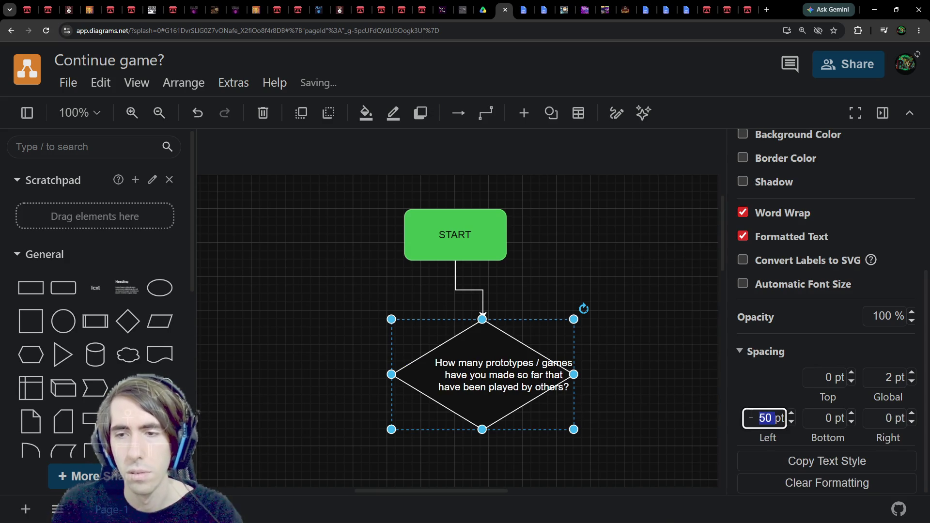
pyautogui.write('3')
pyautogui.press('Return')
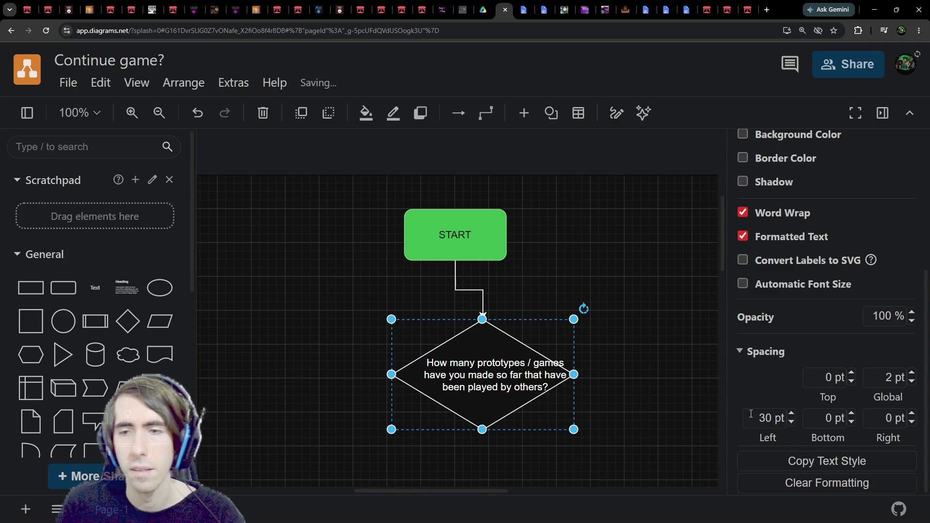
pyautogui.doubleClick(871, 415)
pyautogui.write('30')
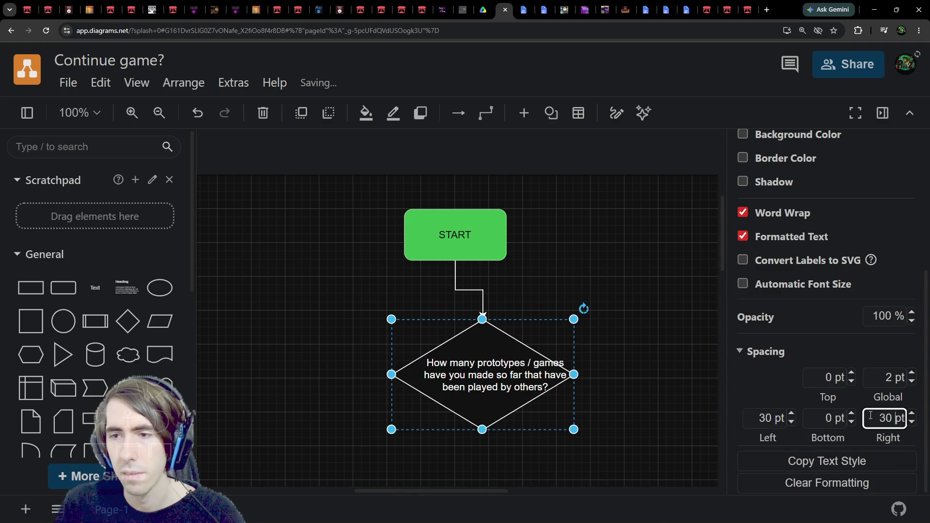
pyautogui.press('Return')
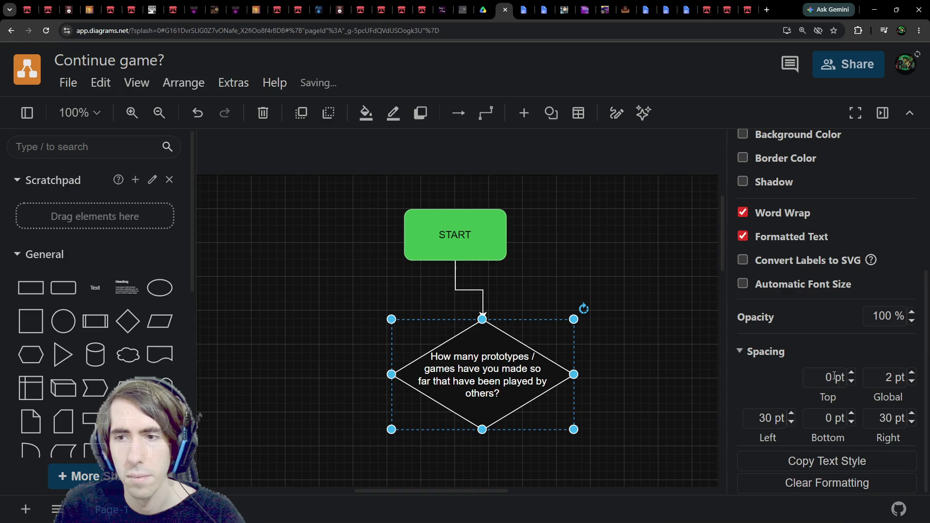
# Align the diamond directly under START and place a copy of it to the right
pyautogui.moveTo(524, 306); pyautogui.dragTo(489, 308)
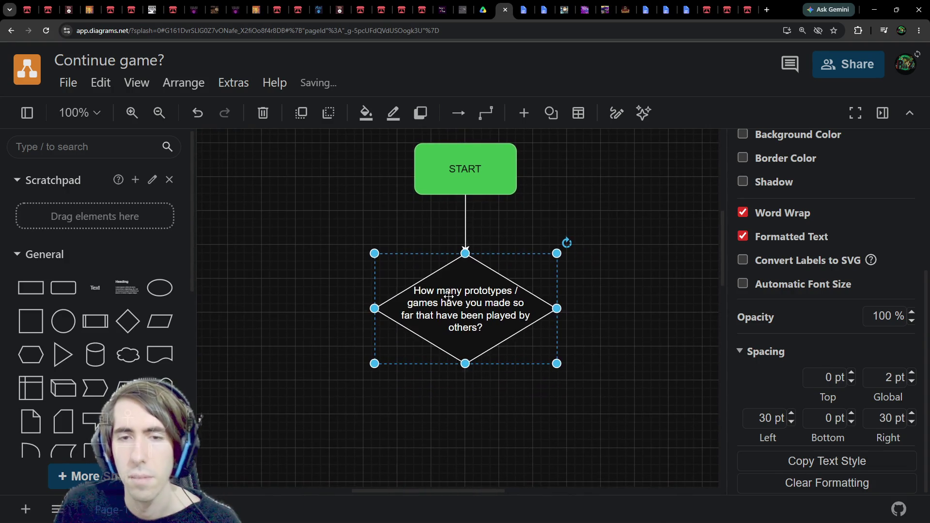
pyautogui.doubleClick(450, 297)
pyautogui.click(263, 318)
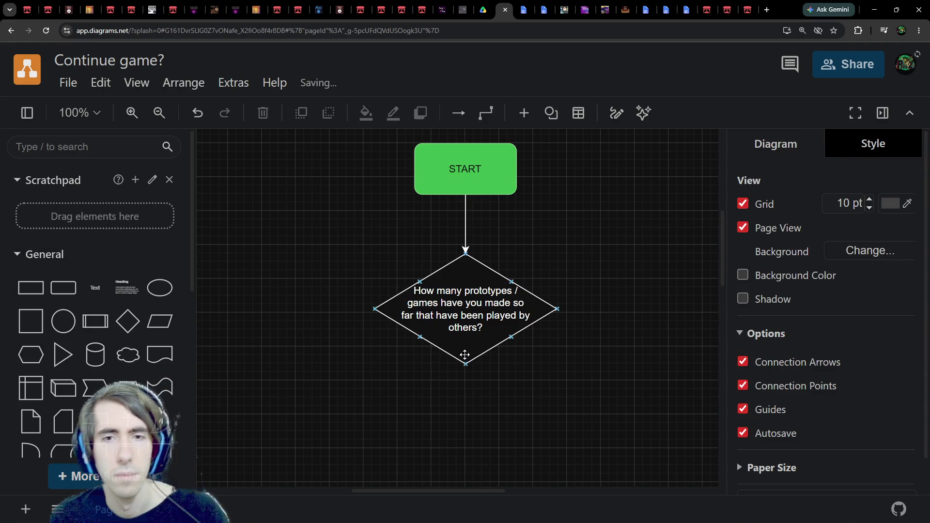
pyautogui.click(476, 261)
pyautogui.moveTo(476, 261)
pyautogui.mouseDown()
pyautogui.moveTo(634, 344)
pyautogui.moveTo(572, 263)
pyautogui.mouseUp()
pyautogui.scroll(-2, 630, 339)
# Change 'prototypes / games' to 'prototypes or games' and move the copied diamond down and left
pyautogui.click(393, 224)
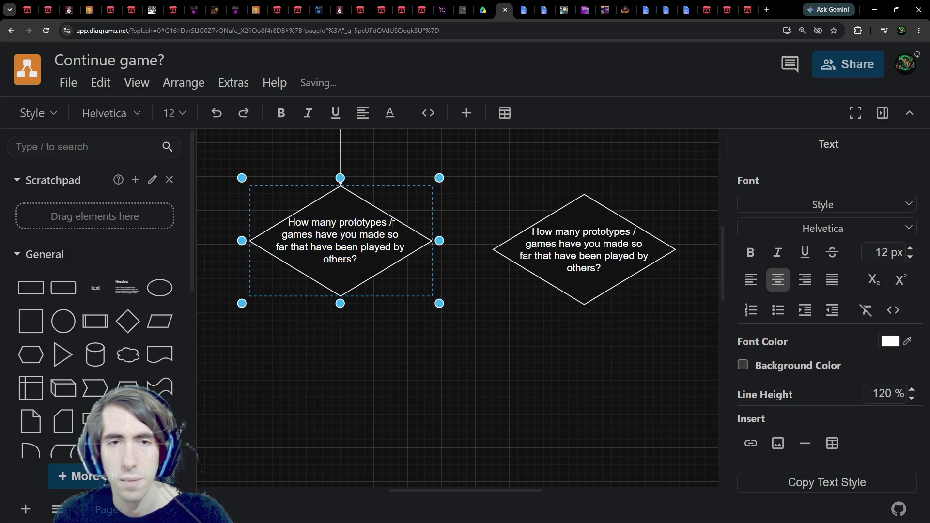
pyautogui.press('BackSpace')
pyautogui.write('or')
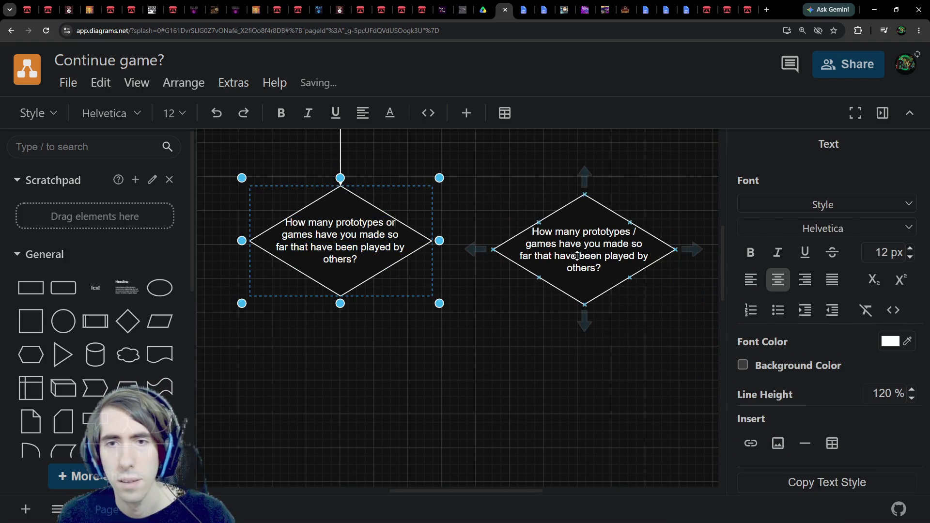
pyautogui.doubleClick(569, 238)
pyautogui.click(575, 203)
pyautogui.moveTo(575, 204); pyautogui.dragTo(550, 238)
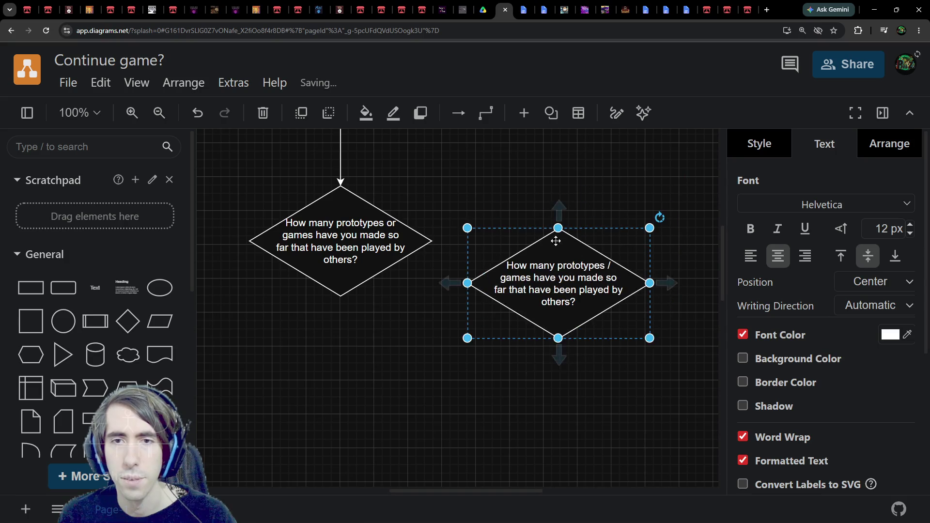
pyautogui.doubleClick(544, 252)
pyautogui.scroll(3, 516, 253)
# Label the new box 'Go make more prototypes / join more jams'
pyautogui.click(334, 214)
pyautogui.moveTo(334, 214); pyautogui.dragTo(521, 248)
pyautogui.write('Na')
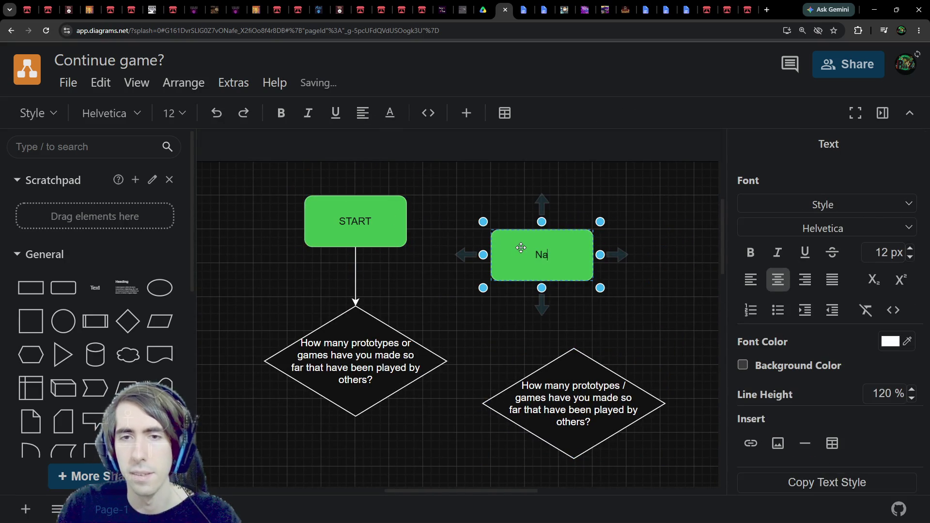
pyautogui.write('Go make more ')
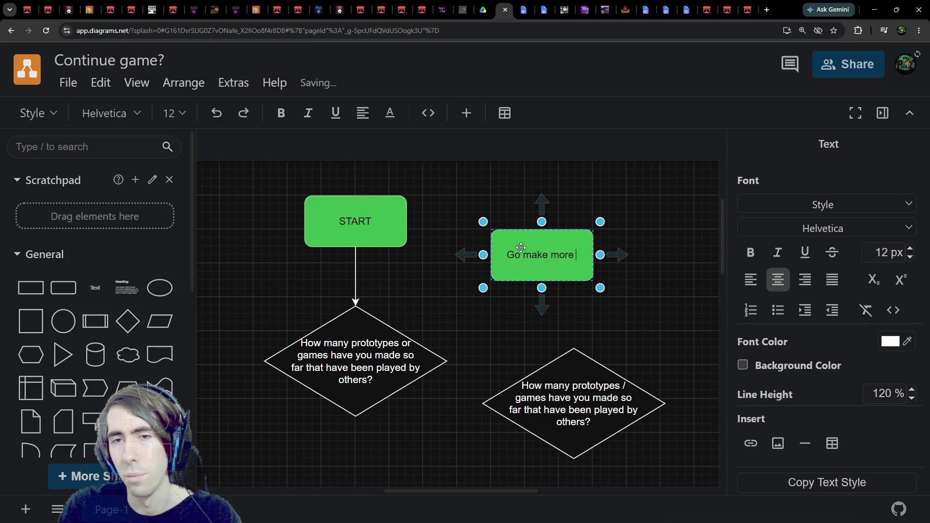
pyautogui.write('prototypes')
pyautogui.hotkey('ctrl', 'BackSpace')
pyautogui.hotkey('ctrl', 'BackSpace')
pyautogui.hotkey('ctrl', 'BackSpace')
pyautogui.write('try out')
pyautogui.hotkey('ctrl', 'BackSpace')
pyautogui.hotkey('ctrl', 'BackSpace')
pyautogui.write('make more pr')
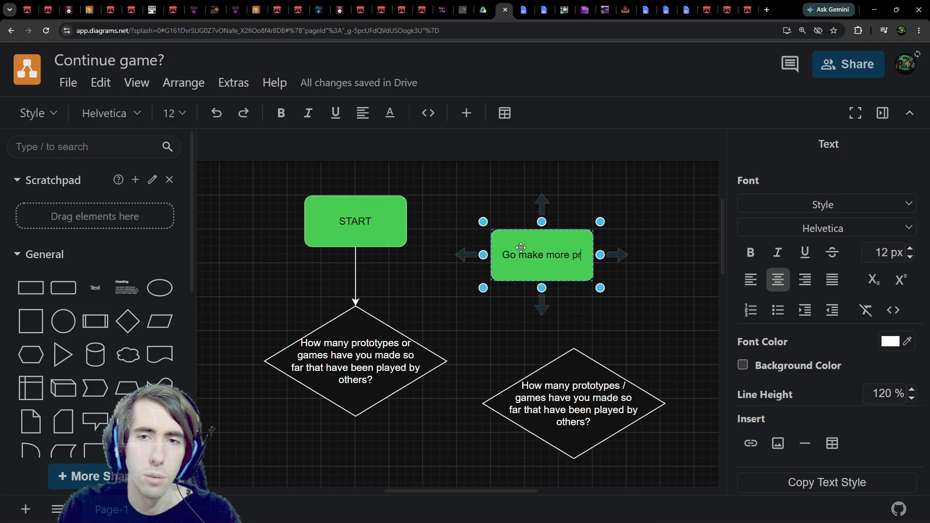
pyautogui.write('ototypes /')
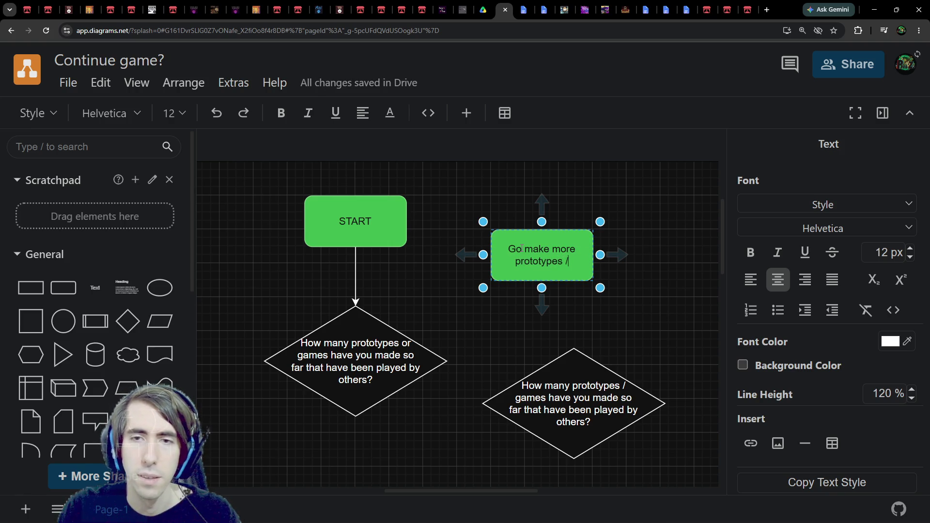
pyautogui.write(' join more jams')
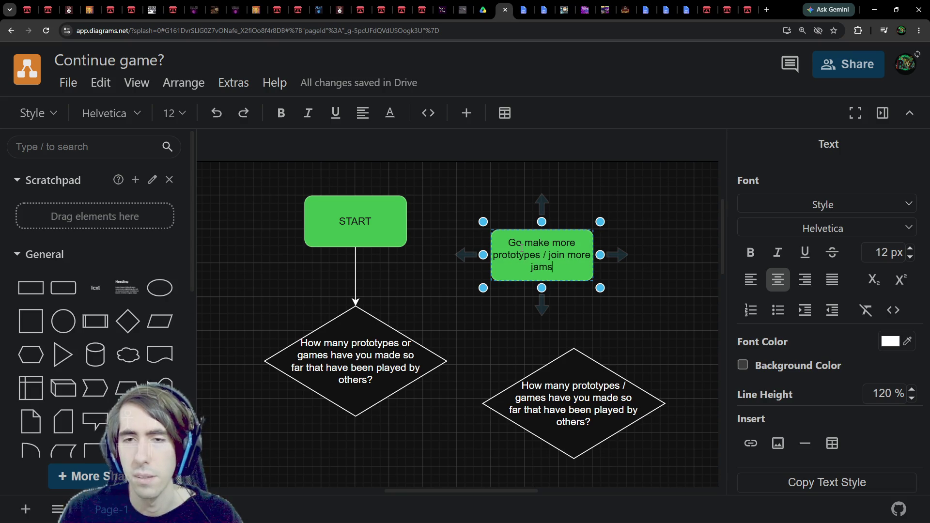
# Delete the extra diamond and draw an arrow from the diamond's right point to the box
pyautogui.click(571, 388)
pyautogui.press('Delete')
pyautogui.moveTo(544, 275); pyautogui.dragTo(553, 386)
pyautogui.scroll(-3, 62, 354)
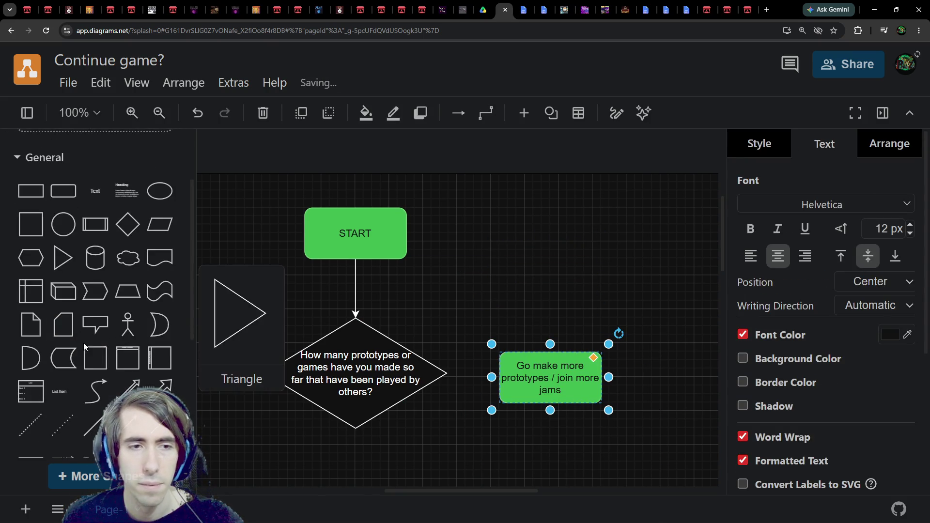
pyautogui.scroll(-2, 145, 368)
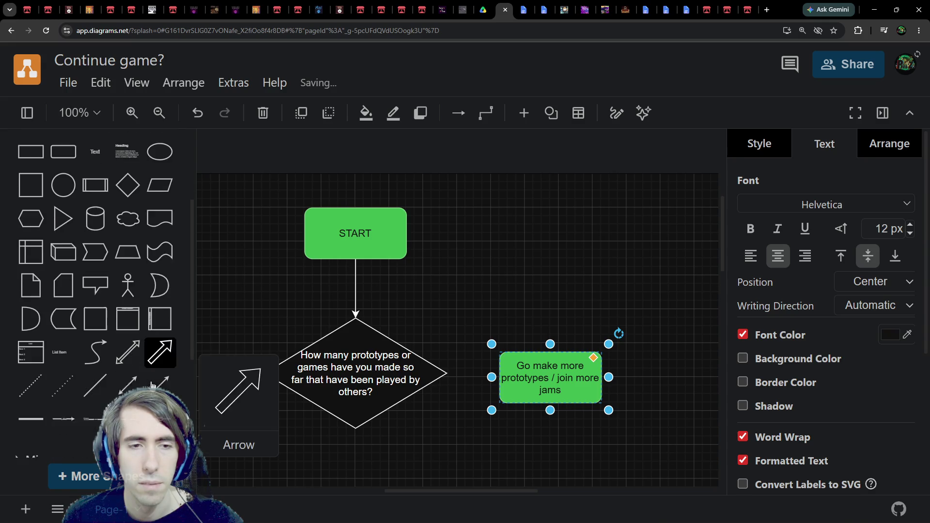
pyautogui.moveTo(454, 376); pyautogui.dragTo(494, 377)
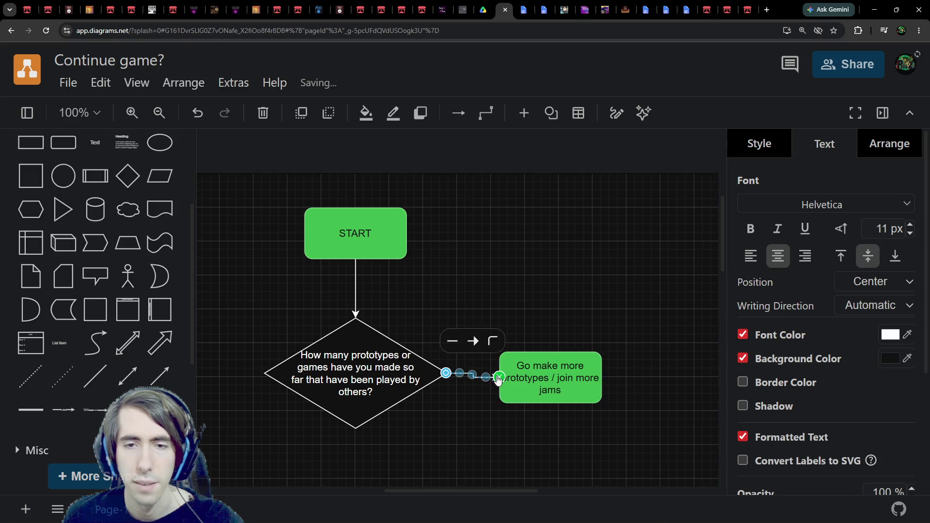
pyautogui.moveTo(586, 270); pyautogui.dragTo(588, 336)
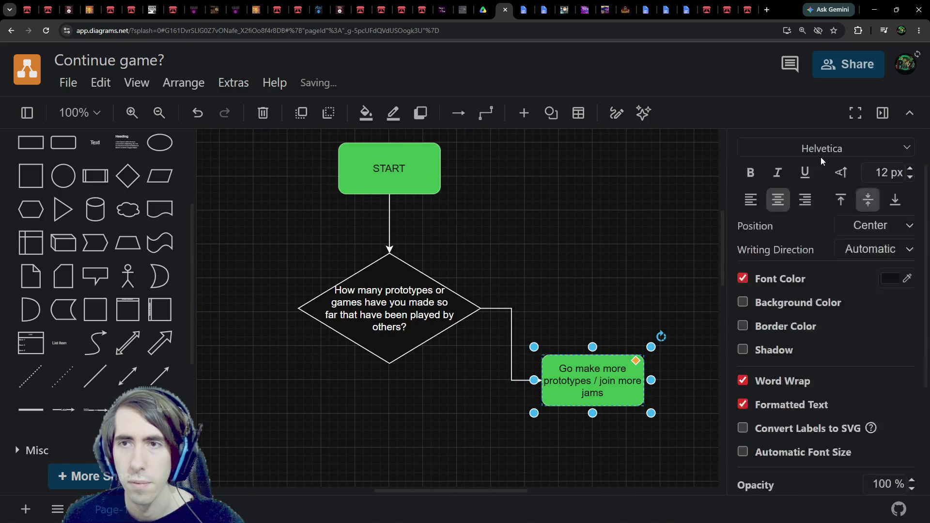
# Fill the 'Go make more prototypes' box pink
pyautogui.click(760, 144)
pyautogui.click(882, 221)
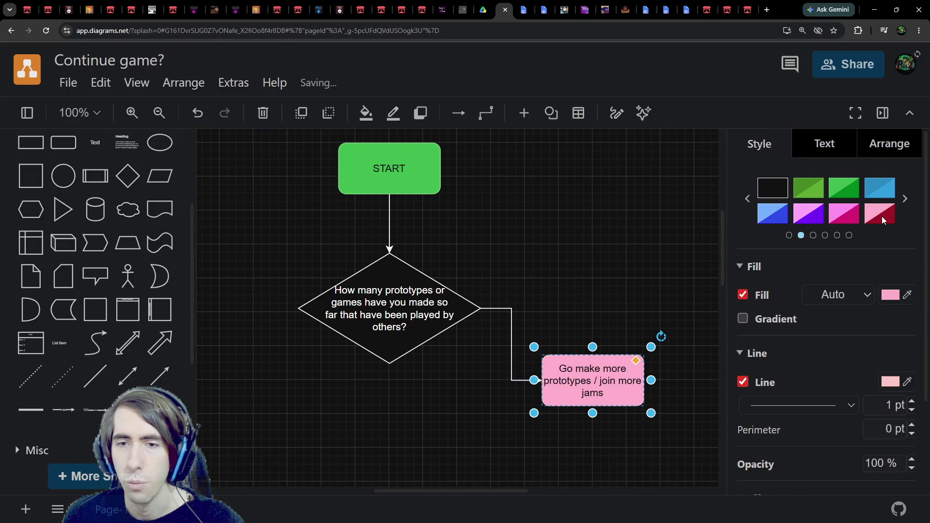
pyautogui.scroll(-2, 579, 246)
pyautogui.click(579, 246)
# Duplicate the question diamond with Ctrl+C / Ctrl+V
pyautogui.hscroll(-2, 490, 363)
pyautogui.scroll(-1, 487, 361)
pyautogui.keyDown('ctrl'); pyautogui.scroll(-1, 485, 355); pyautogui.keyUp('ctrl')
pyautogui.click(497, 285)
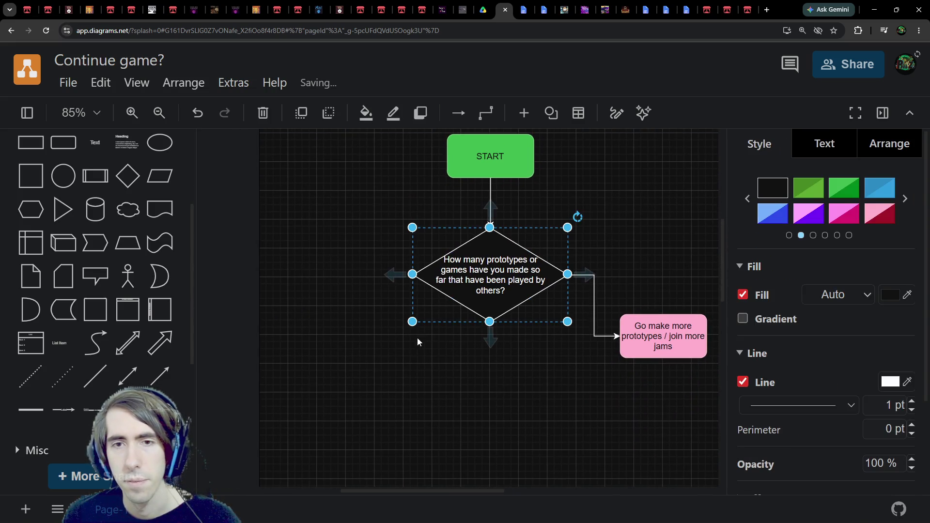
pyautogui.hotkey('ctrl', 'c')
pyautogui.hotkey('ctrl', 'v')
pyautogui.click(484, 9)
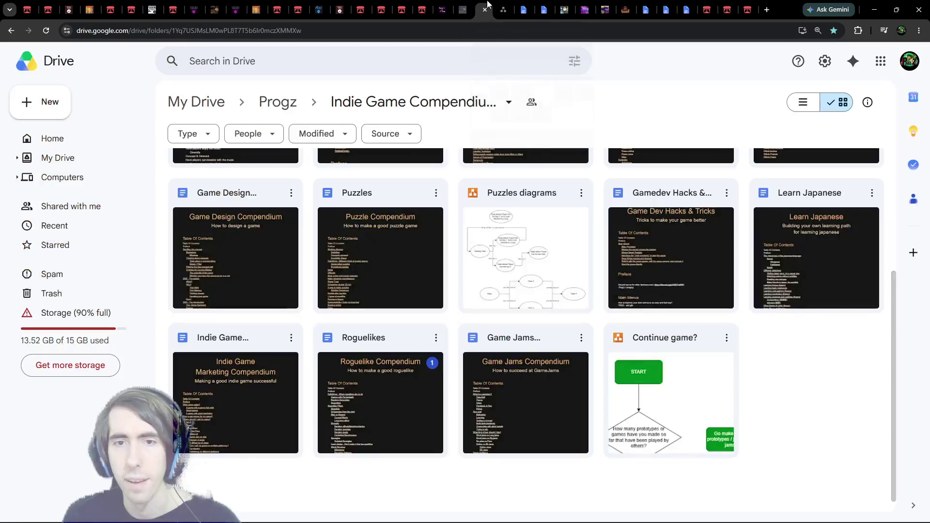
# Label the arrow to the pink box '< 5'
pyautogui.click(524, 9)
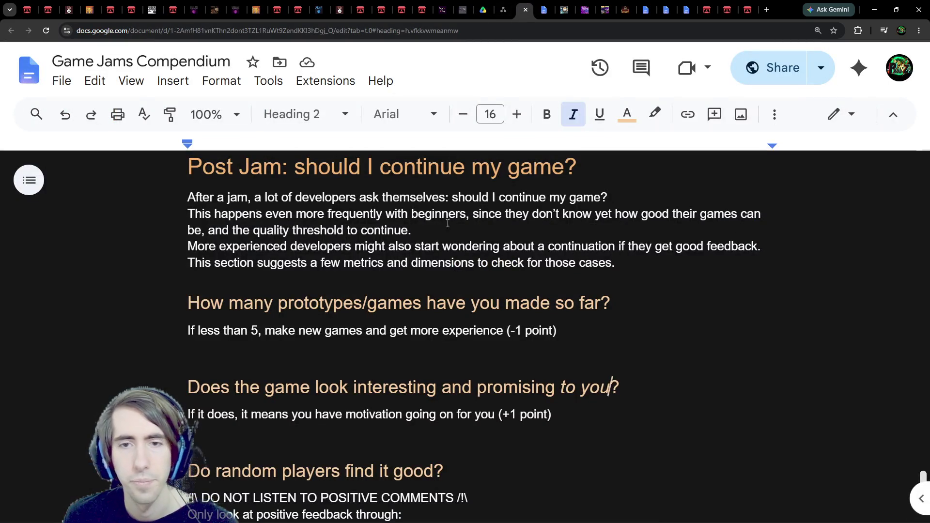
pyautogui.scroll(-2, 443, 252)
pyautogui.click(504, 9)
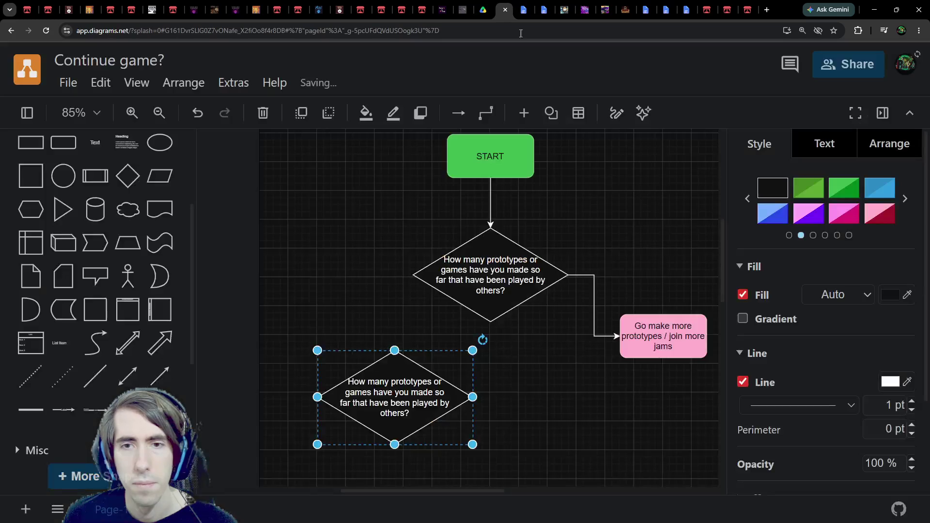
pyautogui.doubleClick(596, 300)
pyautogui.write('more than 5')
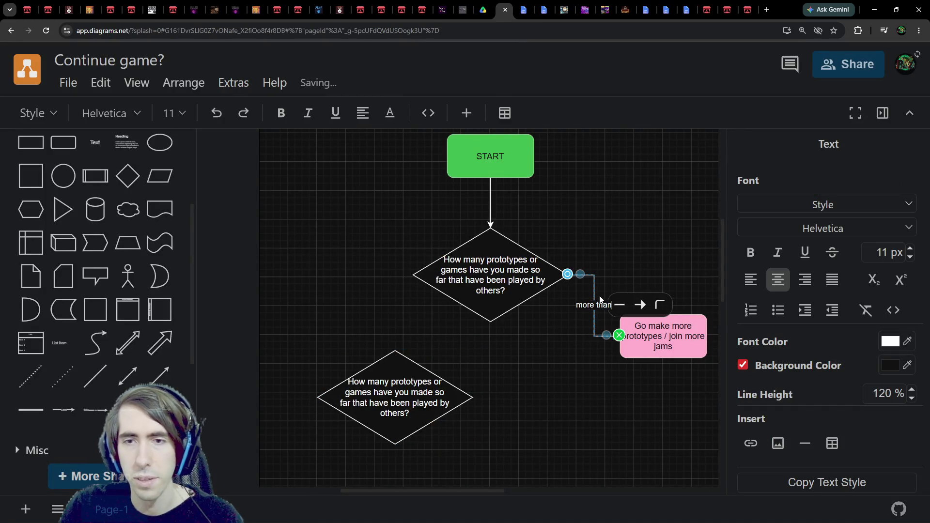
pyautogui.hotkey('ctrl', 'a')
pyautogui.press('BackSpace')
pyautogui.press('BackSpace')
pyautogui.write('5')
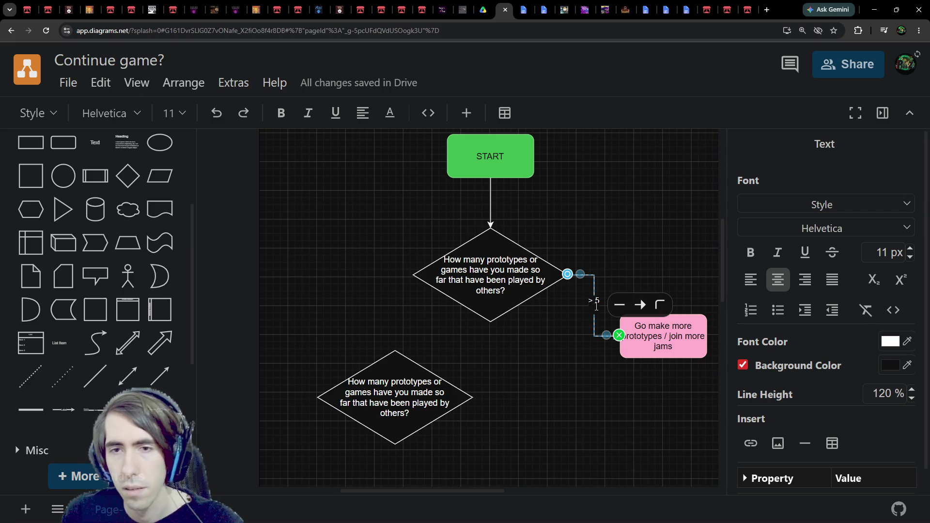
pyautogui.click(599, 307)
pyautogui.click(596, 304)
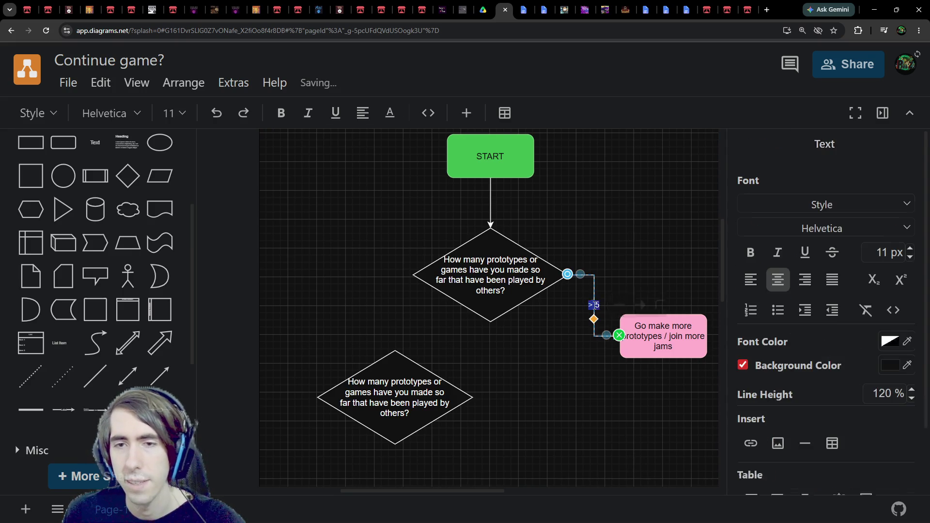
pyautogui.click(596, 295)
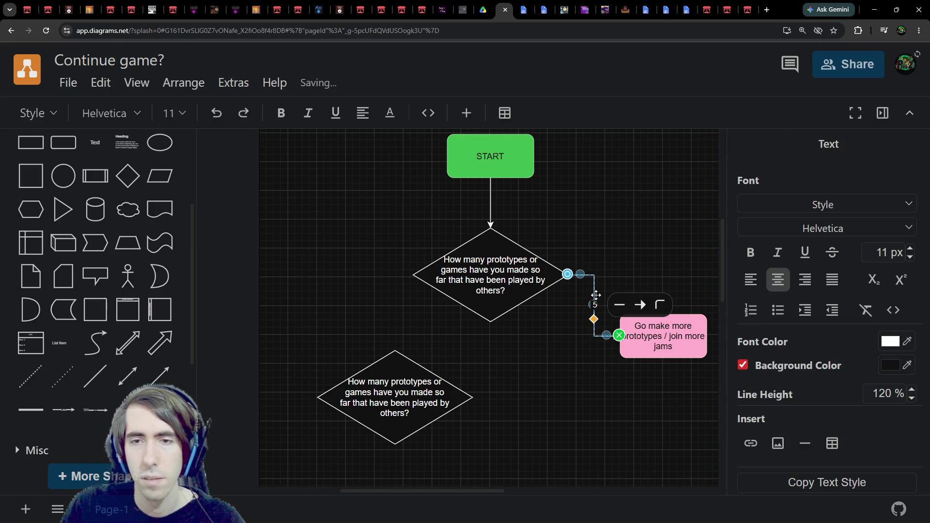
pyautogui.click(557, 318)
# Move the pink box left of the diamond and reroute the arrow into its right side
pyautogui.moveTo(663, 330)
pyautogui.mouseDown()
pyautogui.moveTo(365, 311)
pyautogui.moveTo(353, 324)
pyautogui.moveTo(353, 301)
pyautogui.mouseUp()
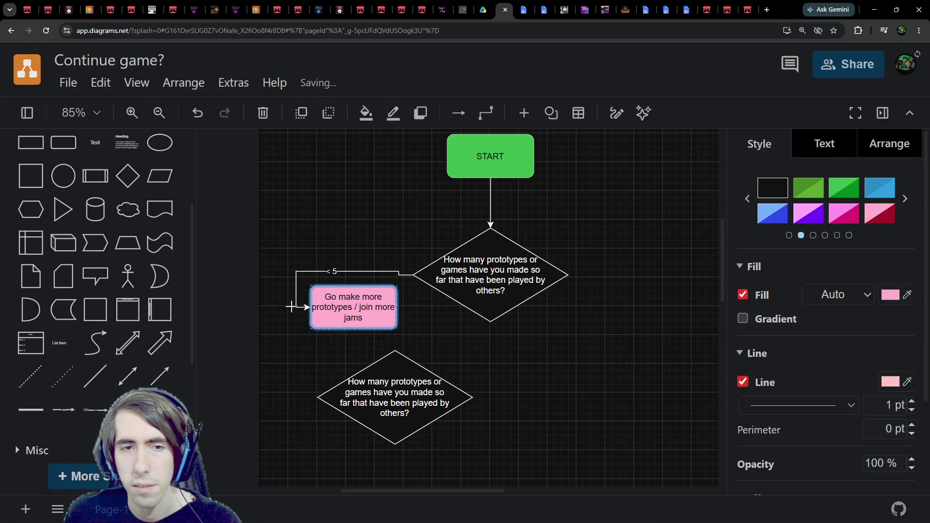
pyautogui.click(300, 253)
pyautogui.click(295, 288)
pyautogui.moveTo(310, 307)
pyautogui.mouseDown()
pyautogui.moveTo(415, 307)
pyautogui.moveTo(377, 300)
pyautogui.mouseUp()
# Drag the second diamond over to the right side of the canvas
pyautogui.click(442, 324)
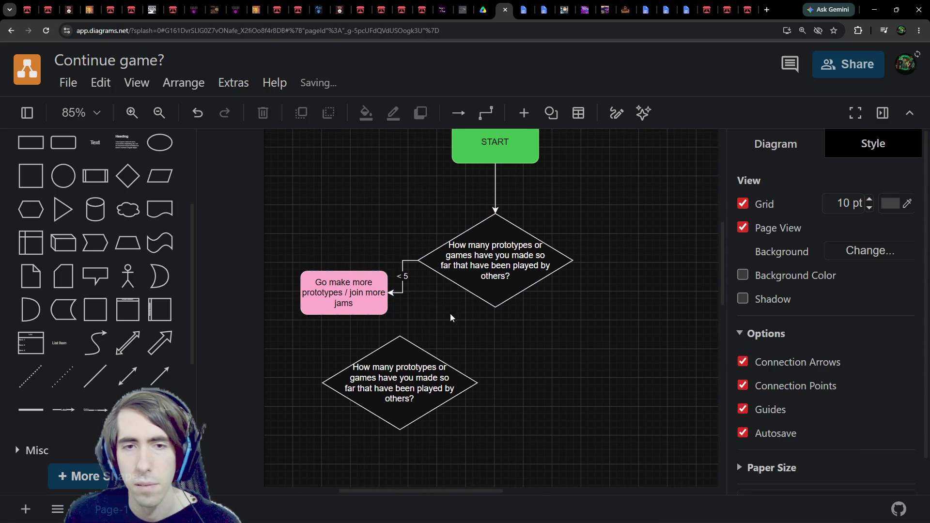
pyautogui.click(412, 278)
pyautogui.doubleClick(412, 276)
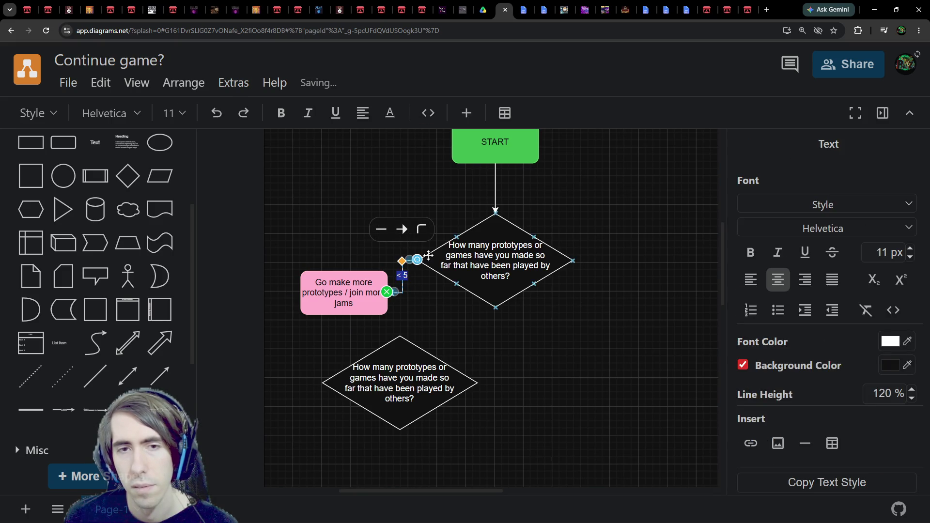
pyautogui.click(424, 363)
pyautogui.click(533, 265)
pyautogui.click(344, 291)
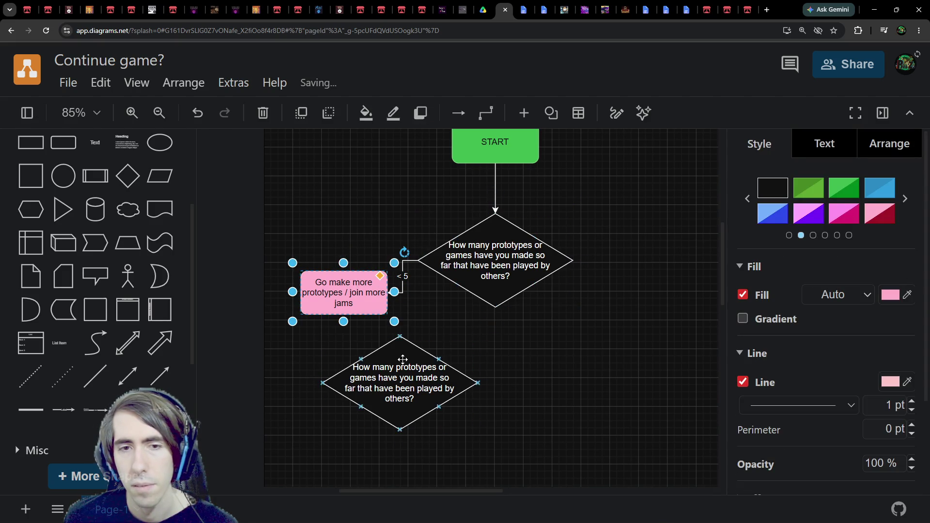
pyautogui.moveTo(400, 382); pyautogui.dragTo(659, 355)
# Place the second diamond below-right and connect the first diamond's right side to its top
pyautogui.click(540, 244)
pyautogui.moveTo(591, 260); pyautogui.dragTo(581, 354)
pyautogui.moveTo(657, 368)
pyautogui.mouseDown()
pyautogui.moveTo(638, 345)
pyautogui.moveTo(614, 383)
pyautogui.mouseUp()
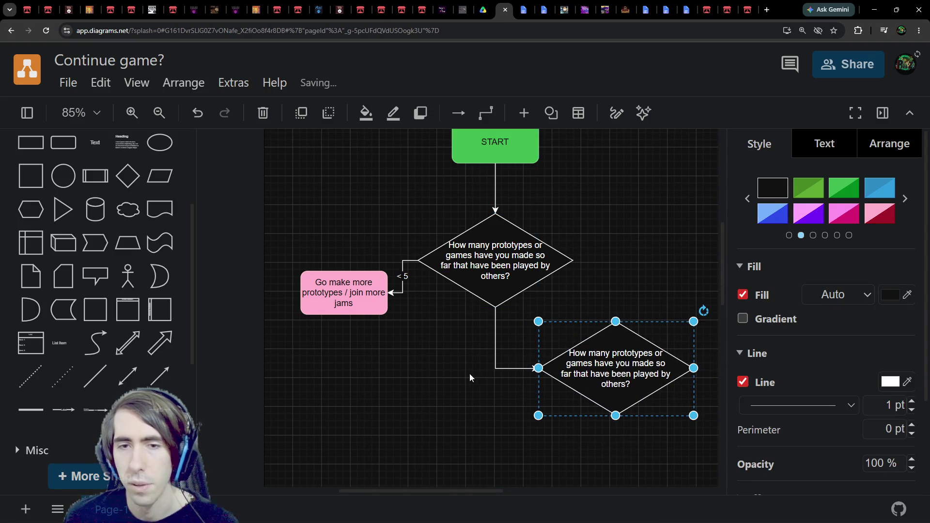
pyautogui.click(495, 349)
pyautogui.click(557, 290)
pyautogui.click(566, 265)
pyautogui.moveTo(590, 260)
pyautogui.mouseDown()
pyautogui.moveTo(616, 318)
pyautogui.moveTo(616, 348)
pyautogui.moveTo(620, 313)
pyautogui.moveTo(589, 349)
pyautogui.moveTo(596, 378)
pyautogui.mouseUp()
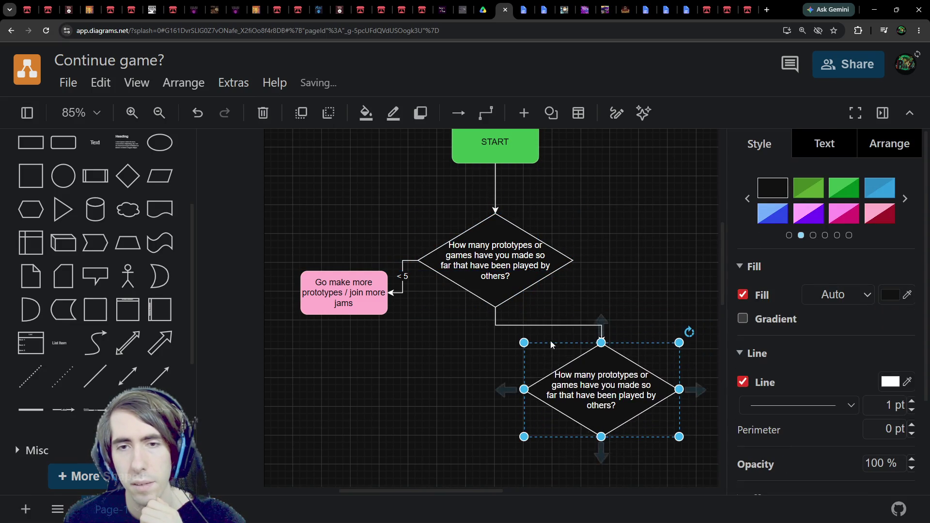
pyautogui.click(495, 319)
pyautogui.moveTo(494, 307); pyautogui.dragTo(572, 260)
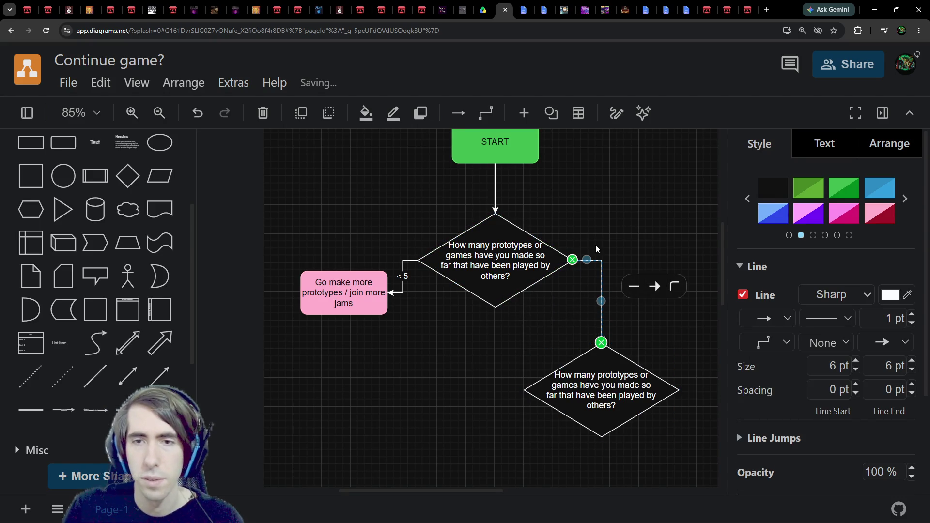
# Label the new connector '> 5'
pyautogui.write('> 5')
pyautogui.press('Return')
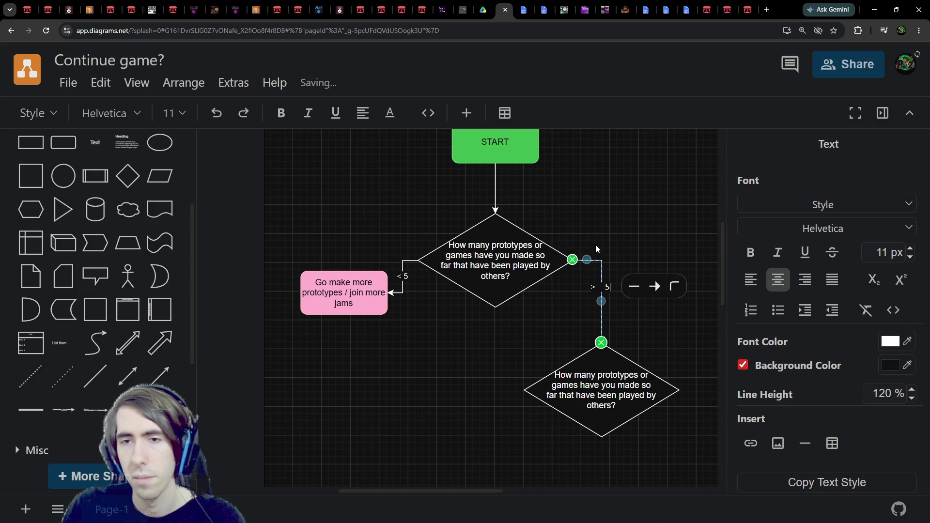
pyautogui.write('5')
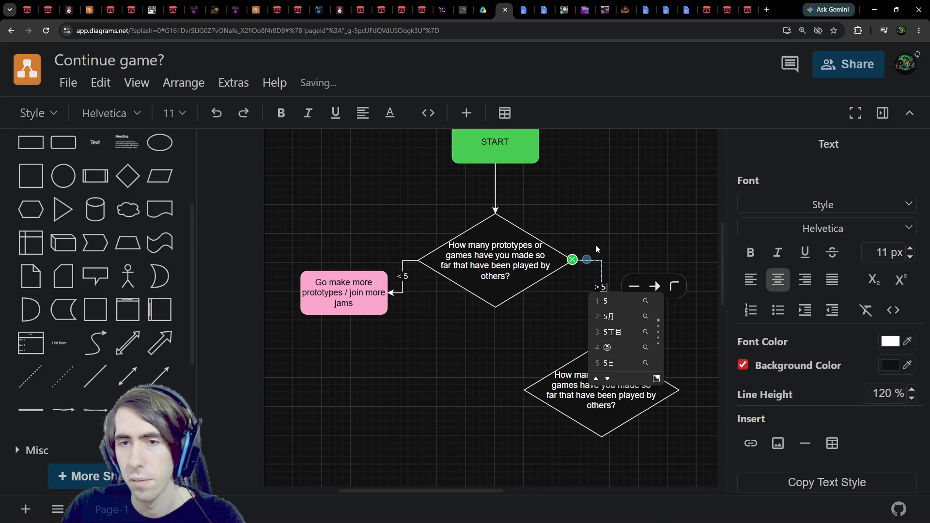
pyautogui.press('BackSpace')
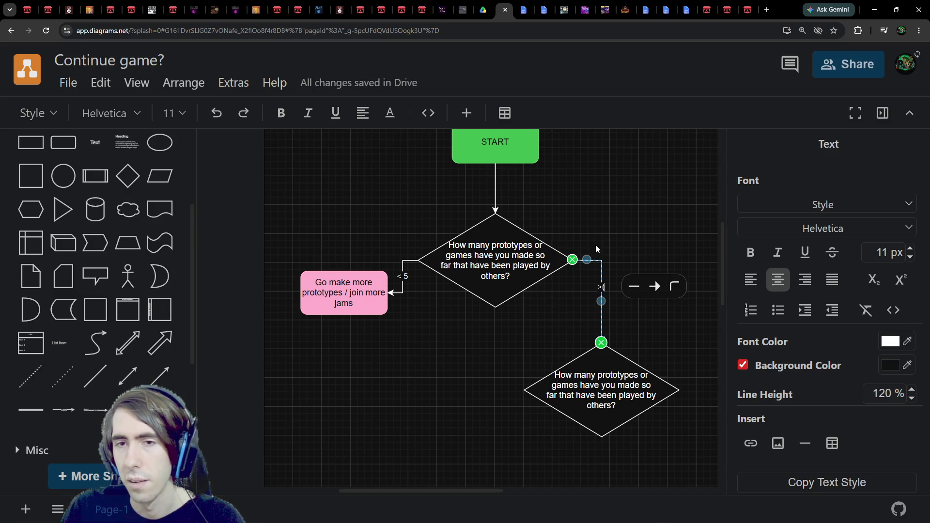
pyautogui.click(504, 332)
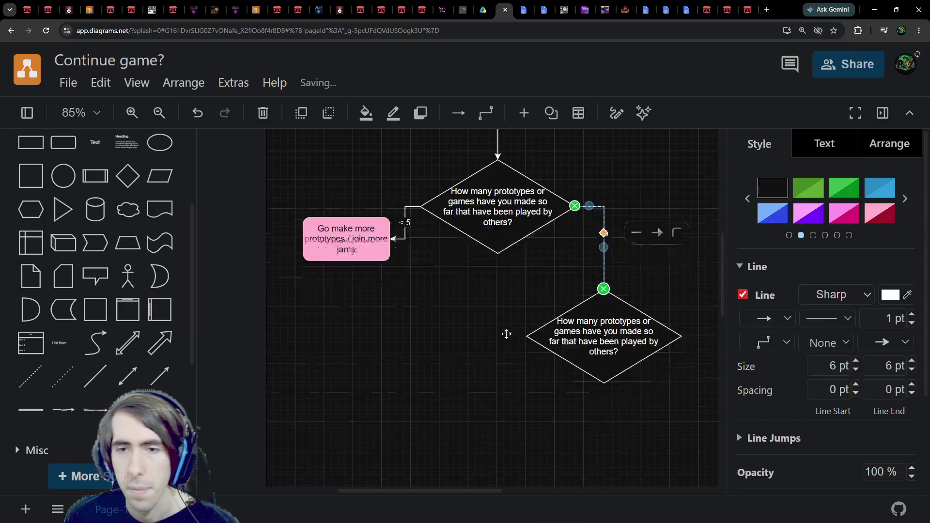
# Return to the Game Jams Compendium document
pyautogui.click(483, 10)
pyautogui.click(504, 9)
pyautogui.click(524, 10)
pyautogui.scroll(2, 475, 267)
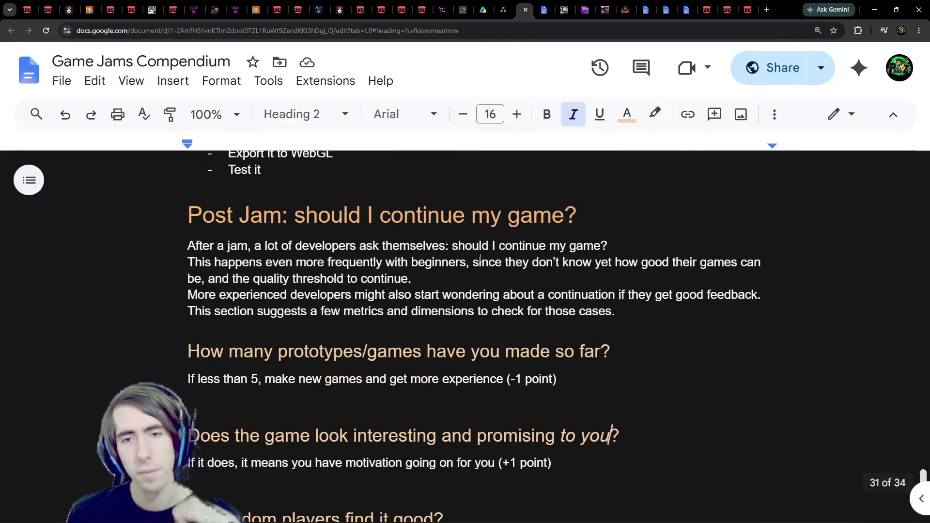
pyautogui.scroll(-2, 475, 266)
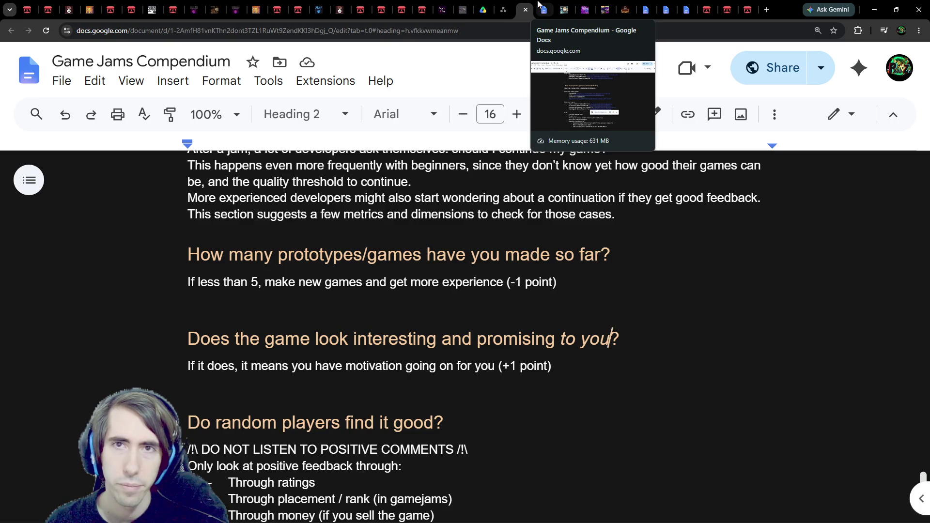
pyautogui.scroll(-7, 371, 321)
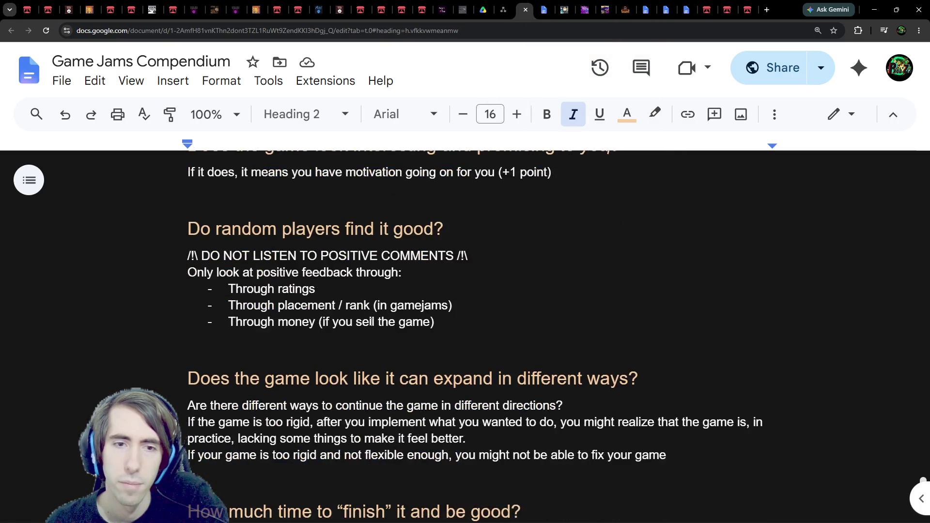
pyautogui.scroll(-2, 371, 321)
pyautogui.scroll(-3, 375, 317)
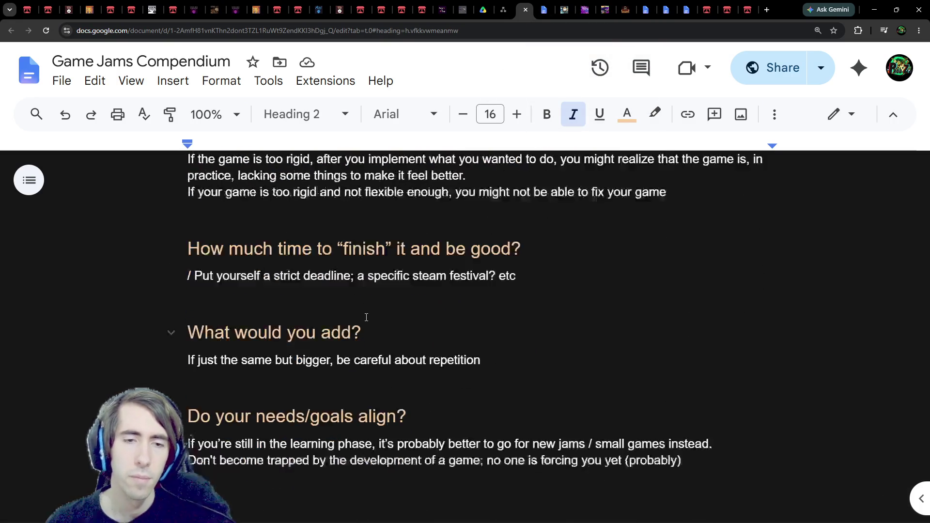
pyautogui.scroll(2, 377, 314)
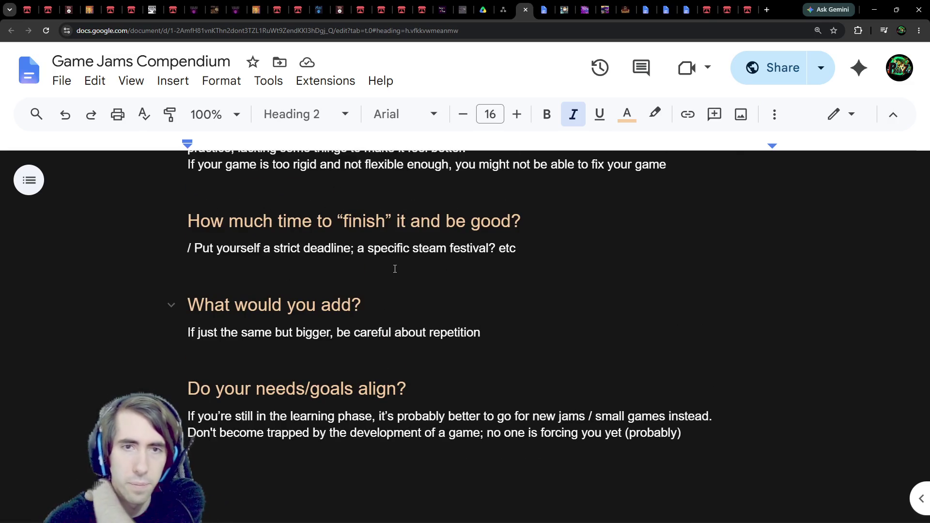